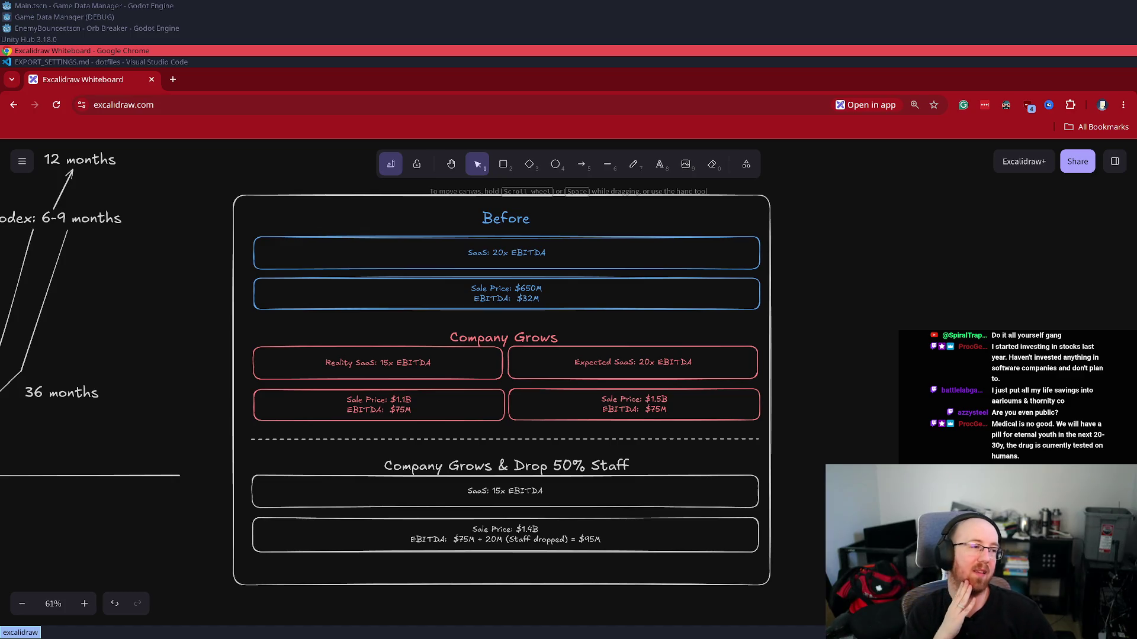
- Select the Company Grows & Drop 50% Staff heading on the Excalidraw valuation board
click(620, 467)
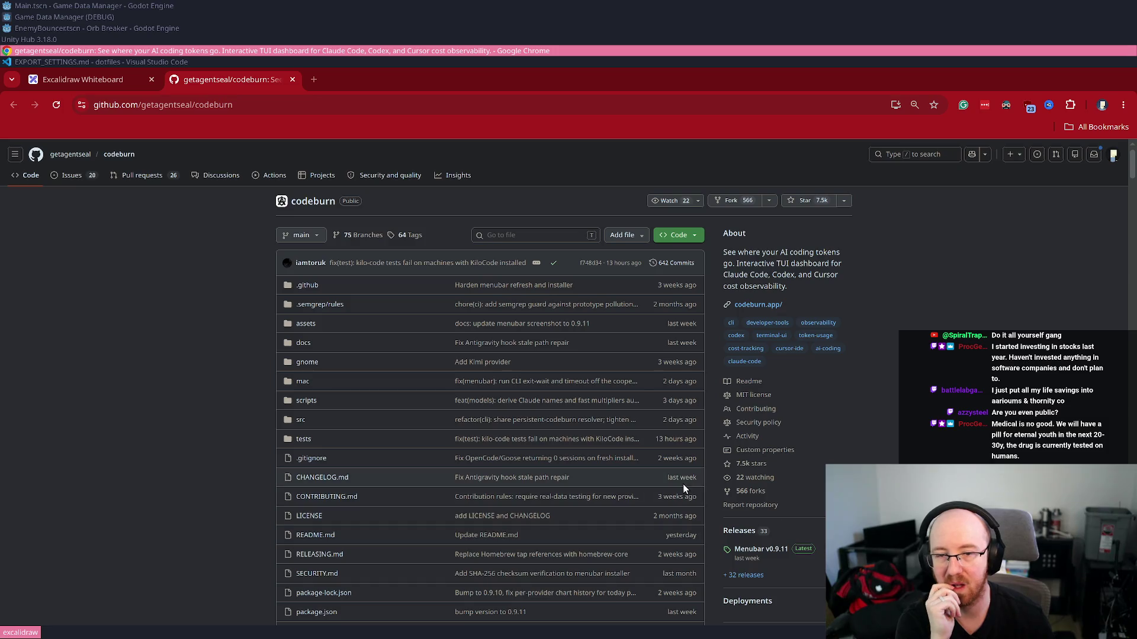
- View the README's Dashboard screenshot full-size, then close it
scroll(683, 484, down, 15)
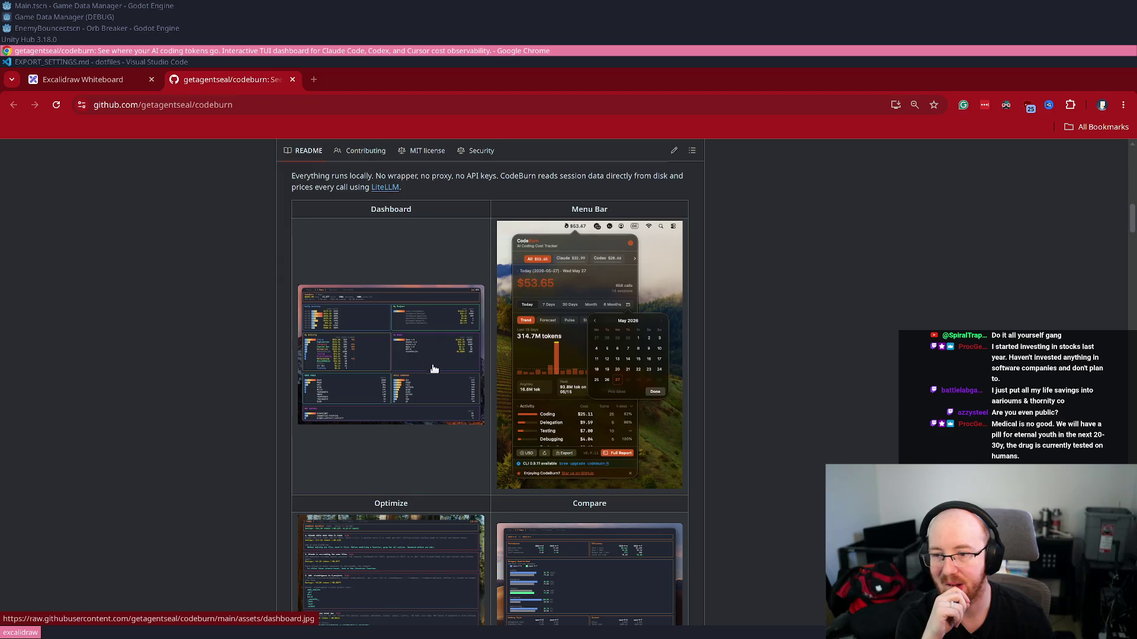
click(434, 385)
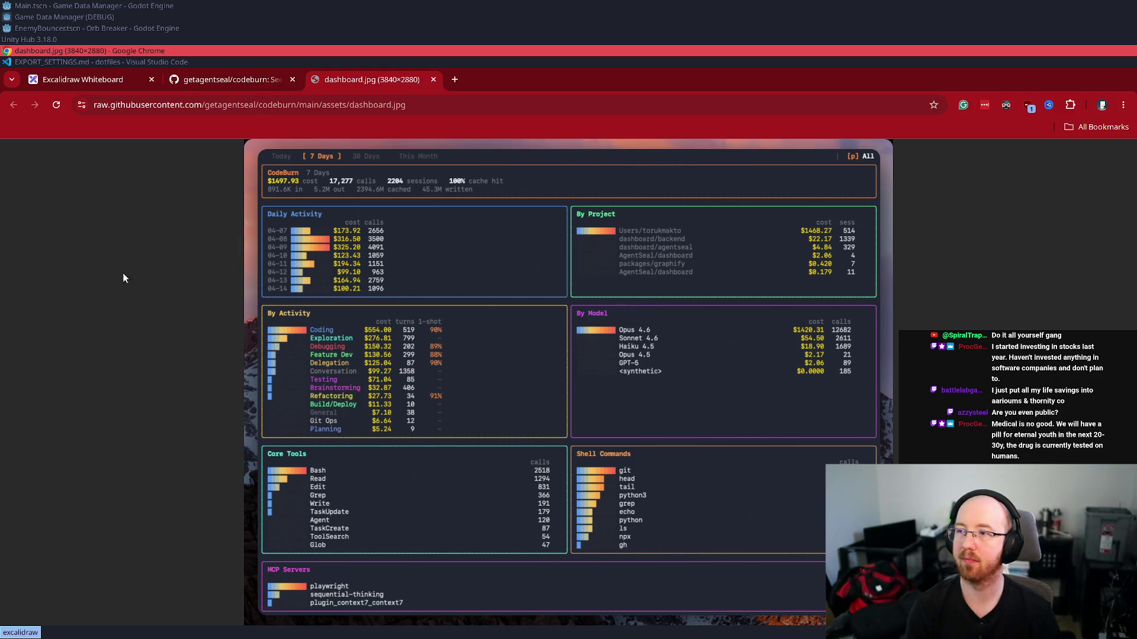
key(ctrl+w)
- View the Optimize screenshot full-size and close it, continuing down the README
scroll(378, 452, down, 1)
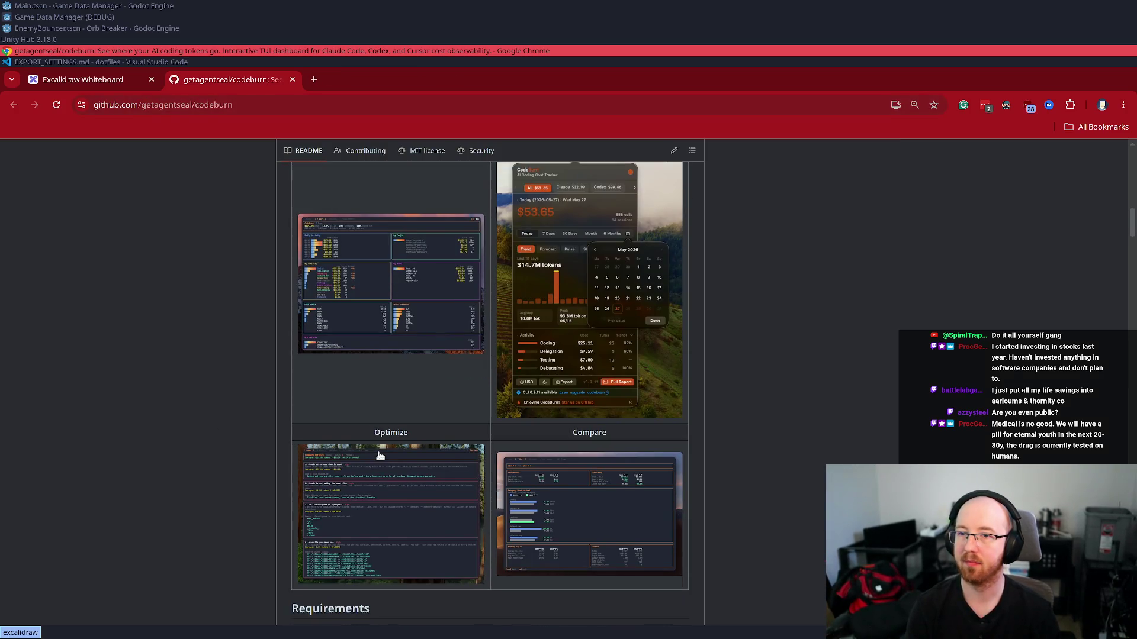
scroll(380, 452, down, 2)
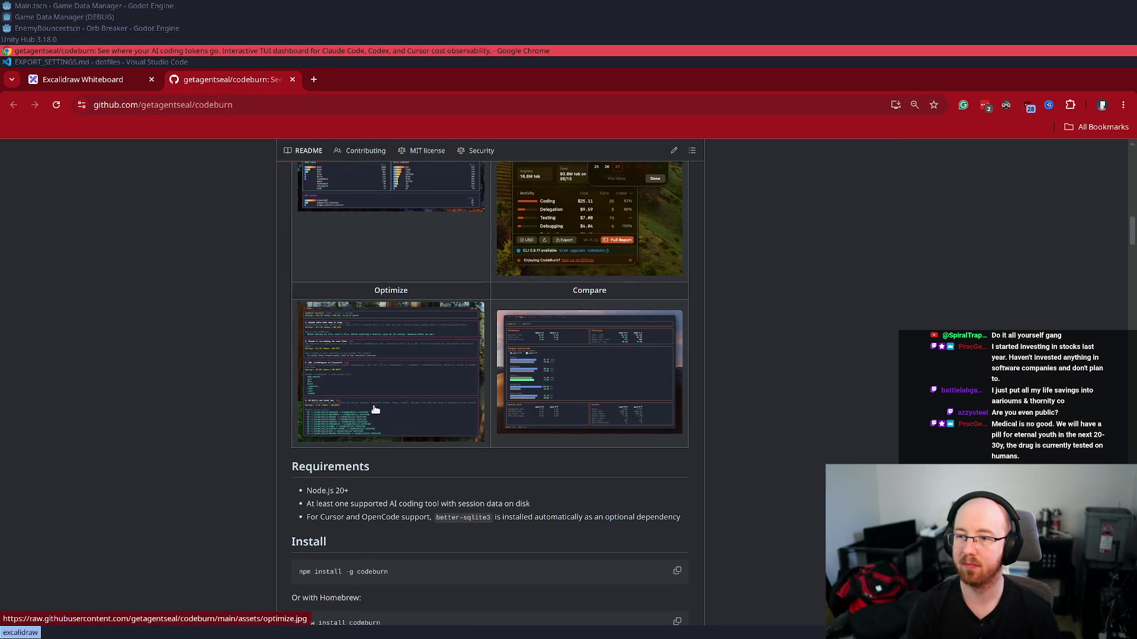
click(374, 409)
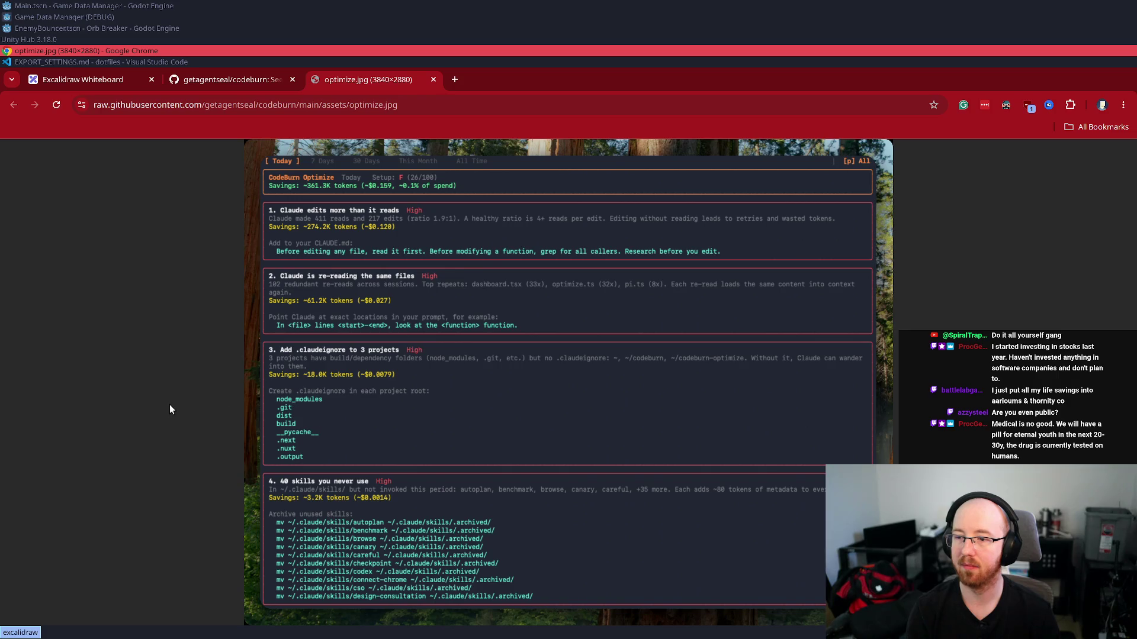
key(ctrl+w)
scroll(321, 481, down, 6)
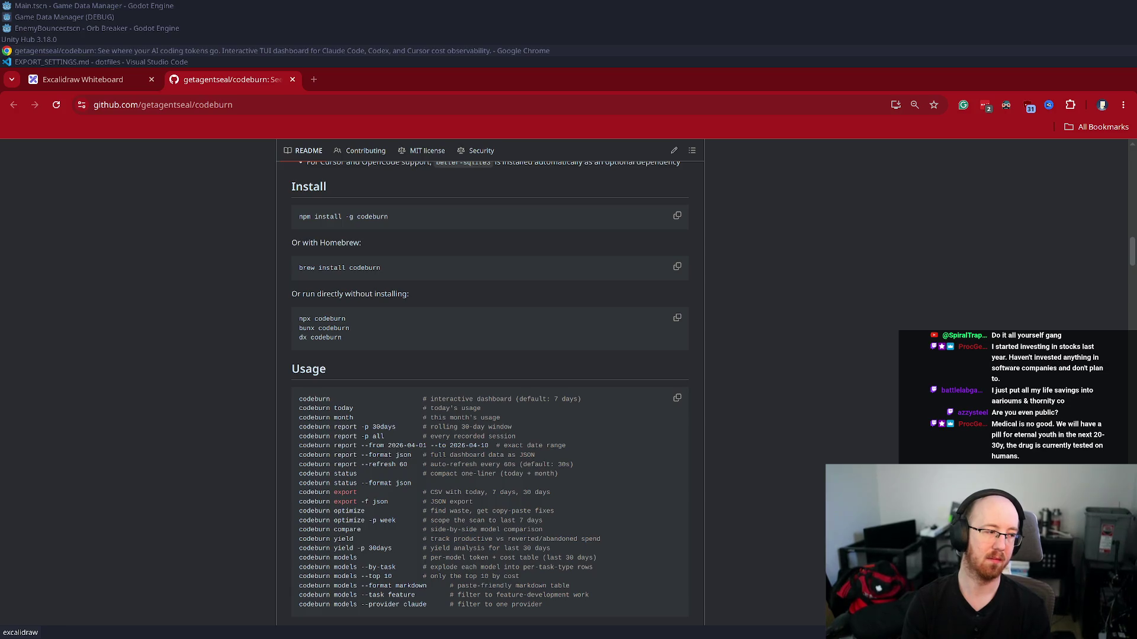
- Go down to the Supported Providers table and open the Codex provider's codex.md documentation
scroll(490, 385, down, 3)
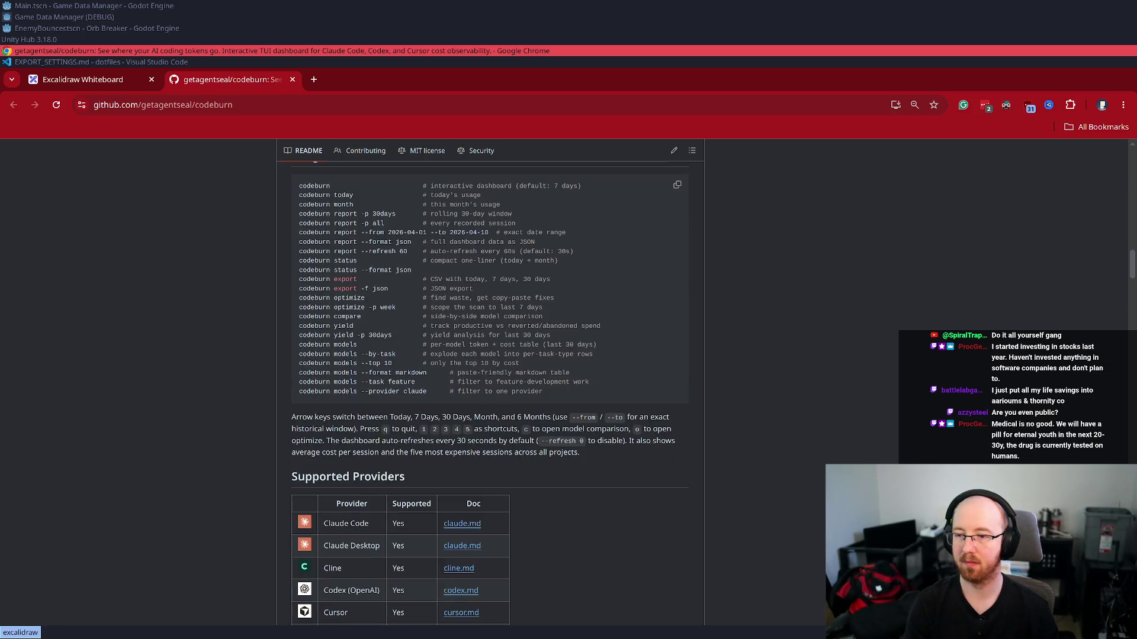
scroll(822, 559, down, 1)
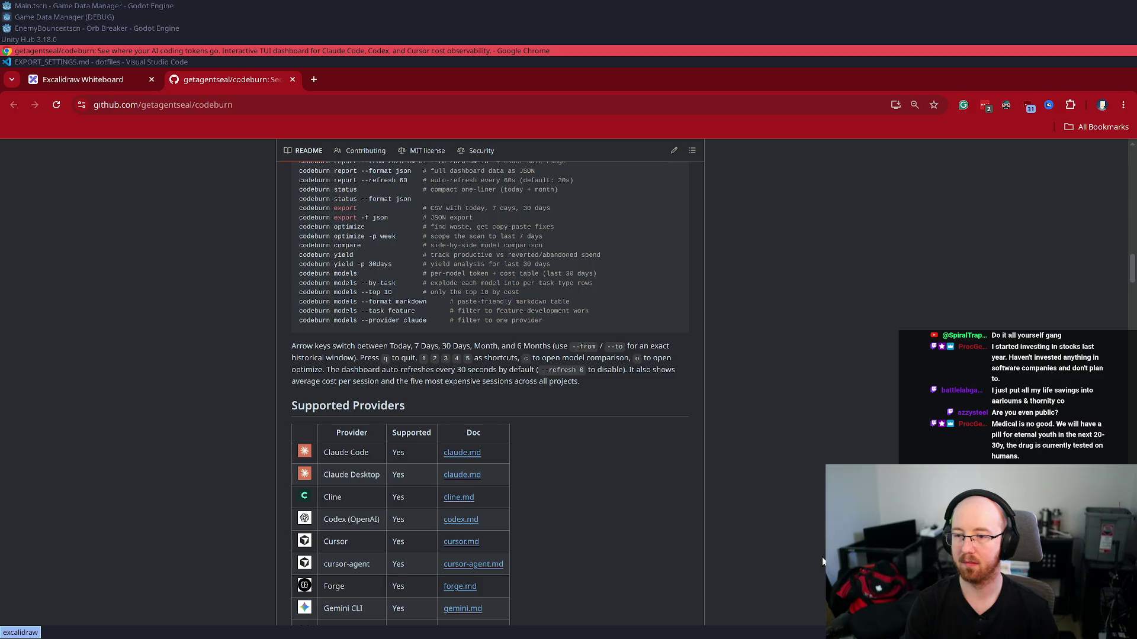
scroll(823, 559, down, 2)
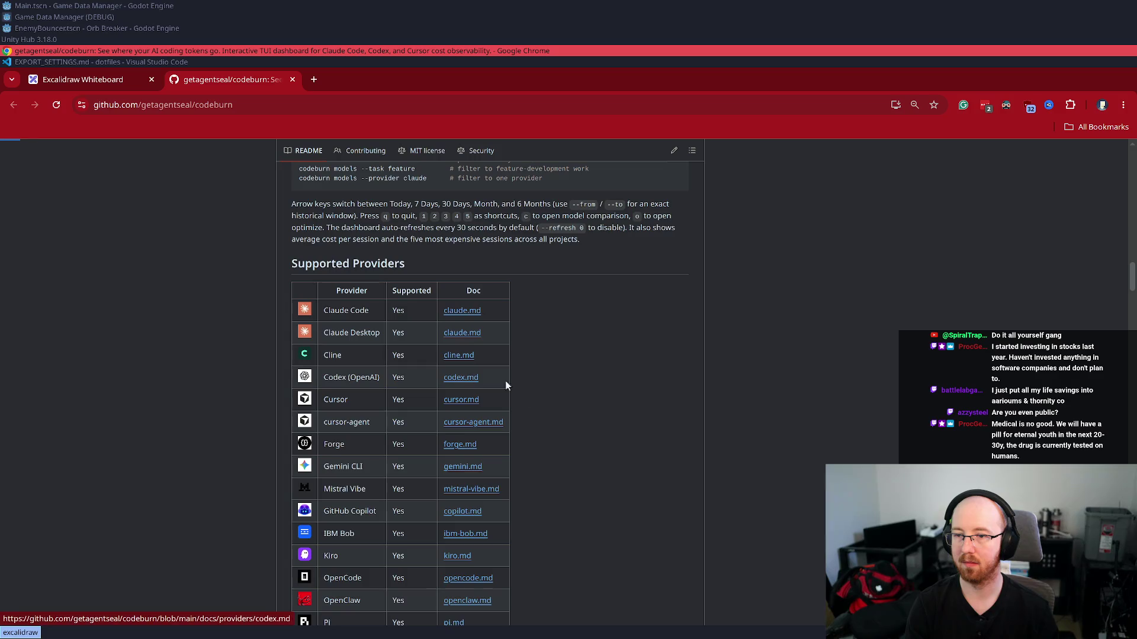
click(460, 377)
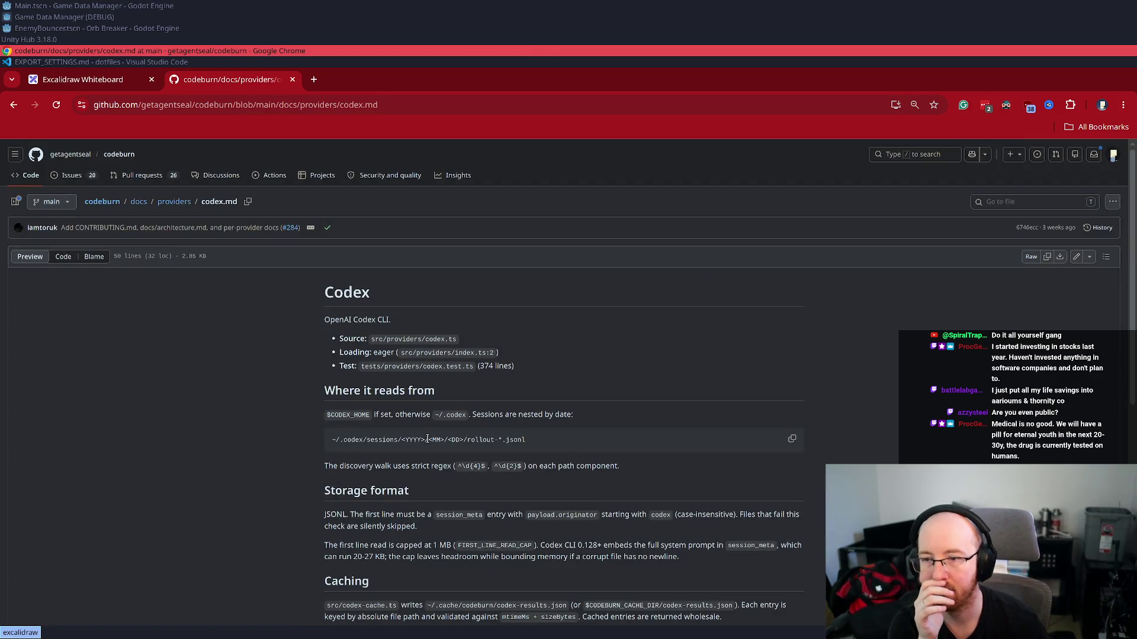
scroll(425, 442, down, 1)
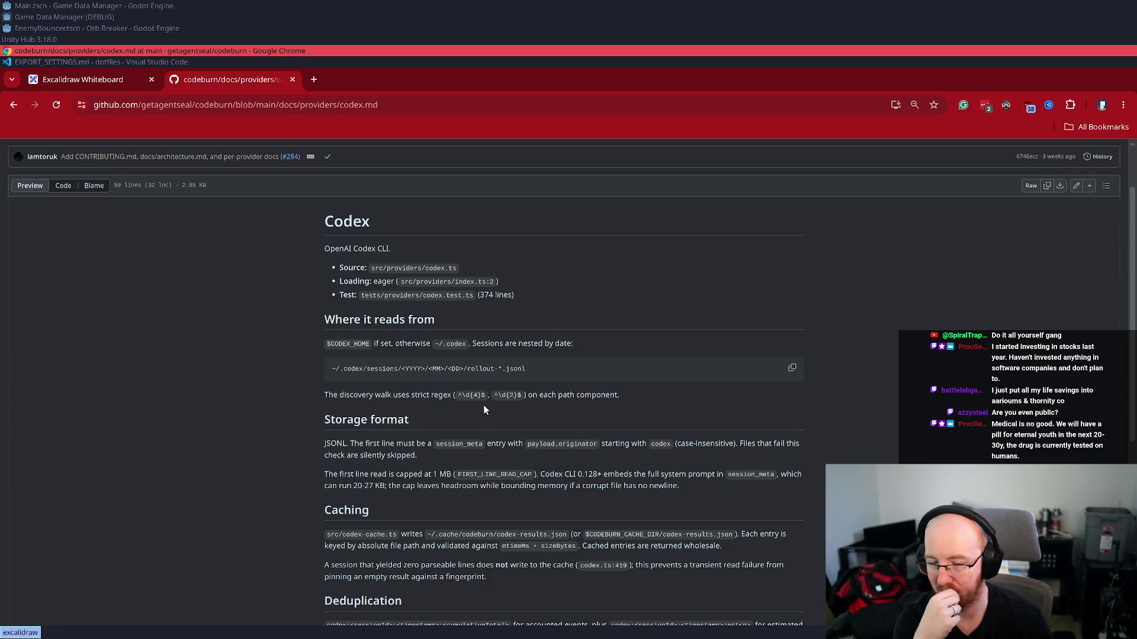
scroll(483, 409, down, 3)
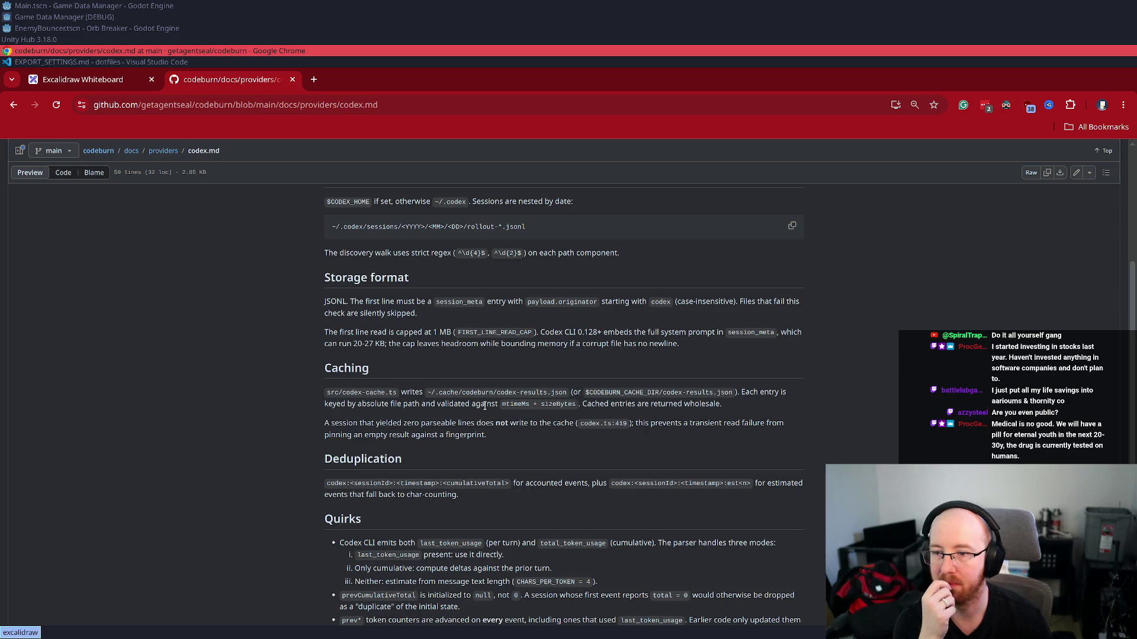
scroll(484, 405, down, 3)
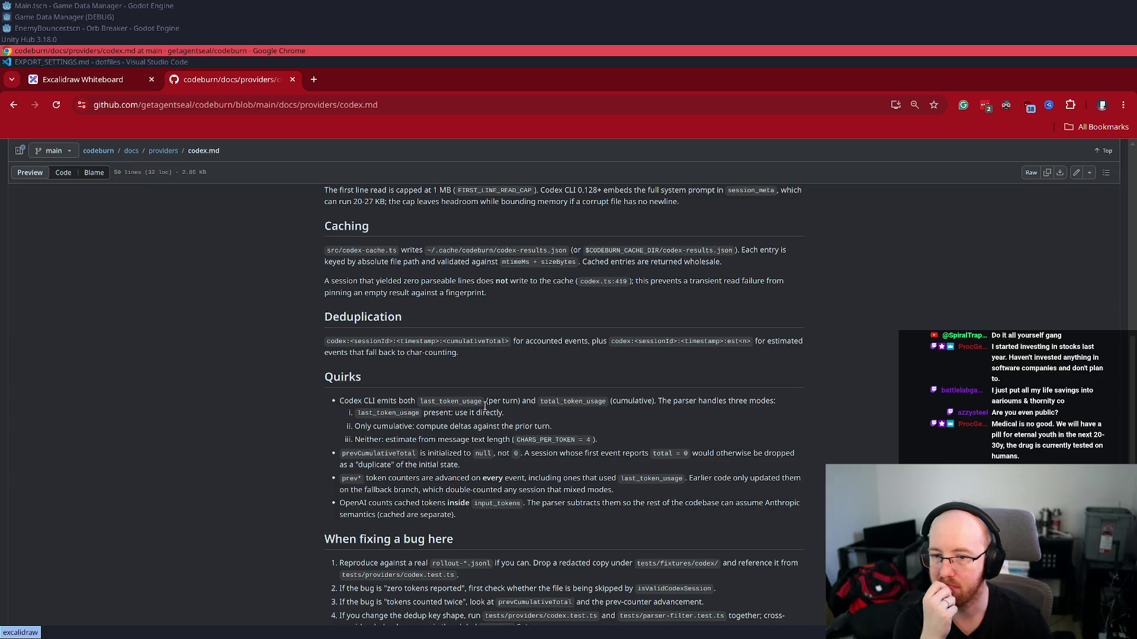
scroll(484, 406, down, 1)
scroll(485, 407, up, 6)
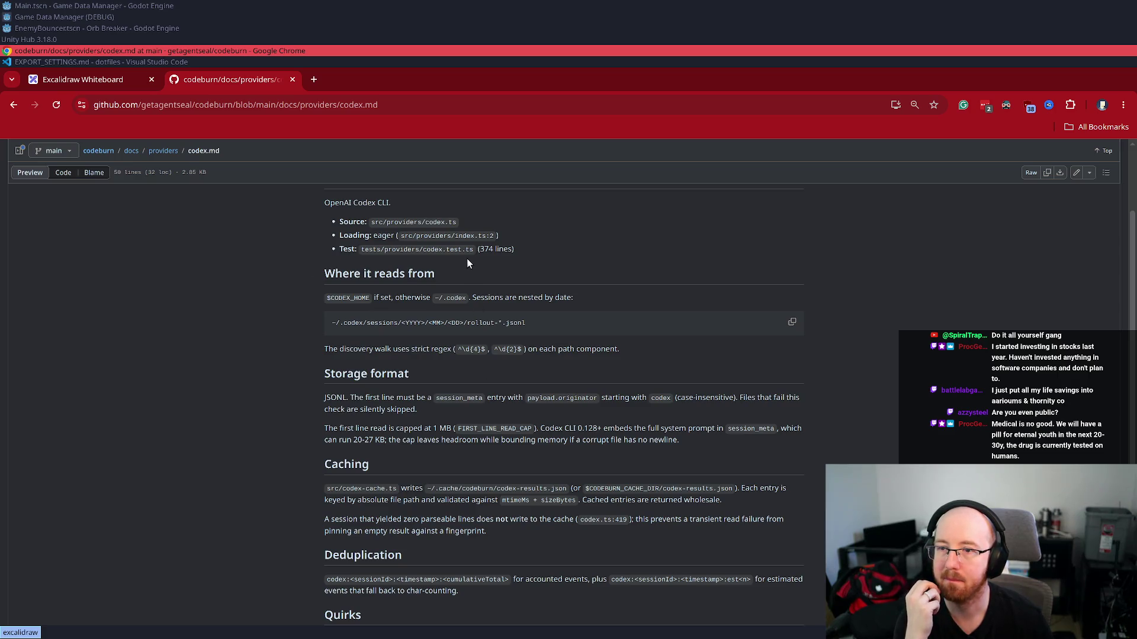
scroll(466, 264, up, 2)
drag(371, 293, 468, 296)
key(ctrl+c)
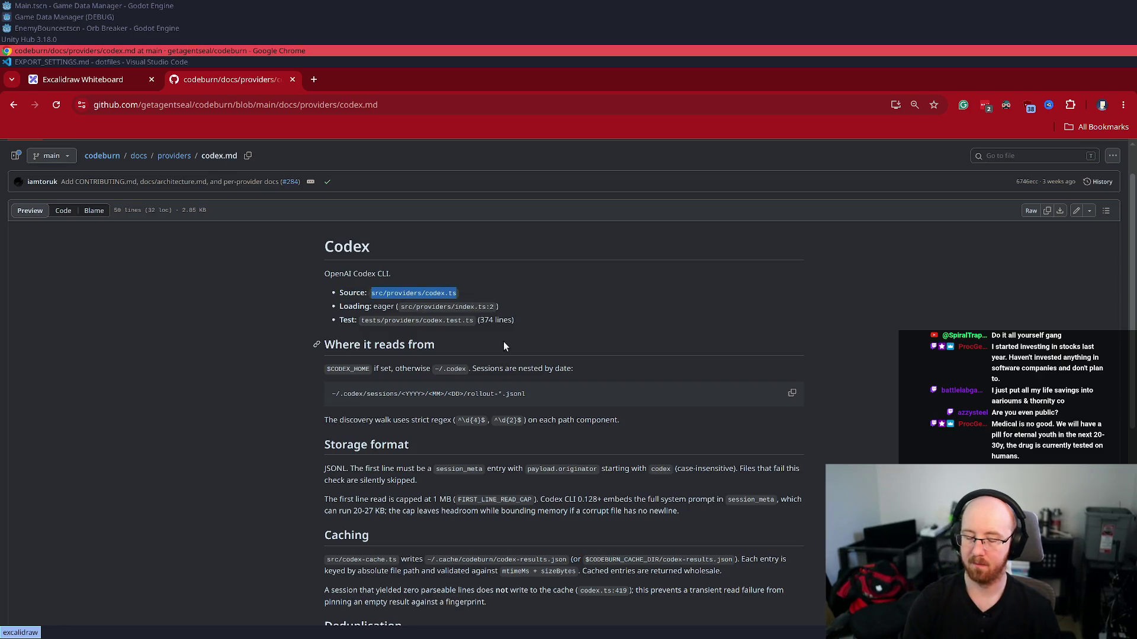
key(t)
key(ctrl+v)
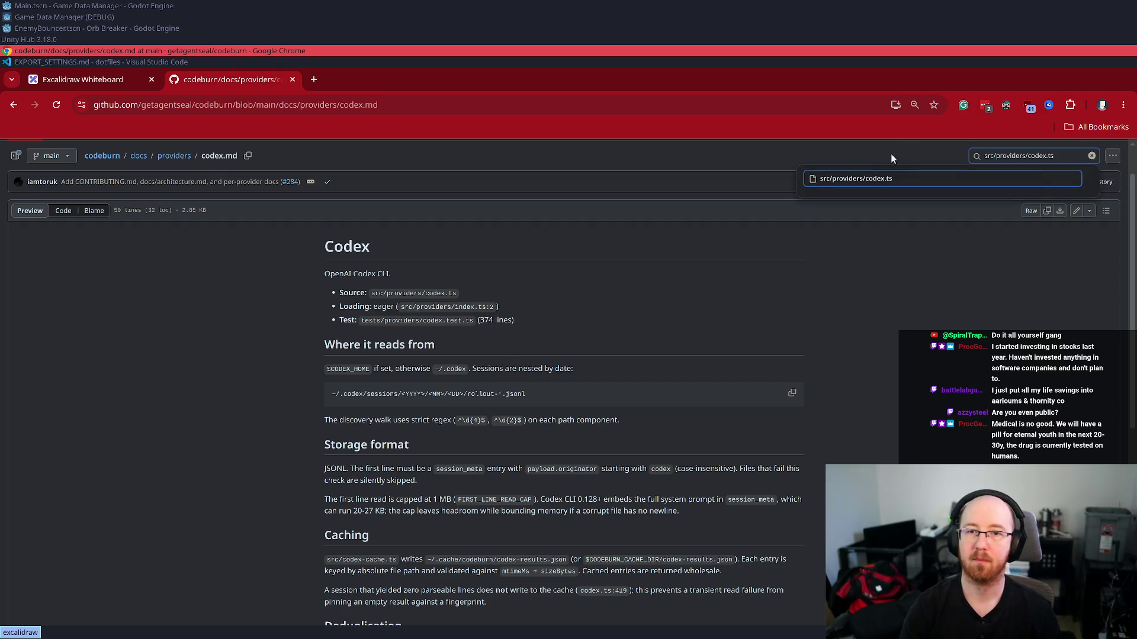
click(849, 177)
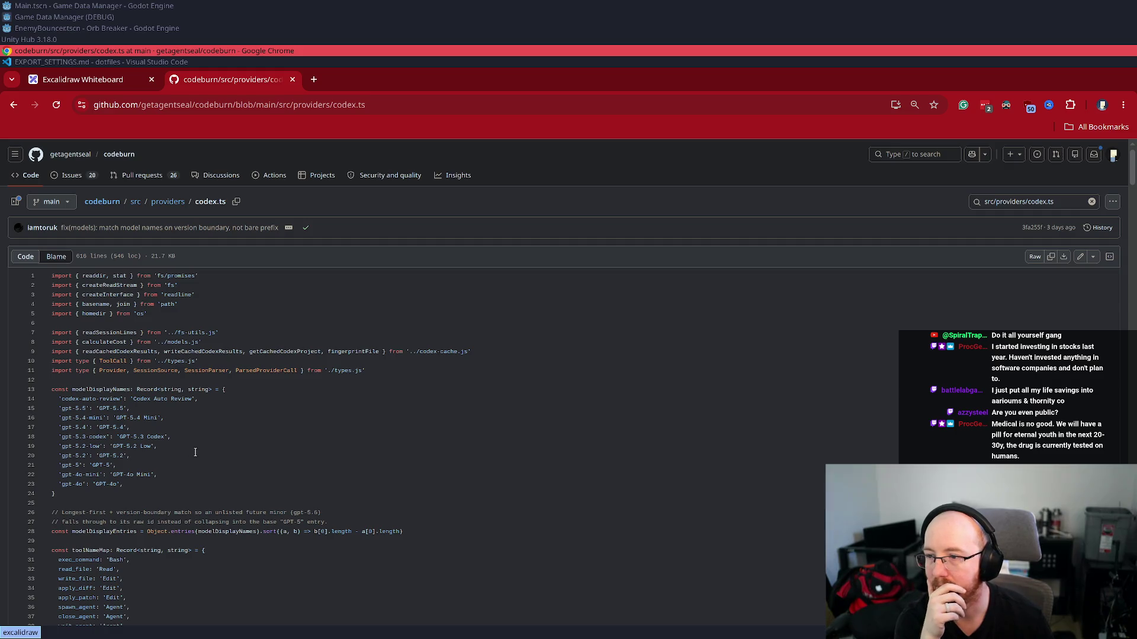
scroll(196, 451, down, 3)
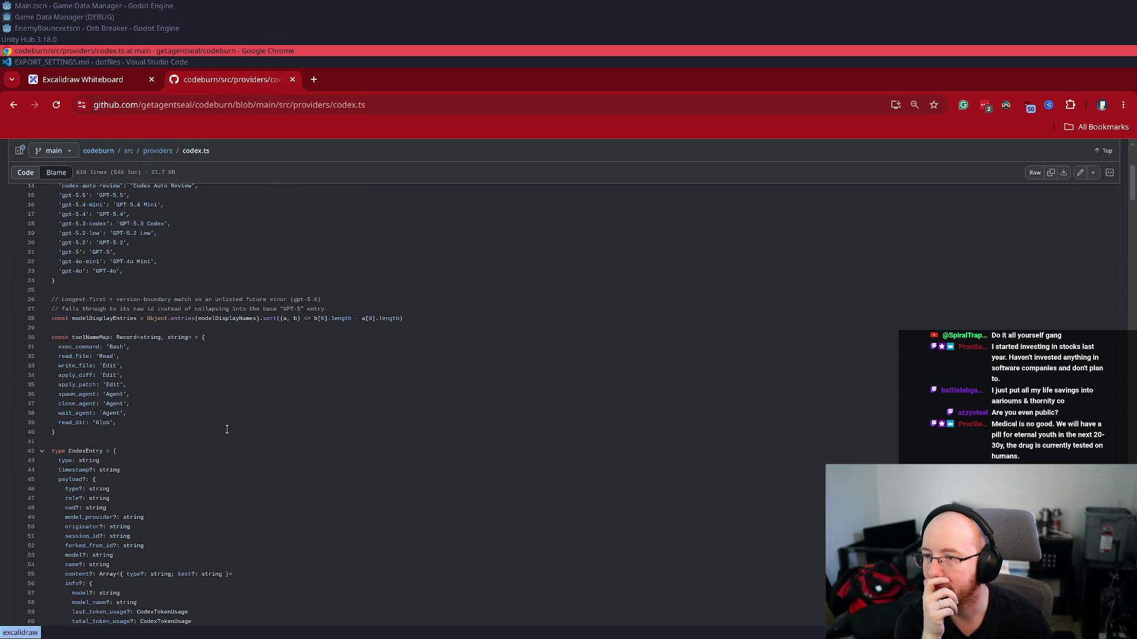
scroll(313, 425, down, 4)
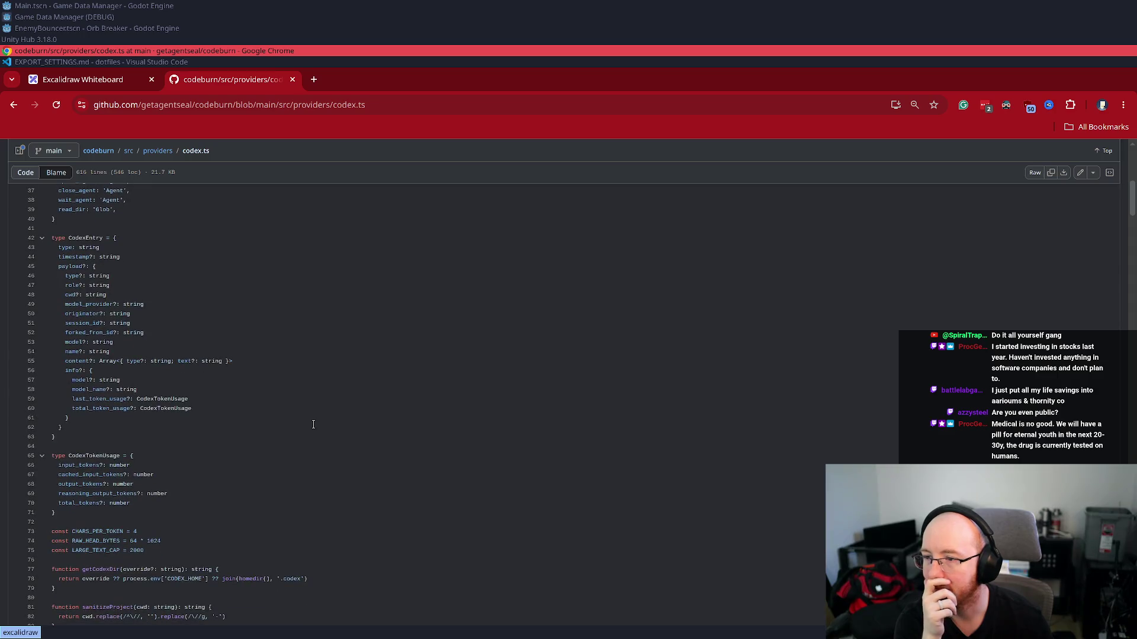
scroll(313, 424, down, 4)
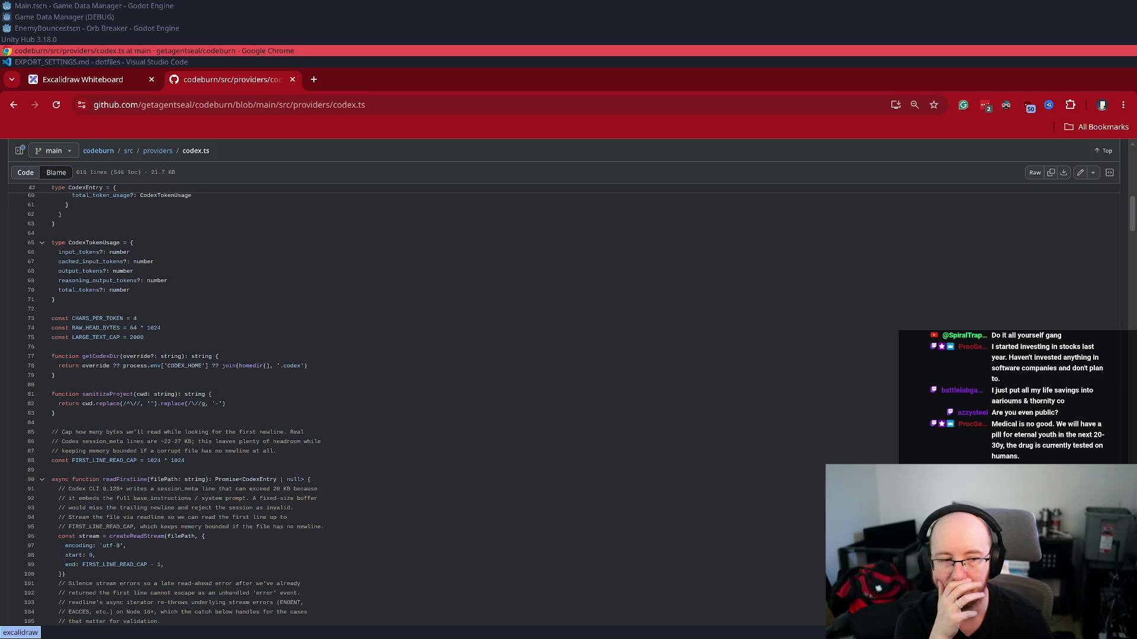
click(98, 81)
click(219, 83)
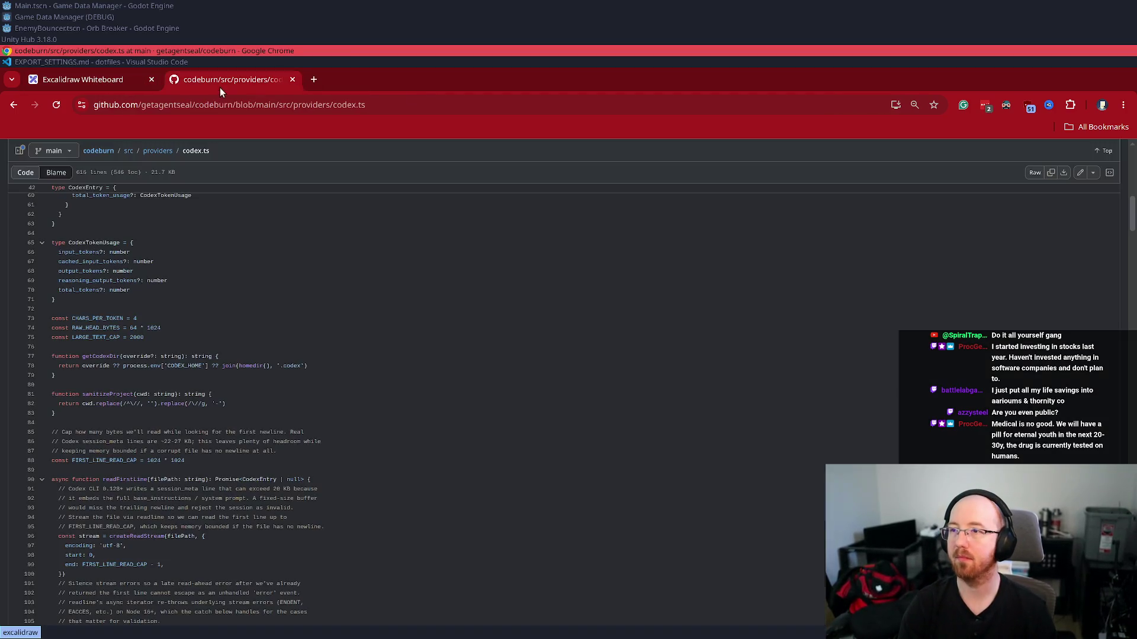
click(106, 61)
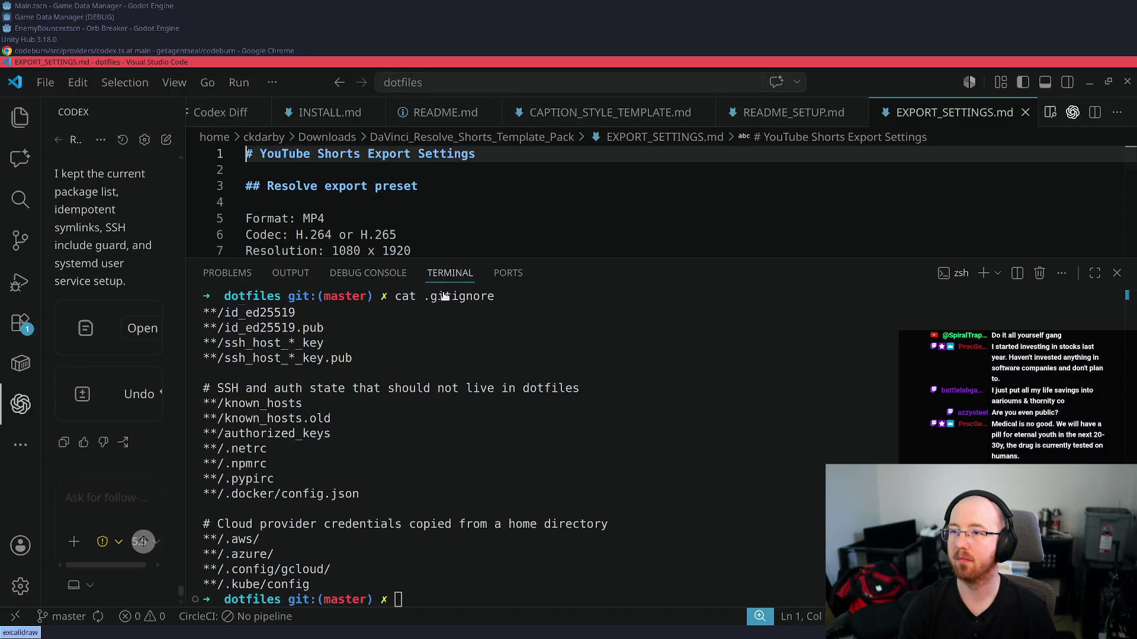
- Enlarge the EXPORT_SETTINGS.md editor by shrinking the terminal, then begin a `code ~/.` command in a new terminal
drag(508, 257, 509, 428)
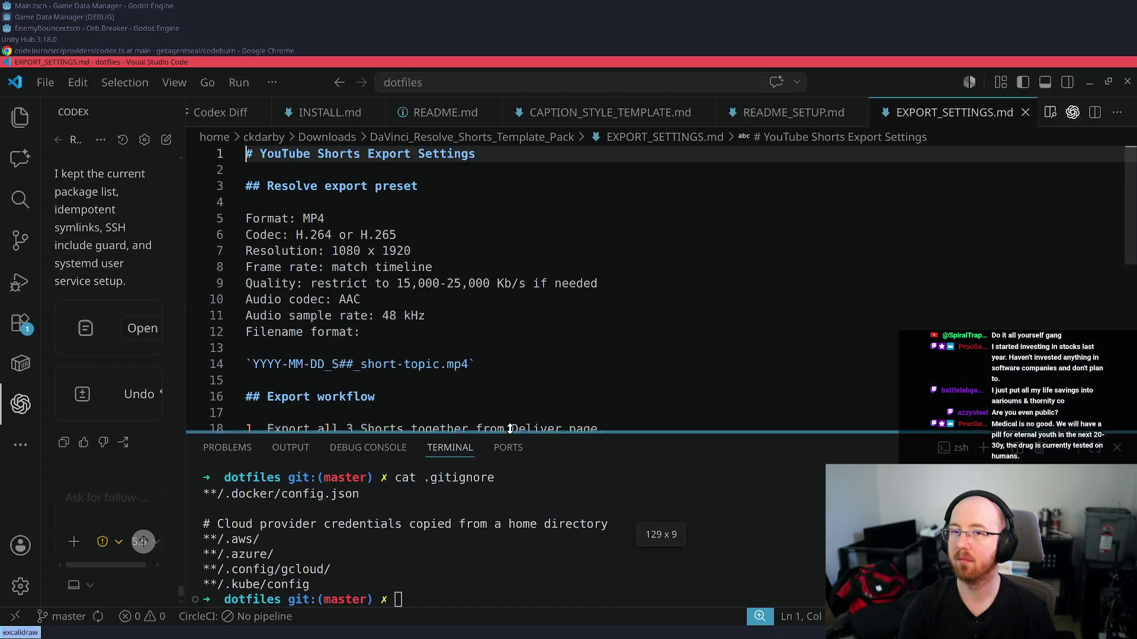
click(415, 250)
key(alt+Tab)
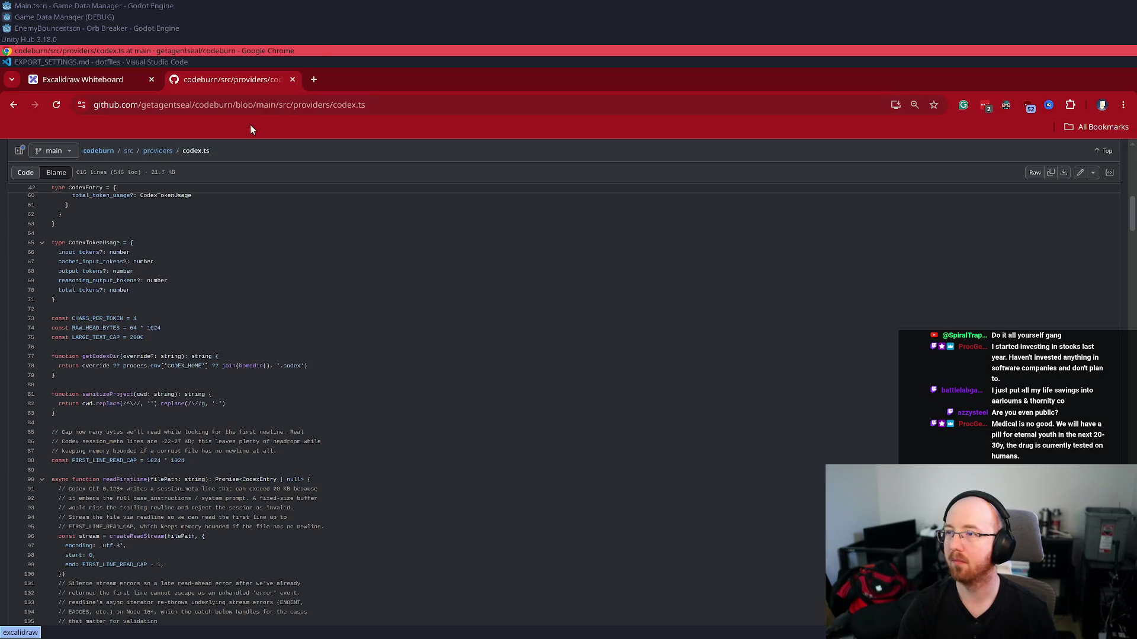
key(super+Return)
text(code ~/.)
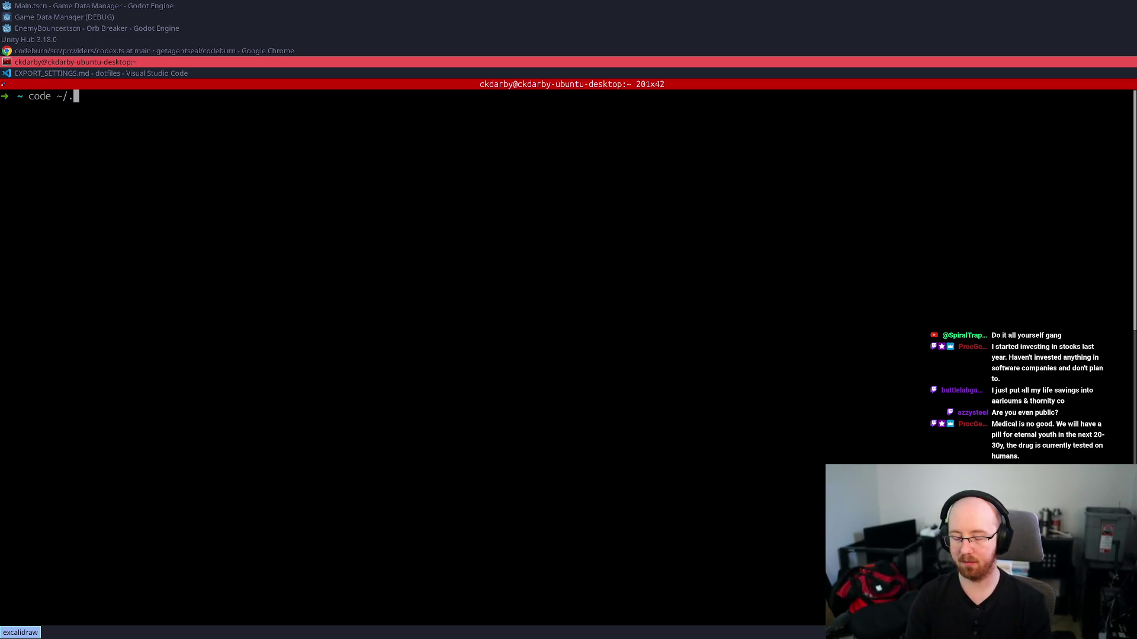
- Recall the earlier command via history search 'ckda' and run it to open the tts project in VS Code
key(BackSpace)
key(ctrl+r)
text(ckda)
key(Return)
key(Return)
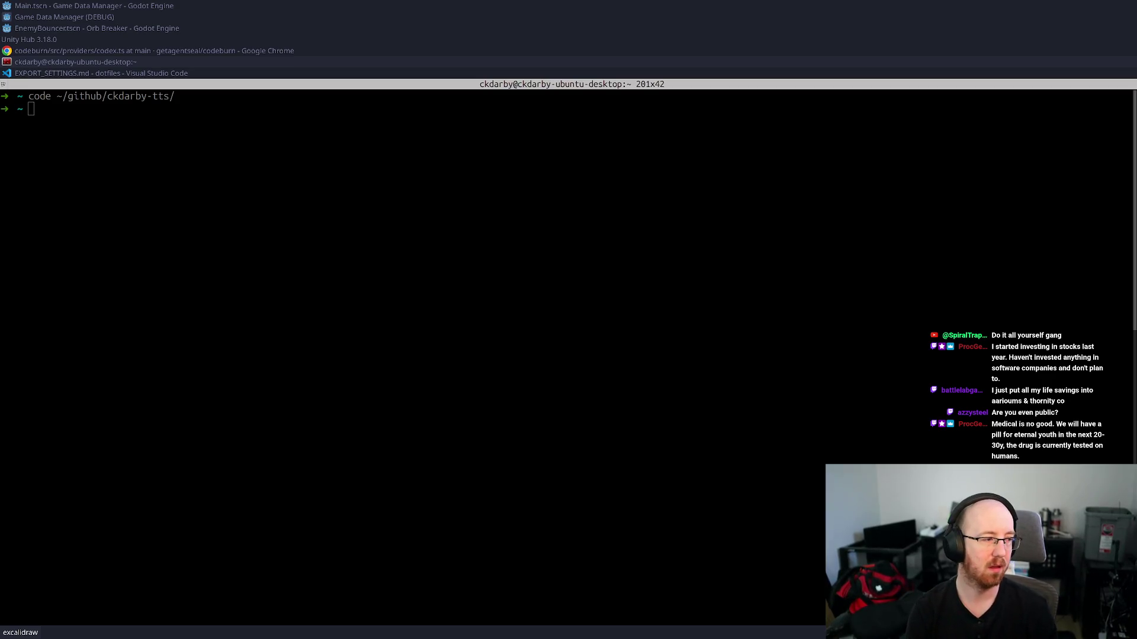
key(super+Up)
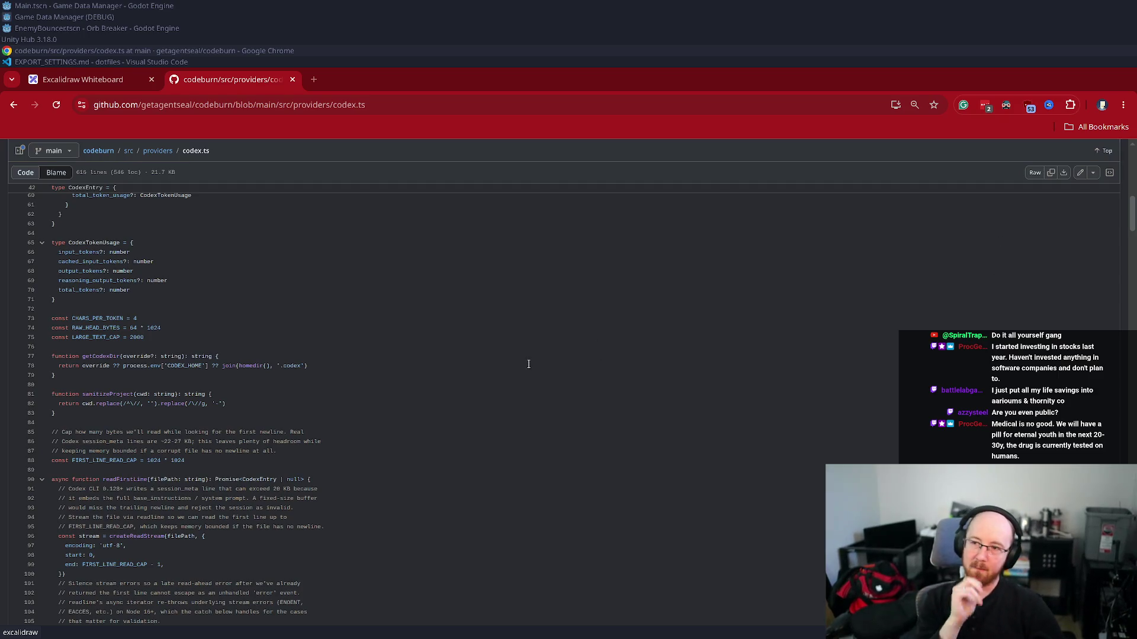
- Zoom the codex.ts GitHub page to 150%, then return to the Excalidraw Whiteboard tab
key(ctrl+plus)
key(ctrl+plus)
key(ctrl+plus)
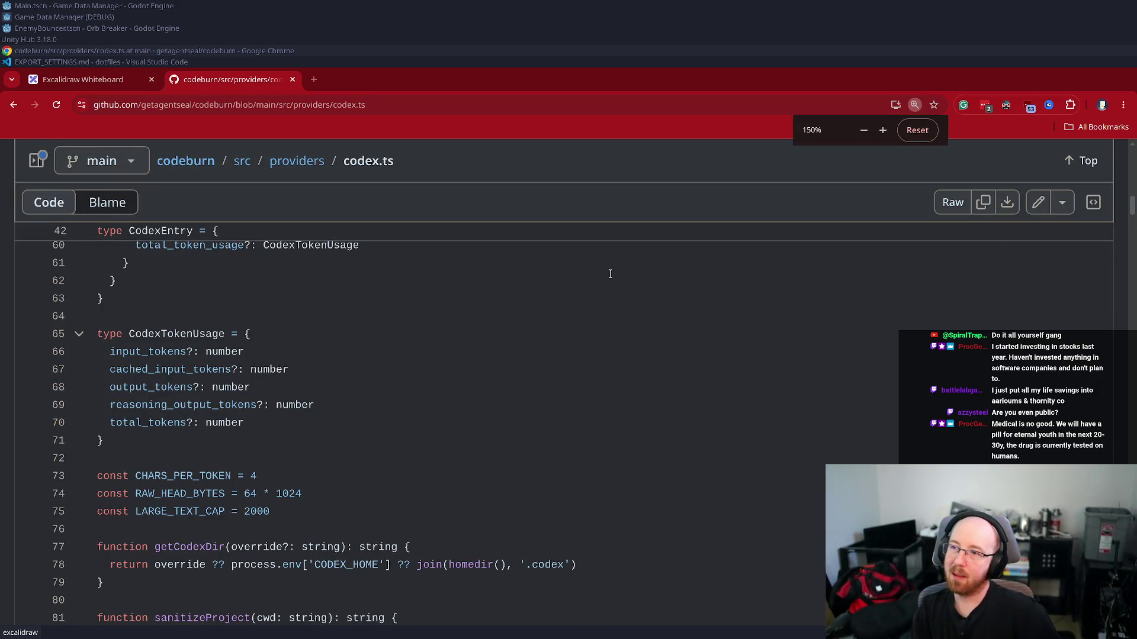
click(116, 80)
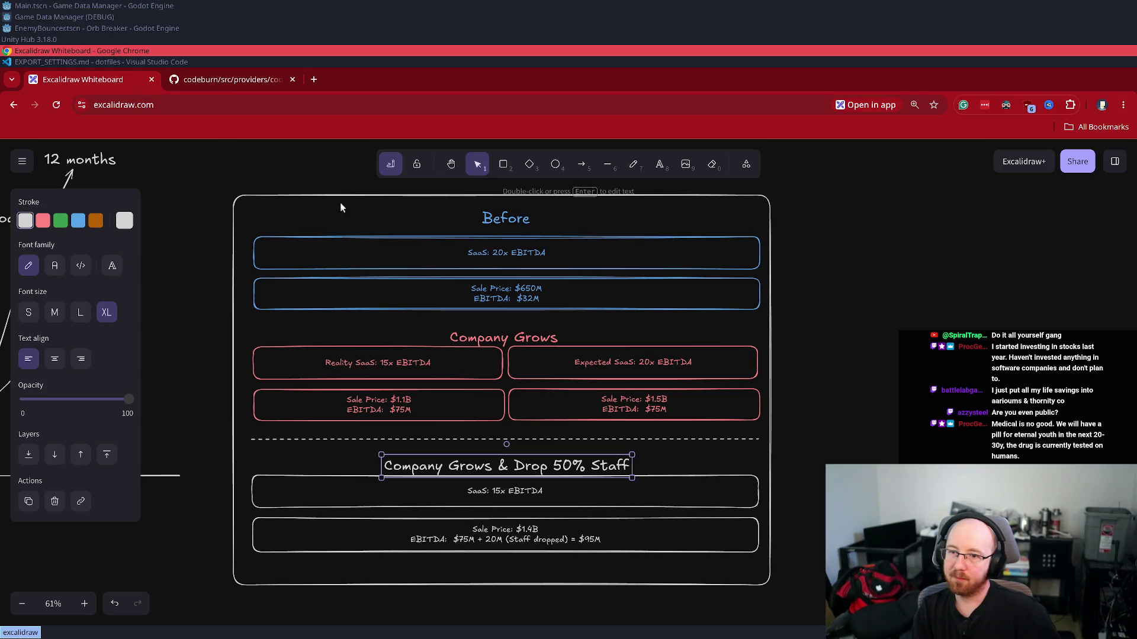
- Bring Unity Hub with its Fishing Village and DefendTheTower projects to the front
click(38, 38)
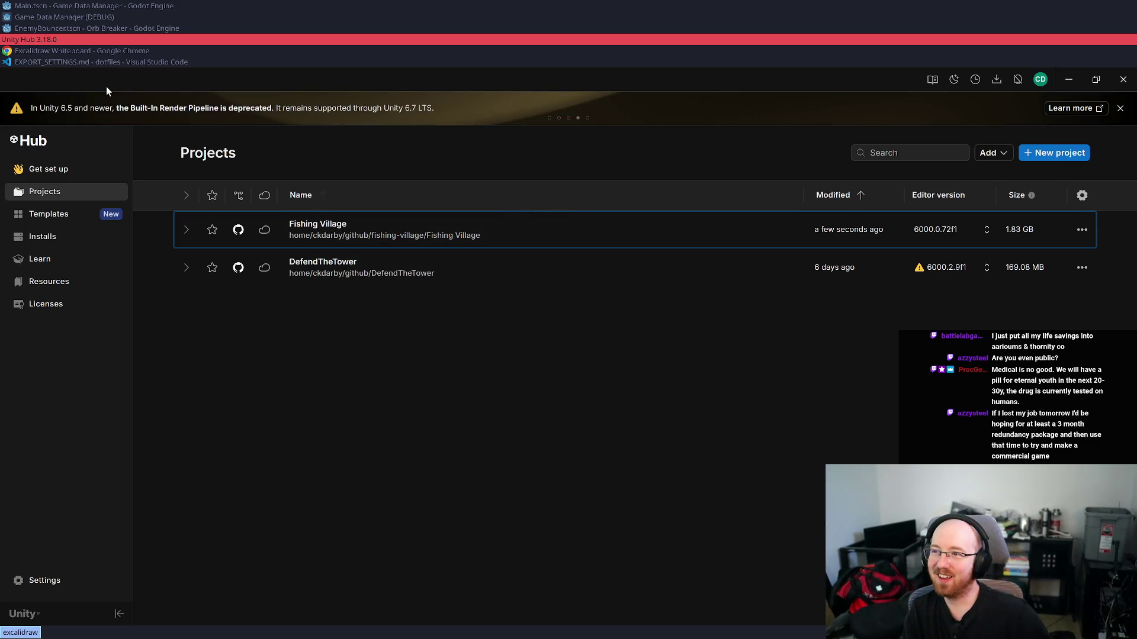
- Close the codeburn GitHub tab in Chrome, leaving only the Excalidraw whiteboard
click(87, 51)
click(229, 81)
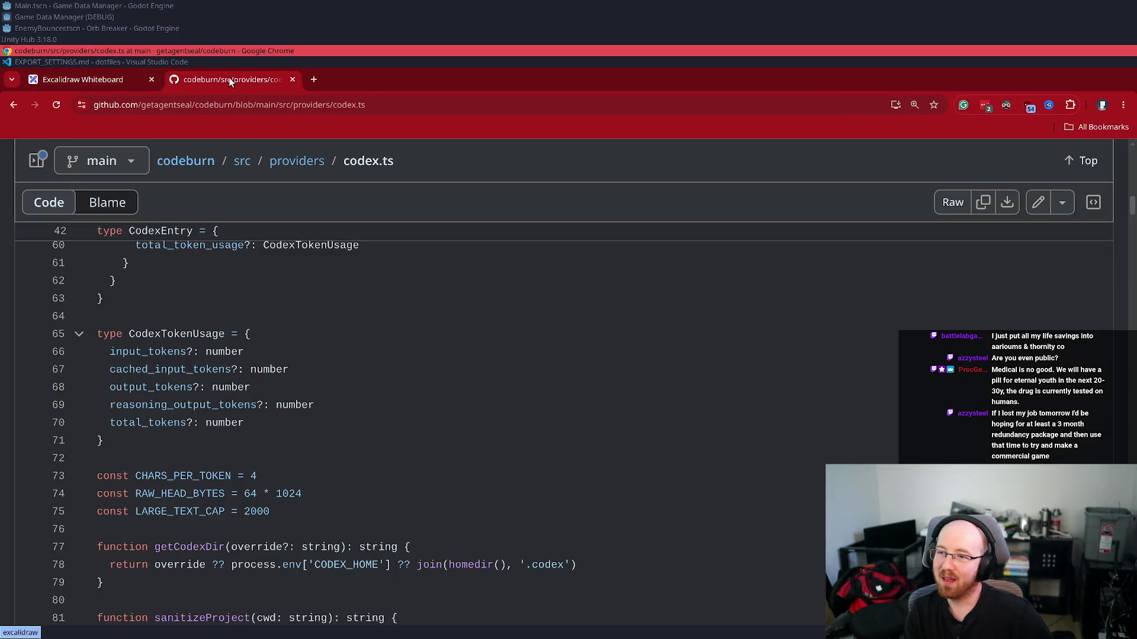
key(ctrl+w)
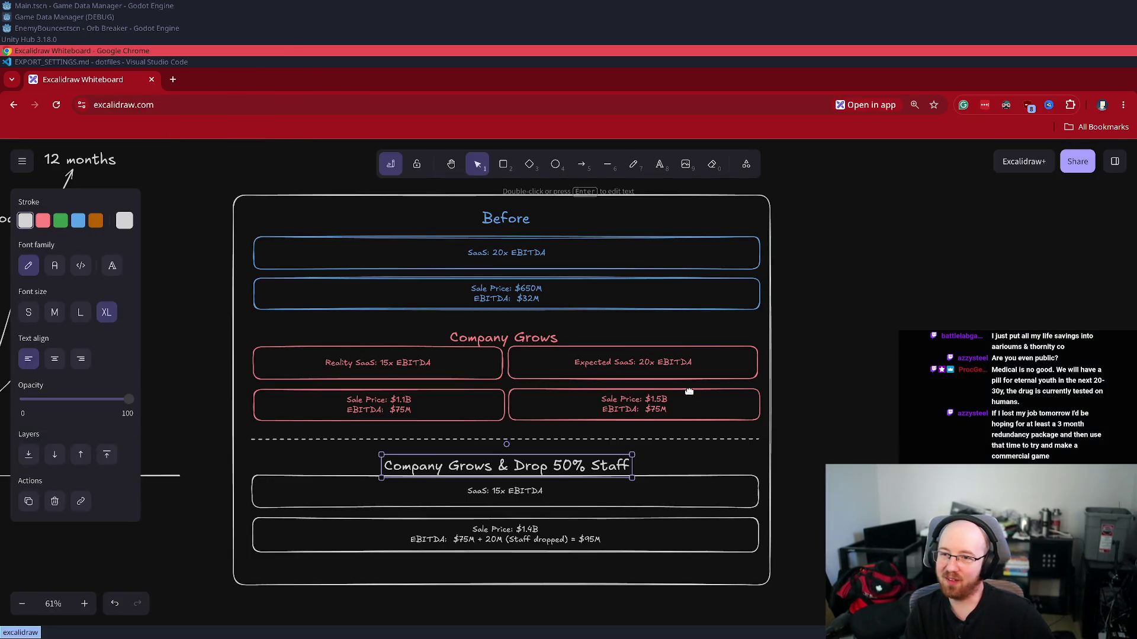
- Deselect the heading, then zoom out and pan to survey the board's diagrams
click(835, 329)
scroll(834, 329, down, 10)
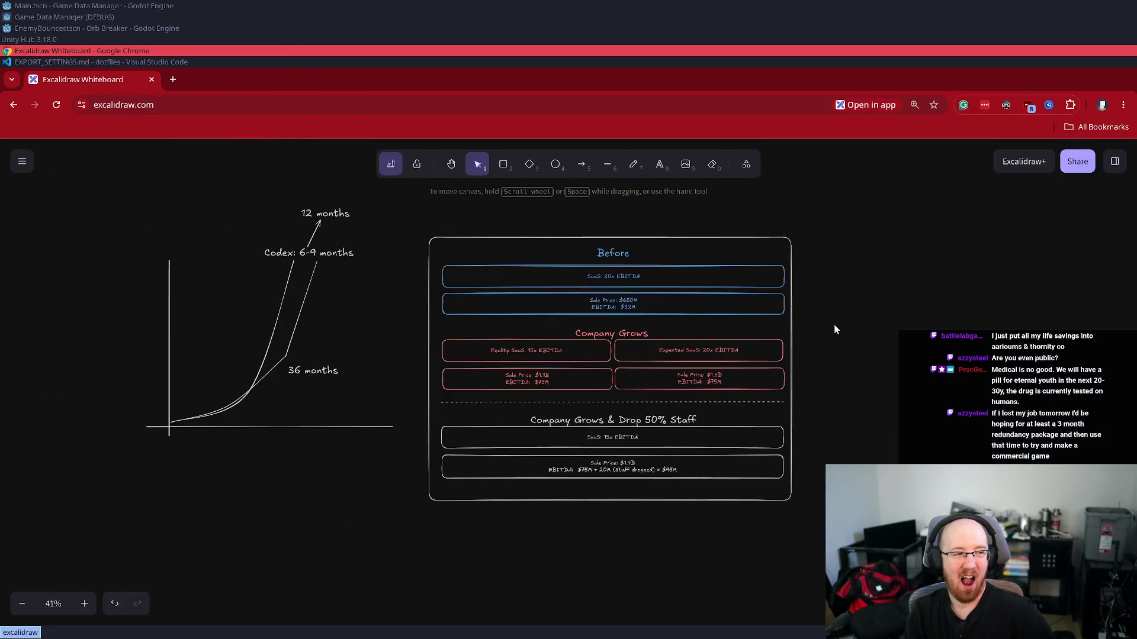
drag(819, 278, 712, 388)
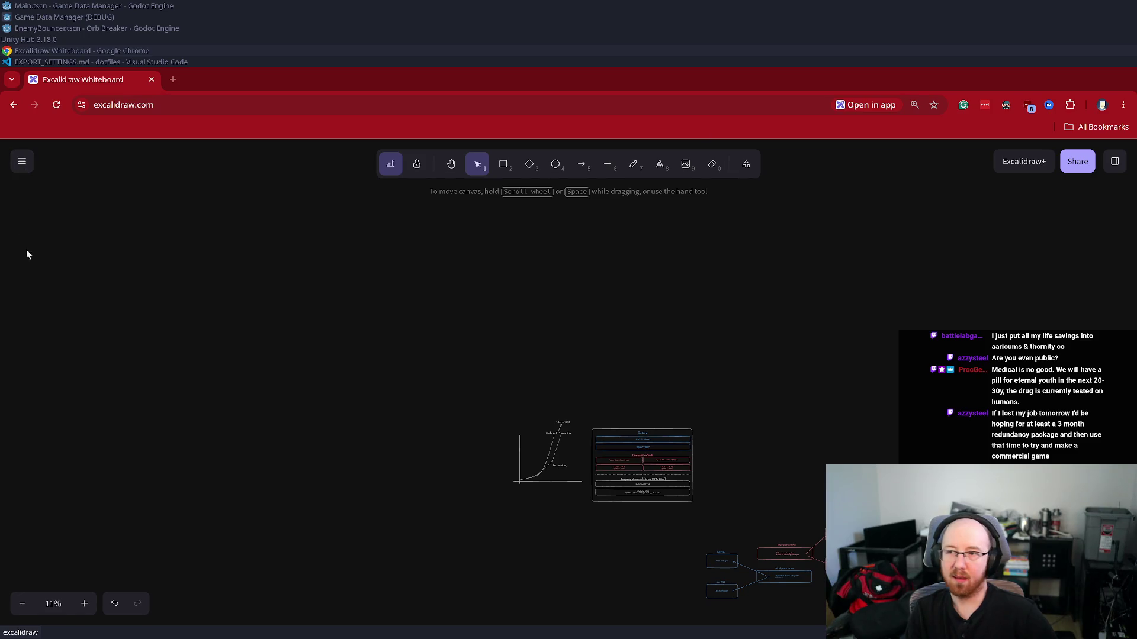
click(63, 26)
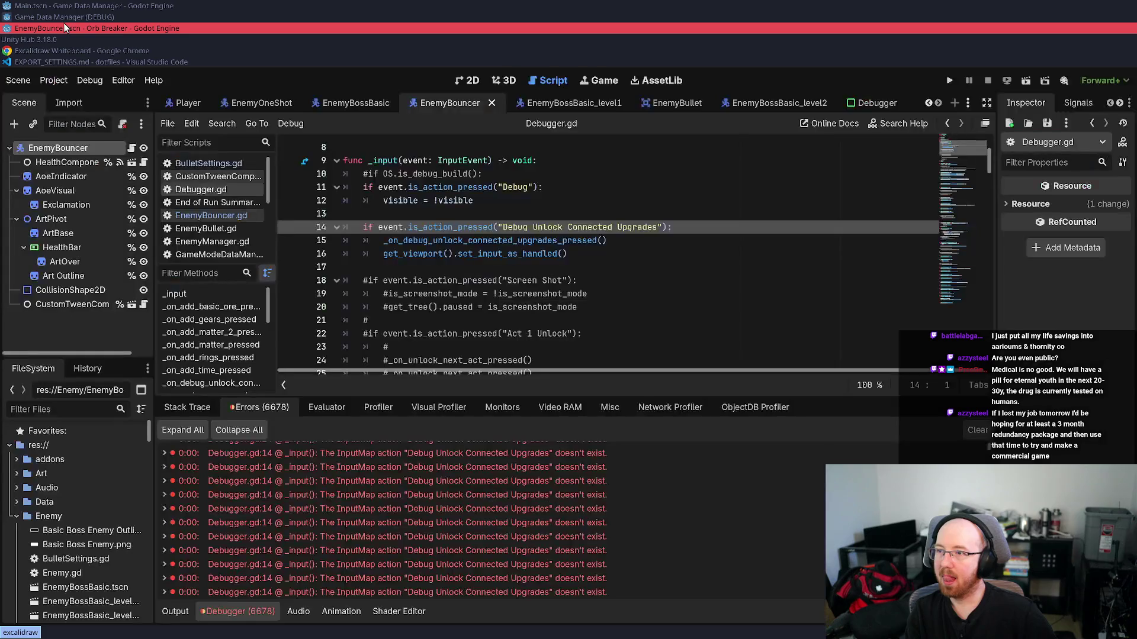
- Run Orb Breaker, start a game, move briefly, end it with Kill Player, and open the upgrade tree
click(952, 79)
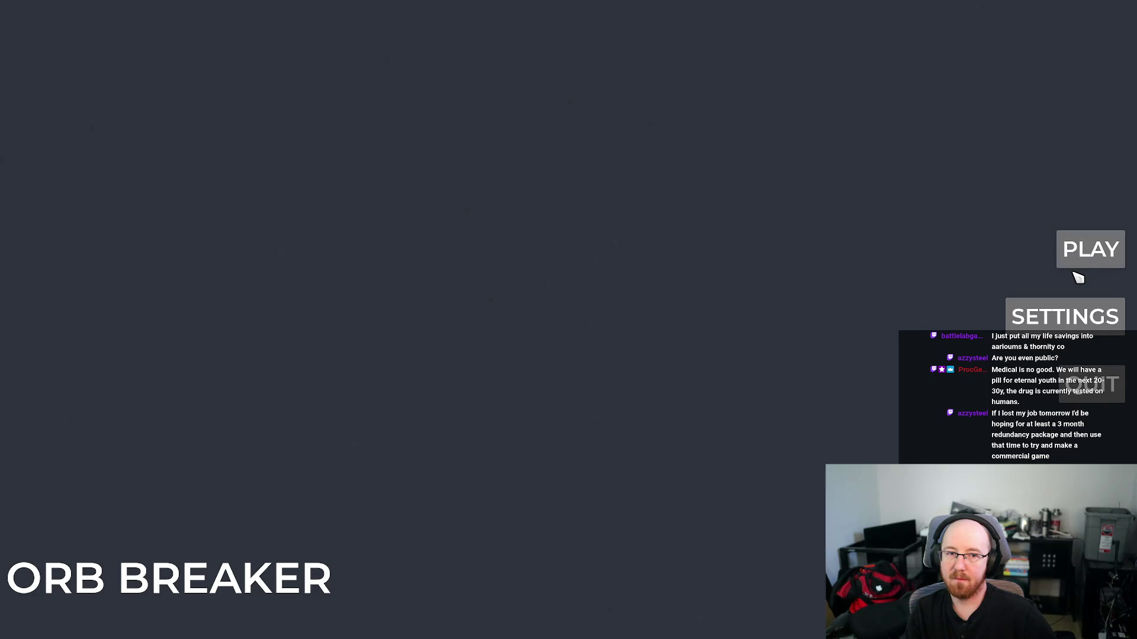
click(1086, 254)
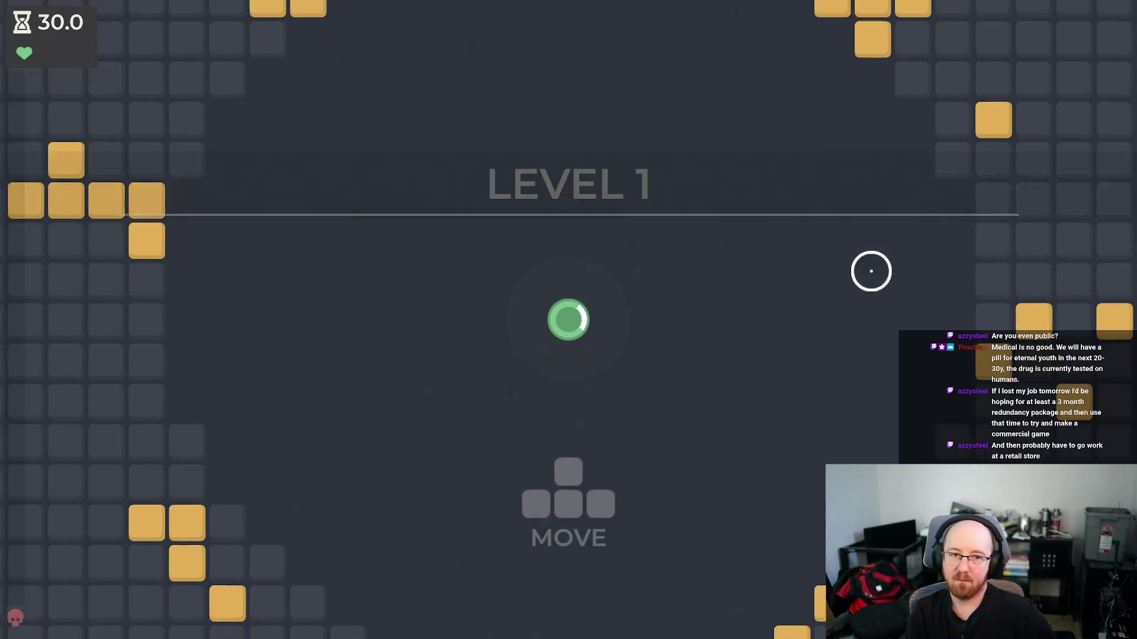
key(s)
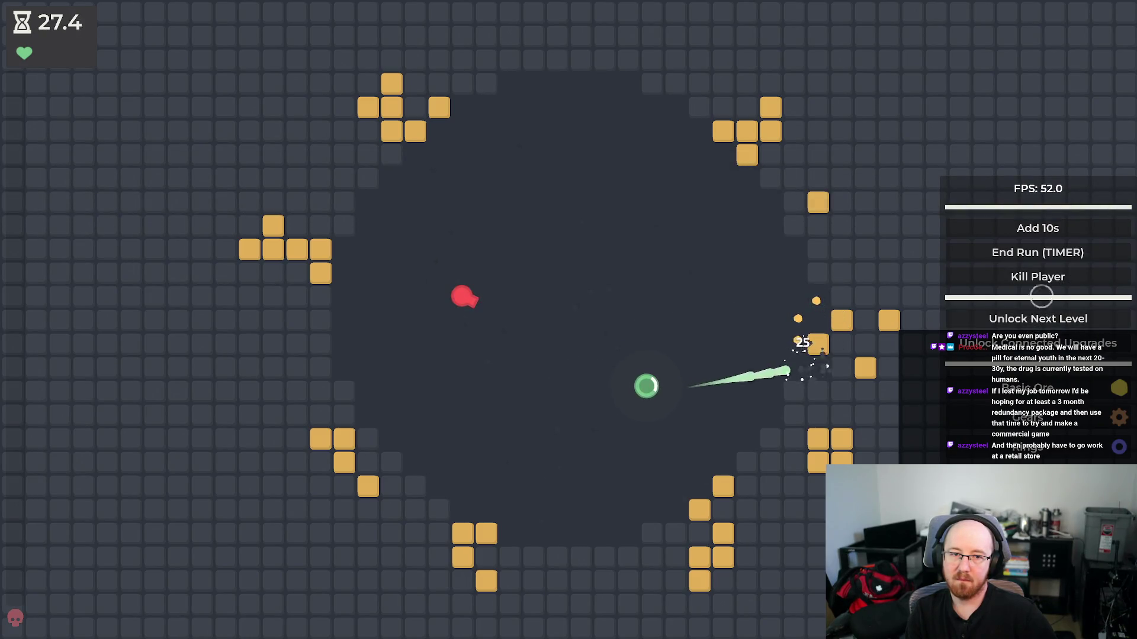
click(1041, 278)
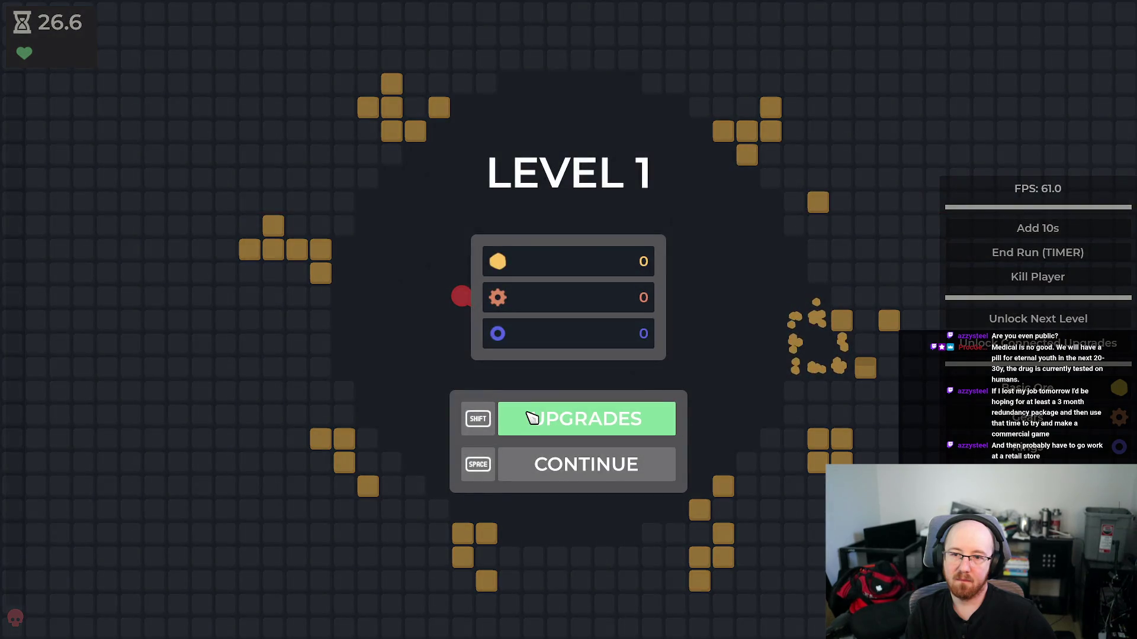
click(532, 418)
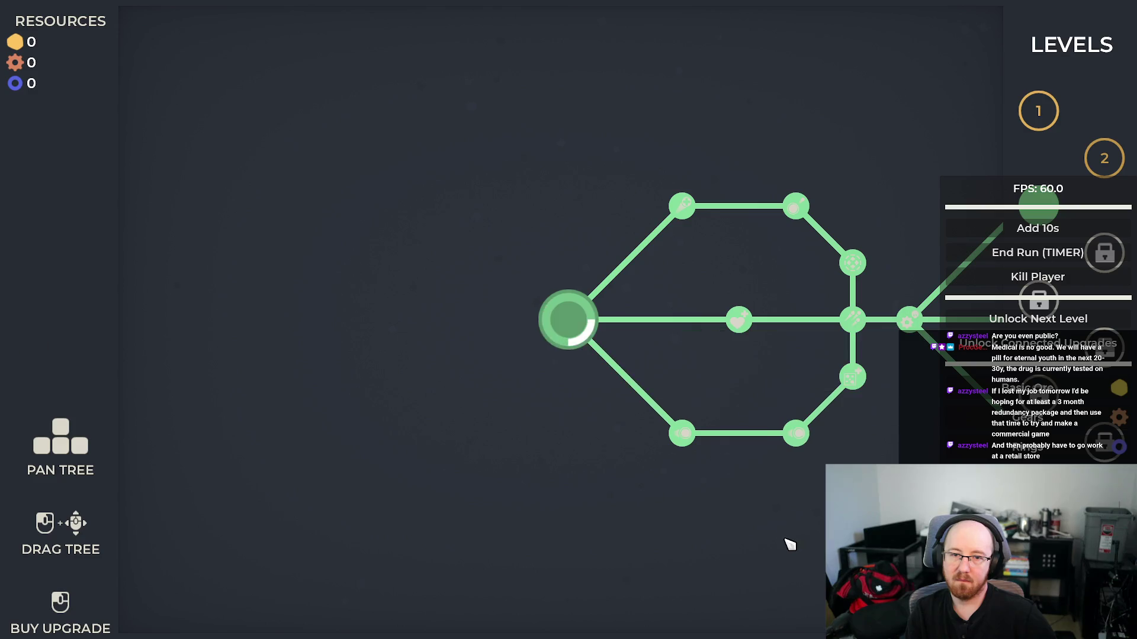
- Pan the upgrade tree, hide the debug overlay, and start Level 3
key(d)
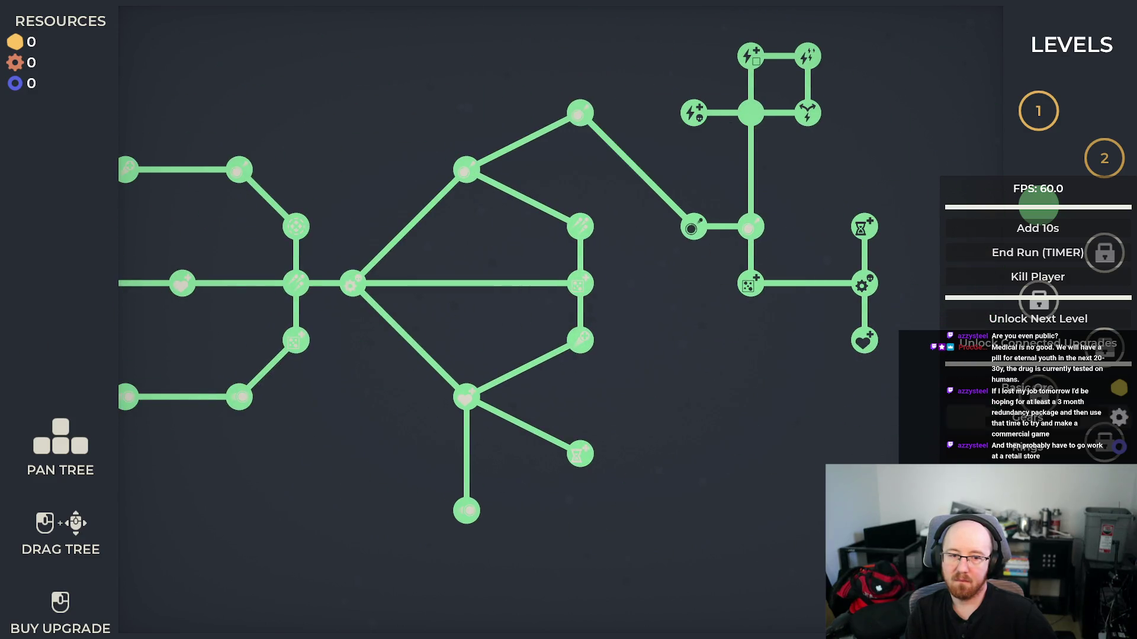
key(F1)
click(1039, 206)
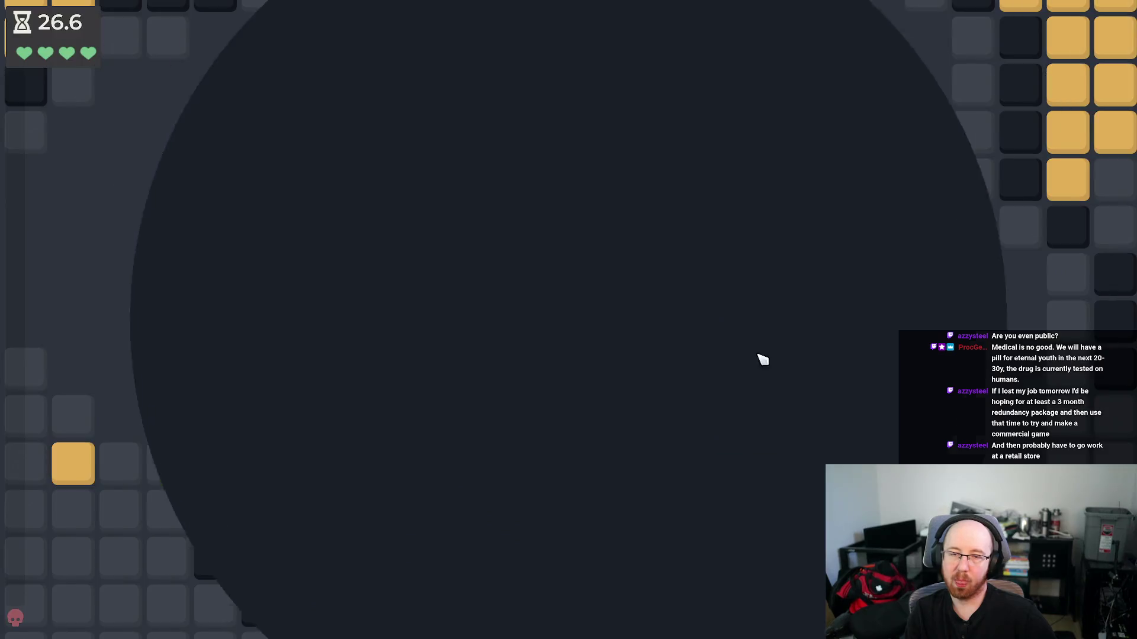
- Play Level 3 with WASD to its end, banking 198, 2 and 1 resources
key(d)
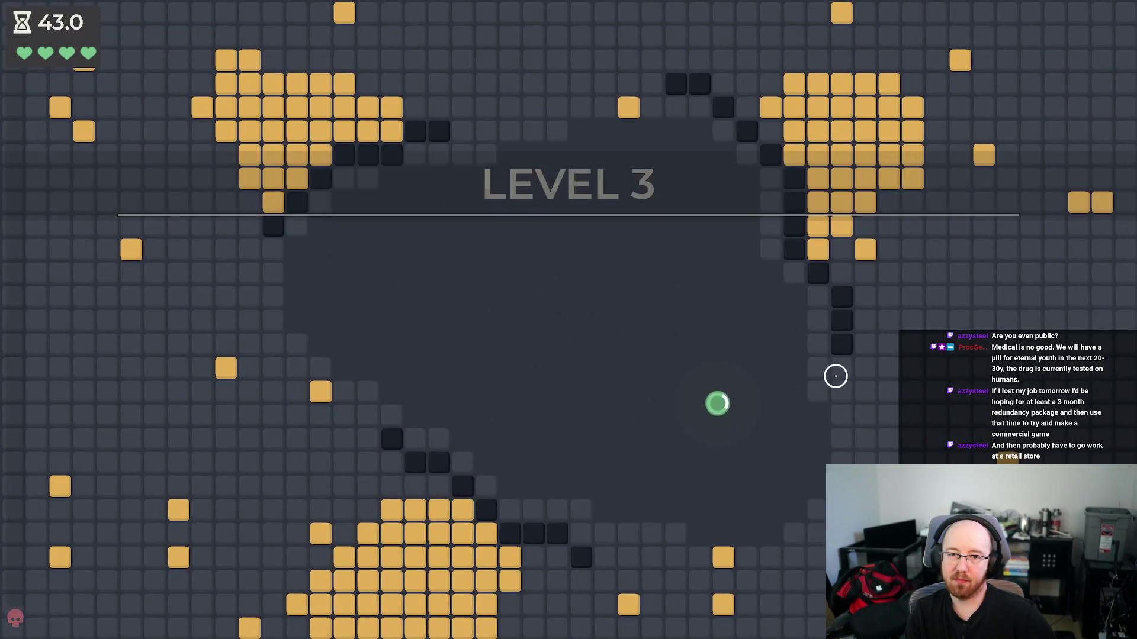
key(w)
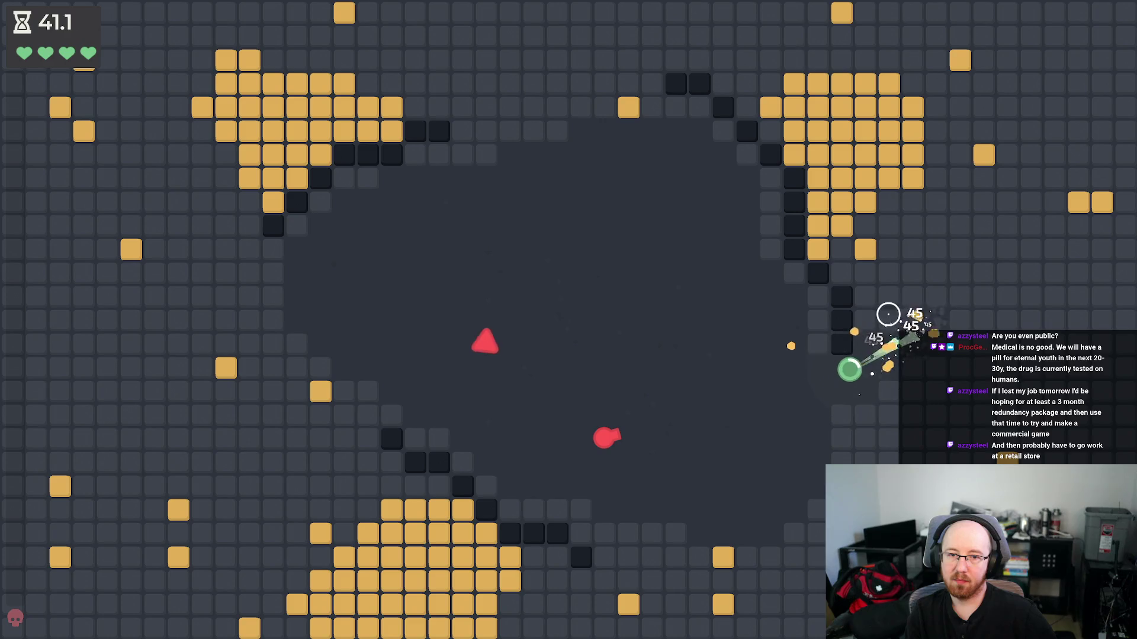
key(w)
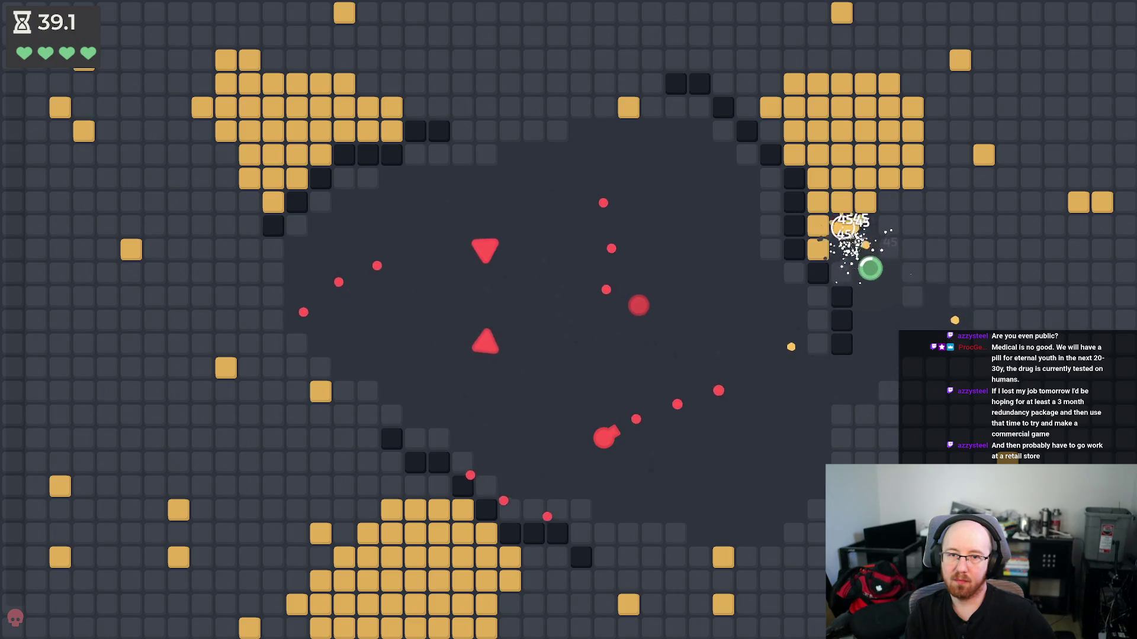
key(s)
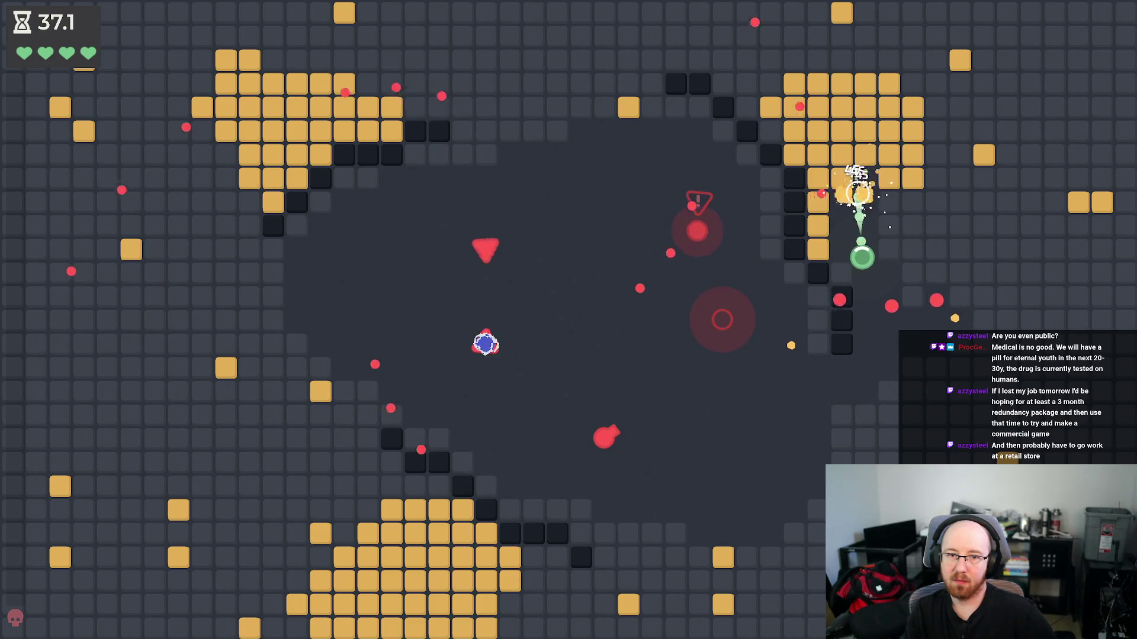
key(s)
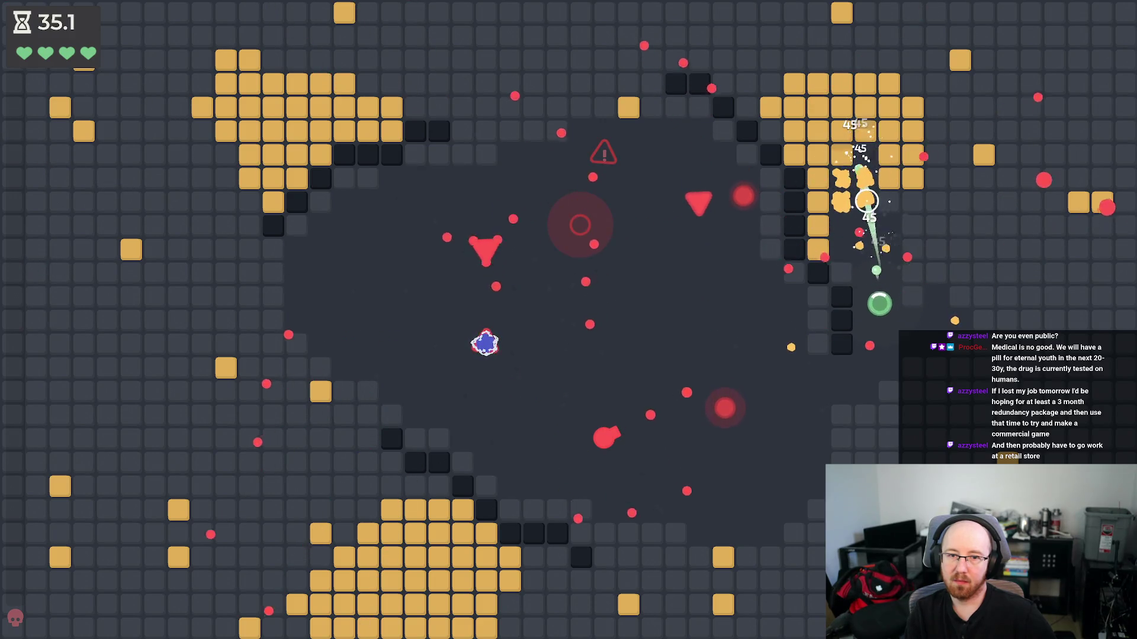
key(a)
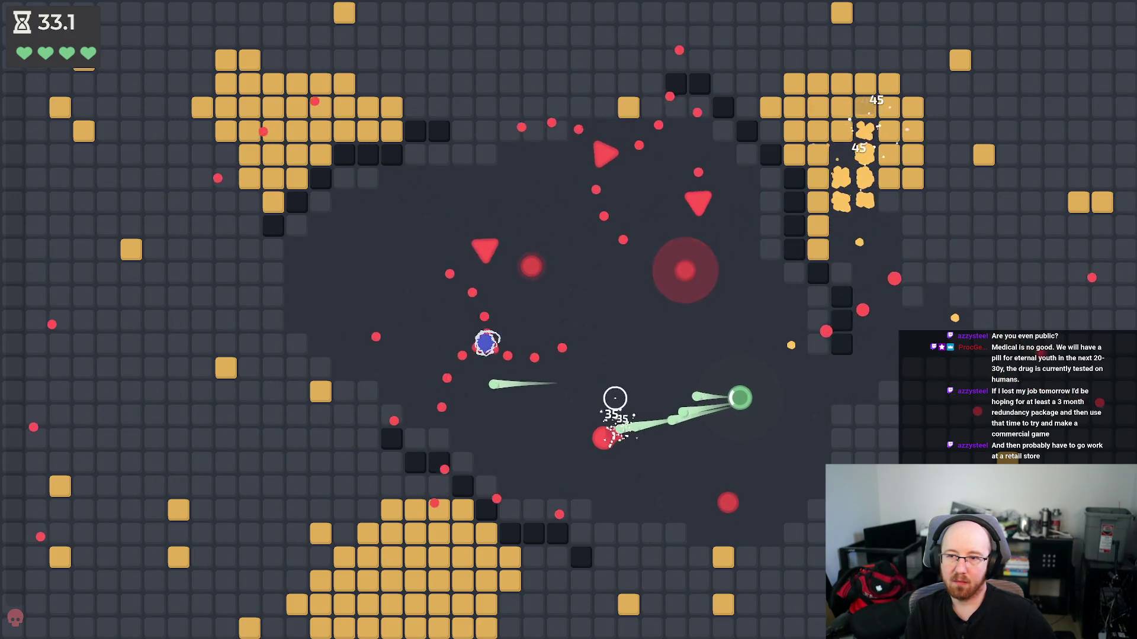
key(a)
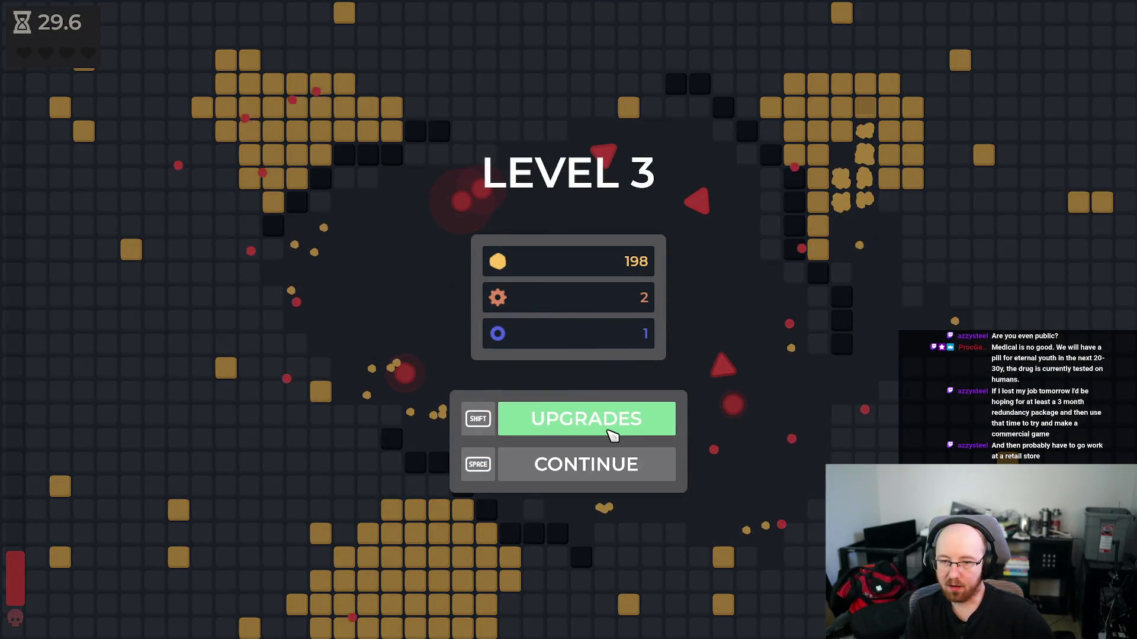
click(605, 428)
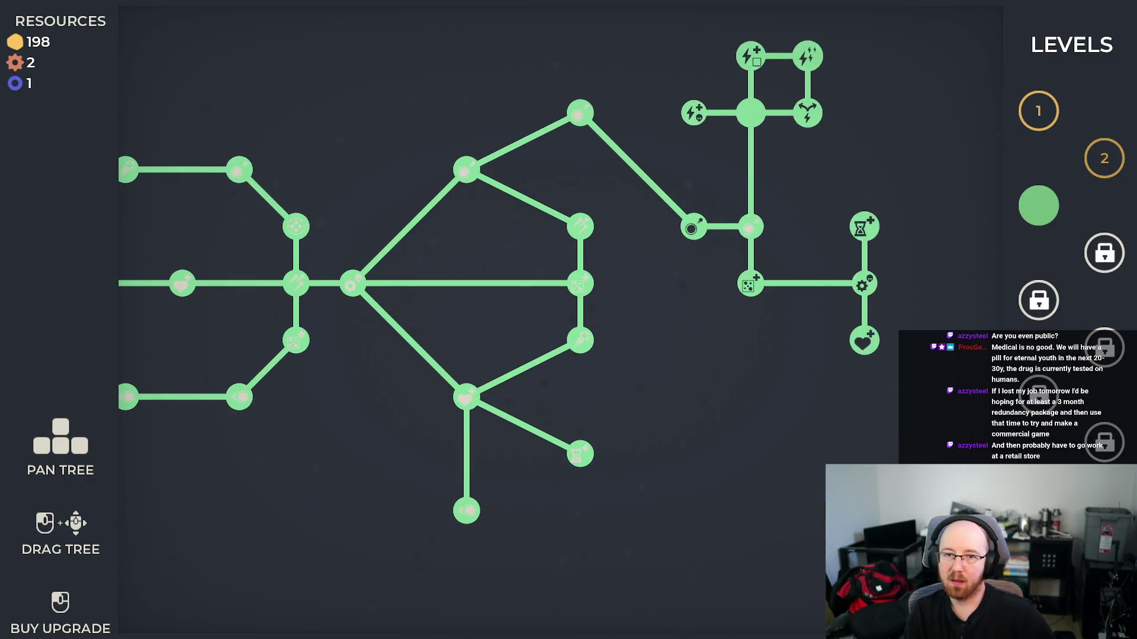
click(1039, 205)
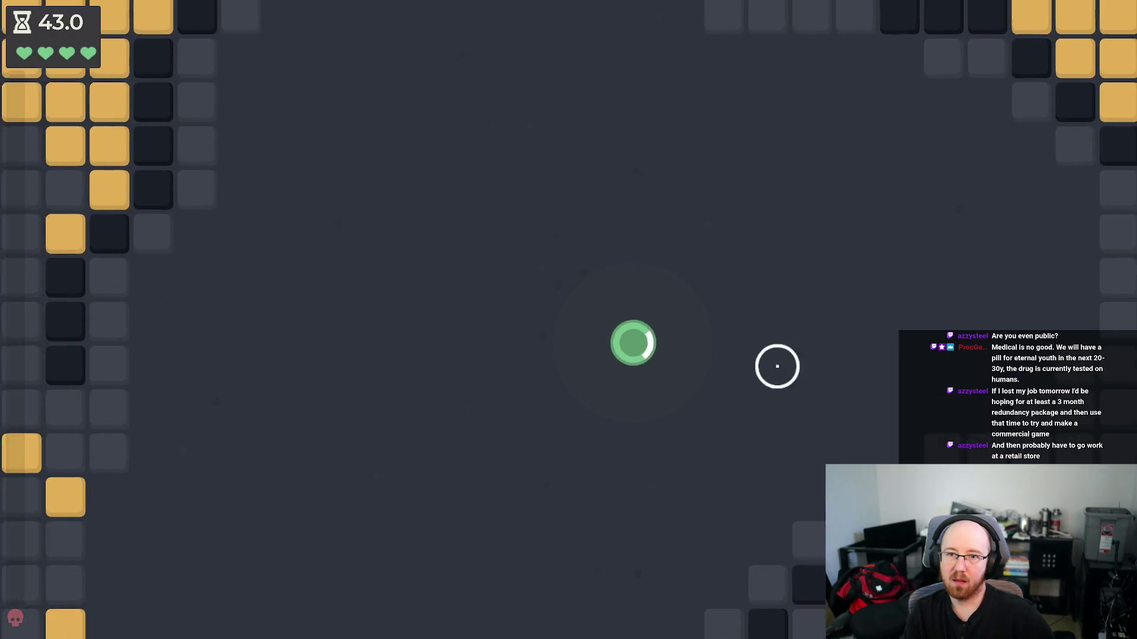
- Steer the ship through Level 3, shooting blocks and hitting enemies
key(d)
key(s)
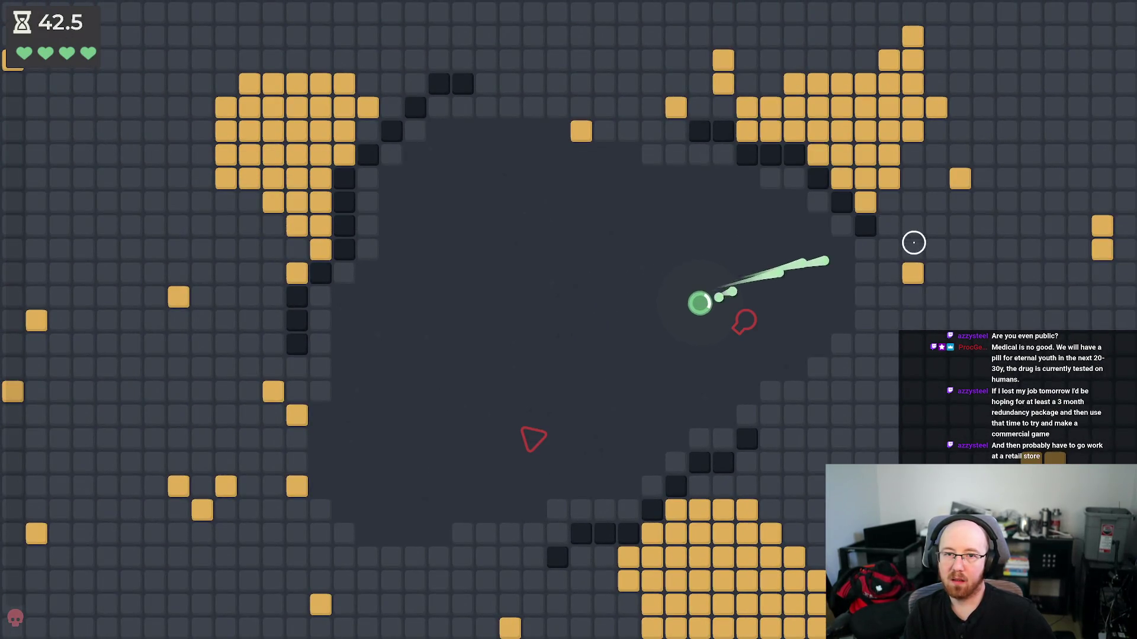
key(w)
key(d)
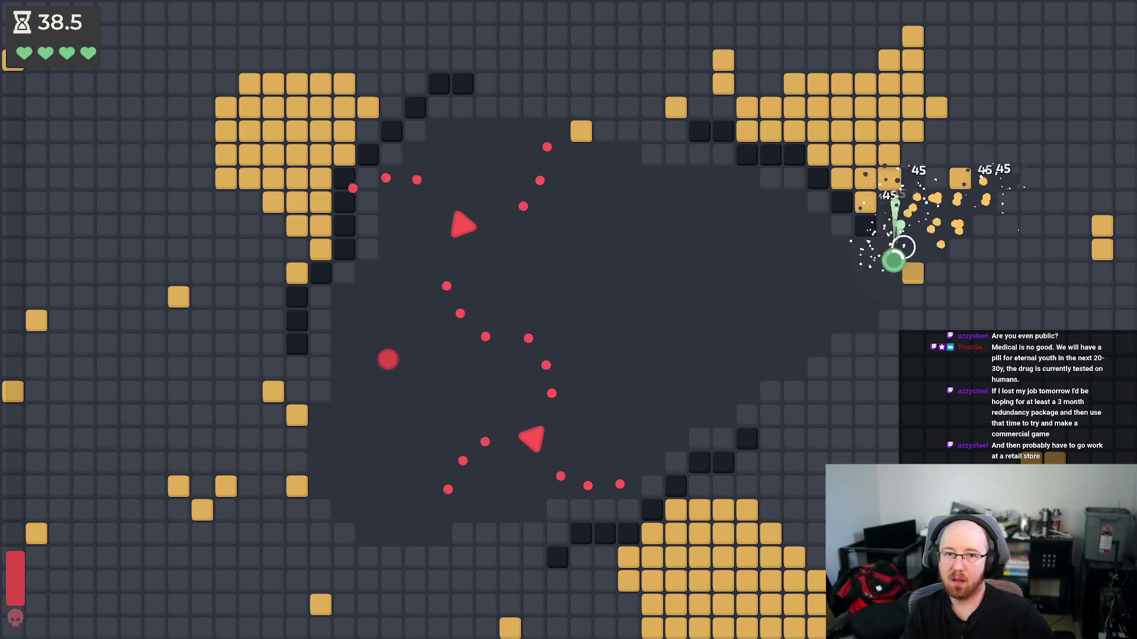
key(a)
key(s)
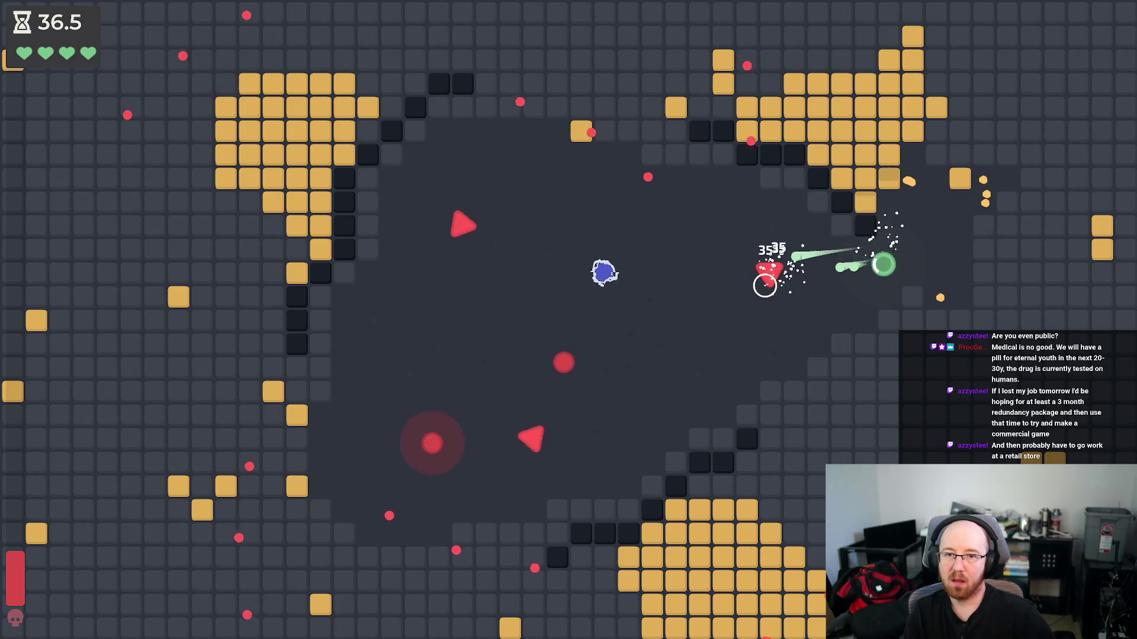
key(a)
key(w)
key(d)
key(s)
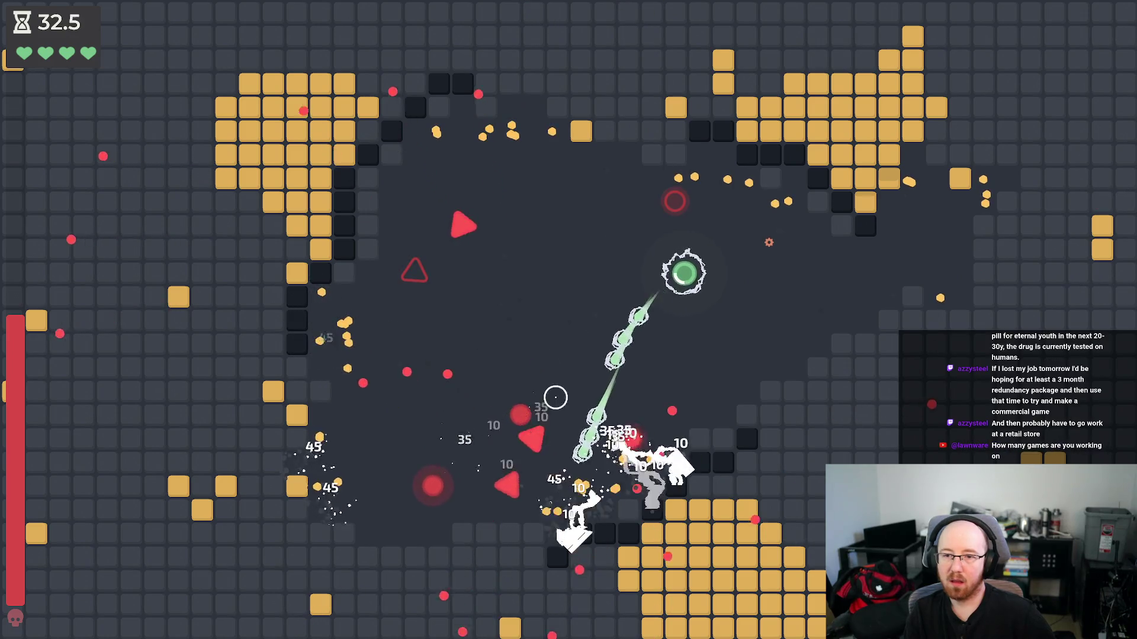
- Dodge enemy fire while attacking as the Level 3 boss arrives
key(d)
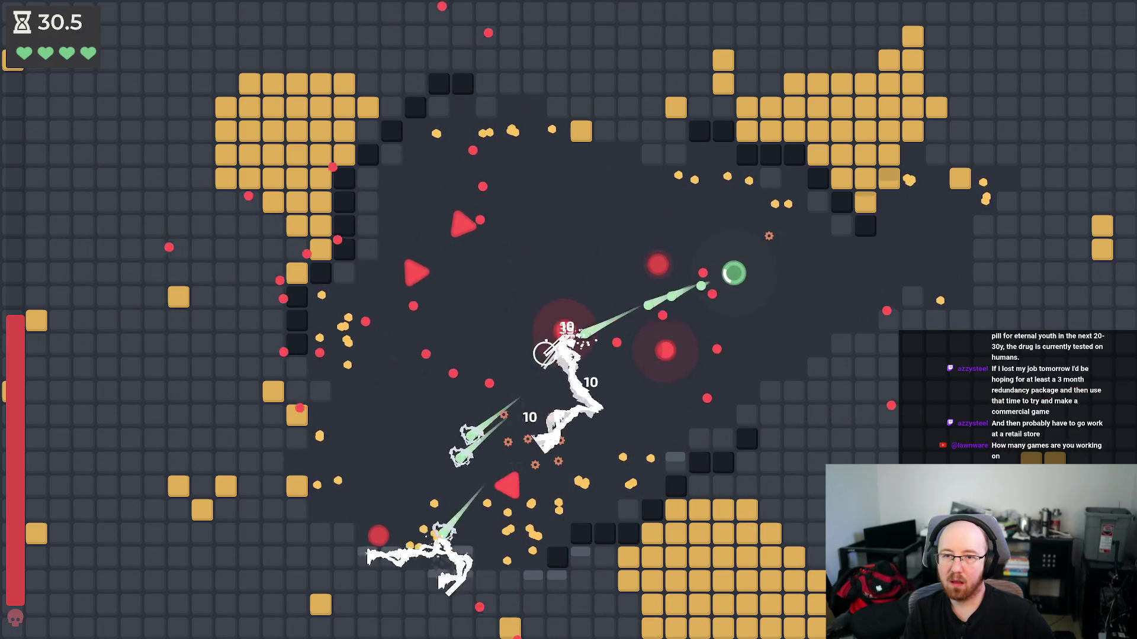
key(w)
key(a)
key(s)
key(d)
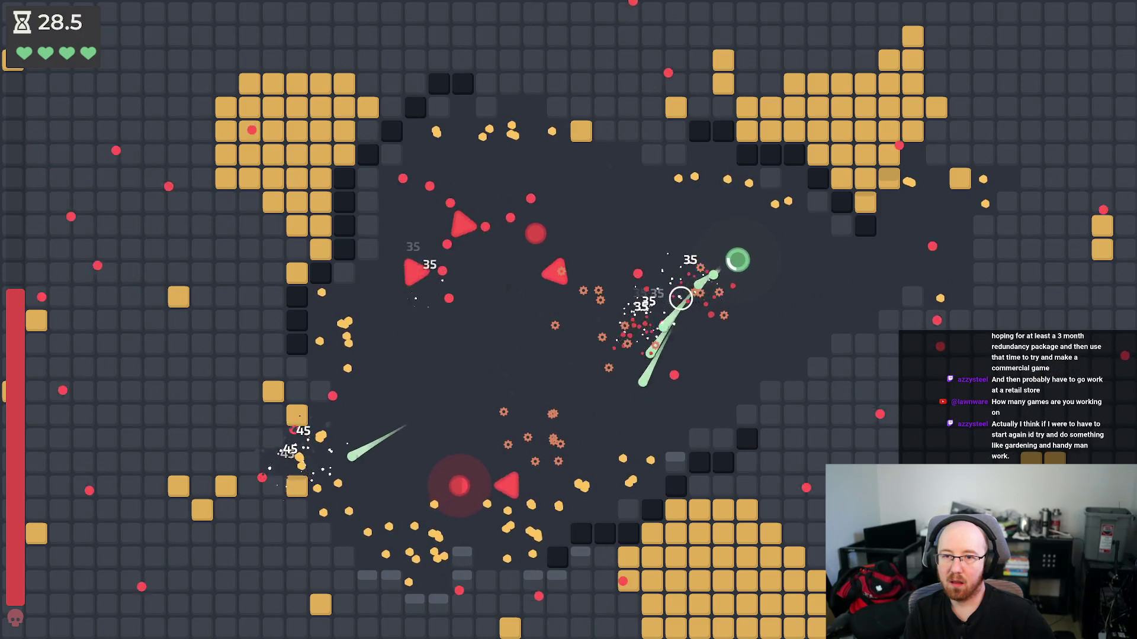
key(a)
key(a)
key(s)
key(d)
- Kill the boss, dismiss the 281 ore, 26 gears, 2 rings summary, and stop the game
key(d)
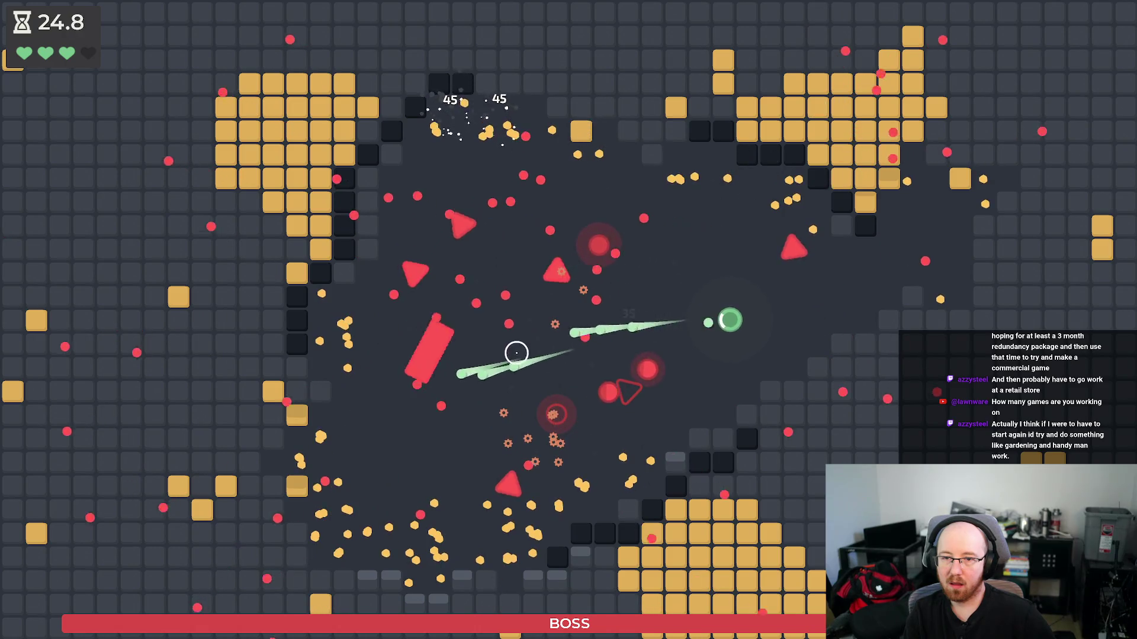
key(d)
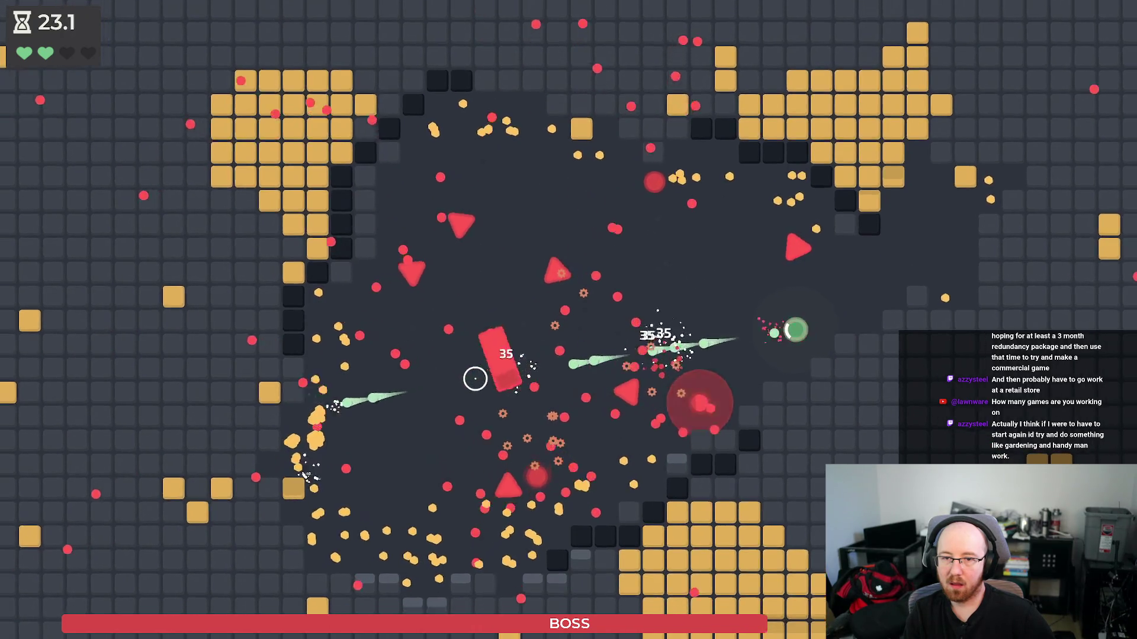
key(w)
key(s)
key(w)
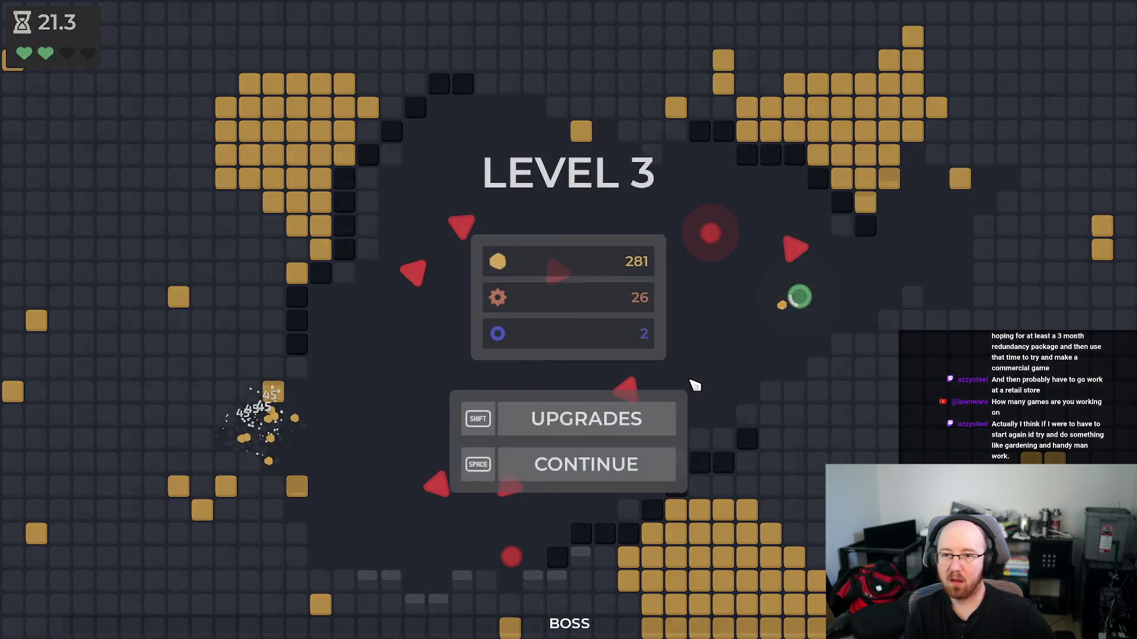
key(shift)
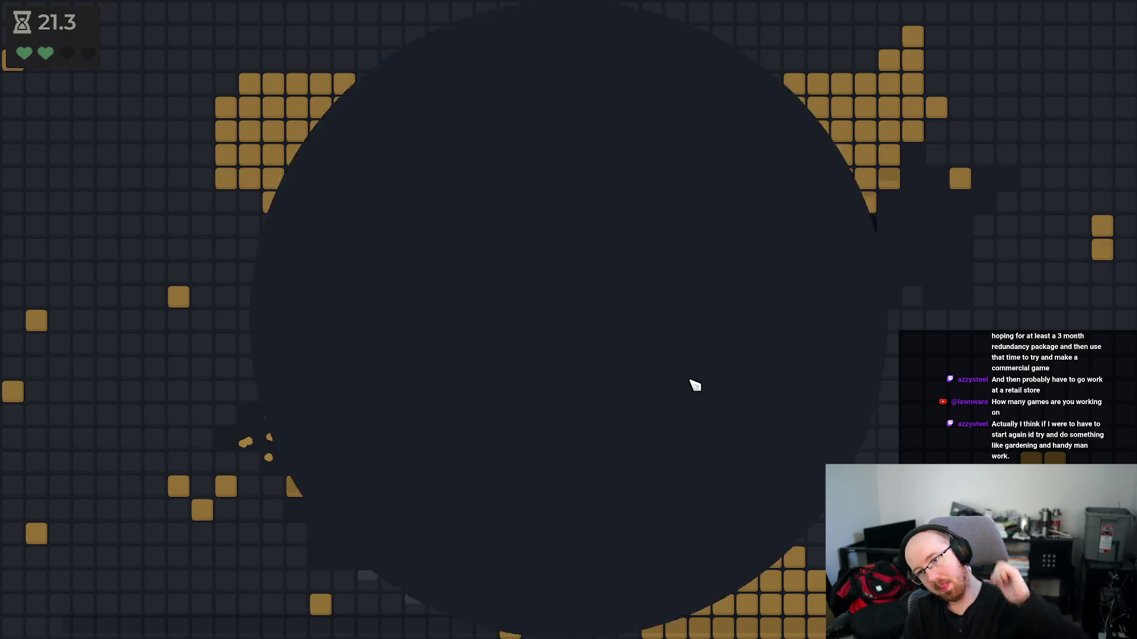
key(alt+F4)
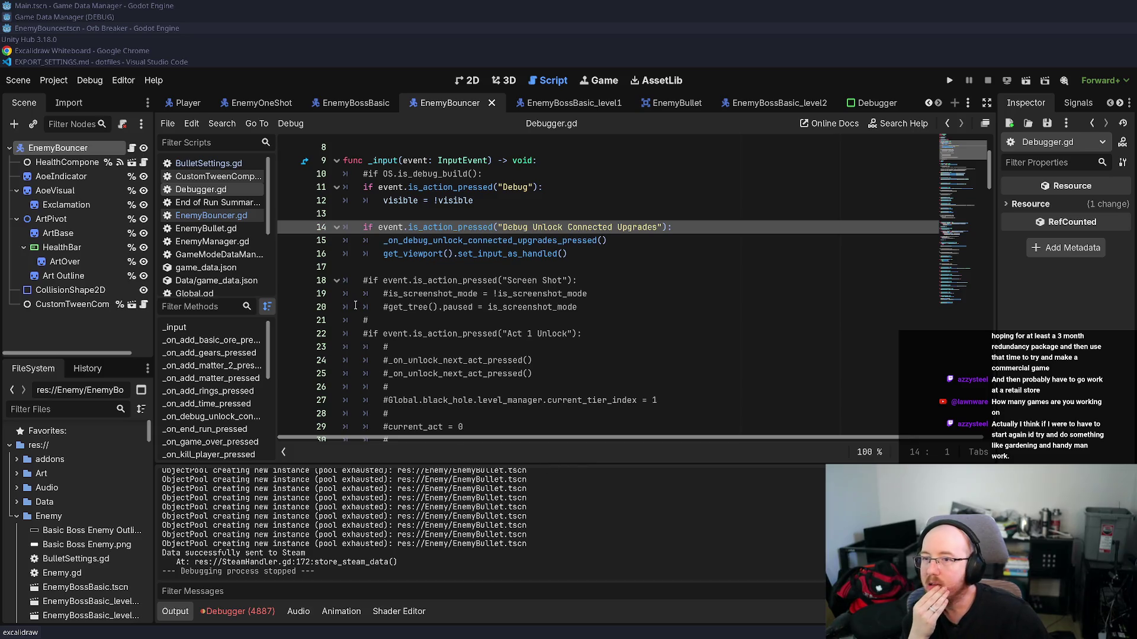
- Focus the Debugger.gd script, then bring Unity Hub's Projects list to the front
click(437, 308)
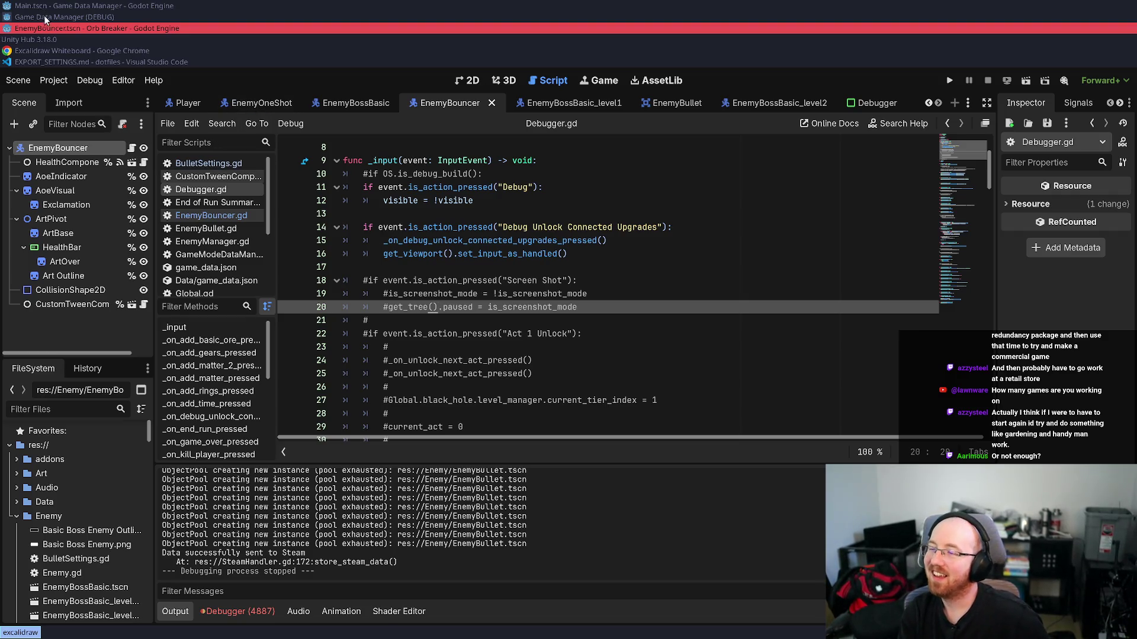
click(44, 39)
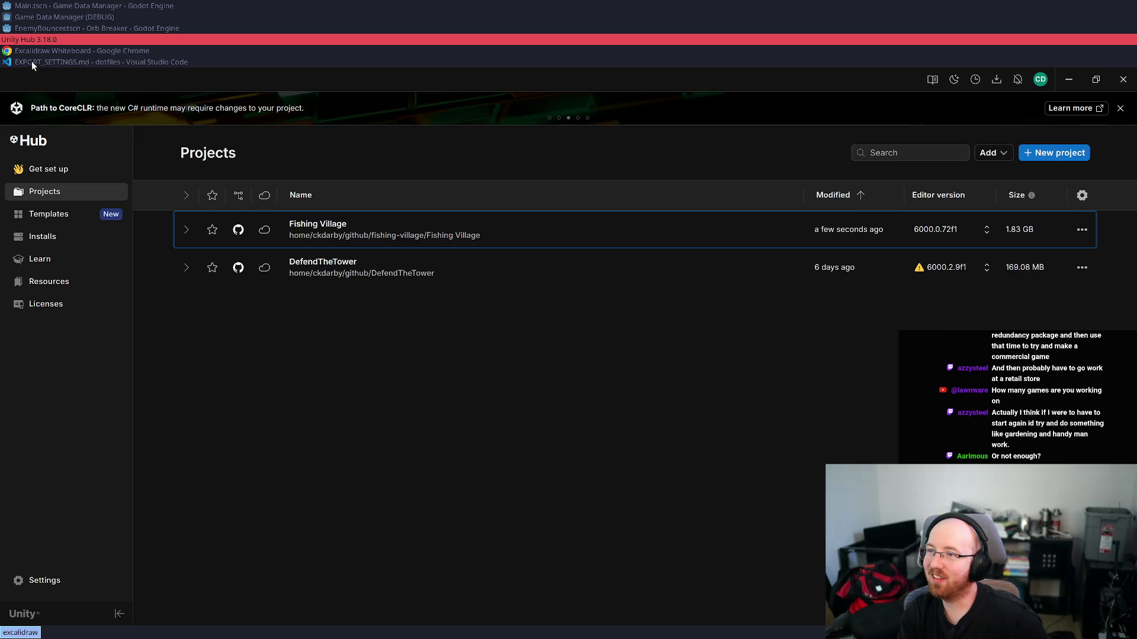
- Close the Excalidraw whiteboard window and return to the Godot script editor
click(33, 53)
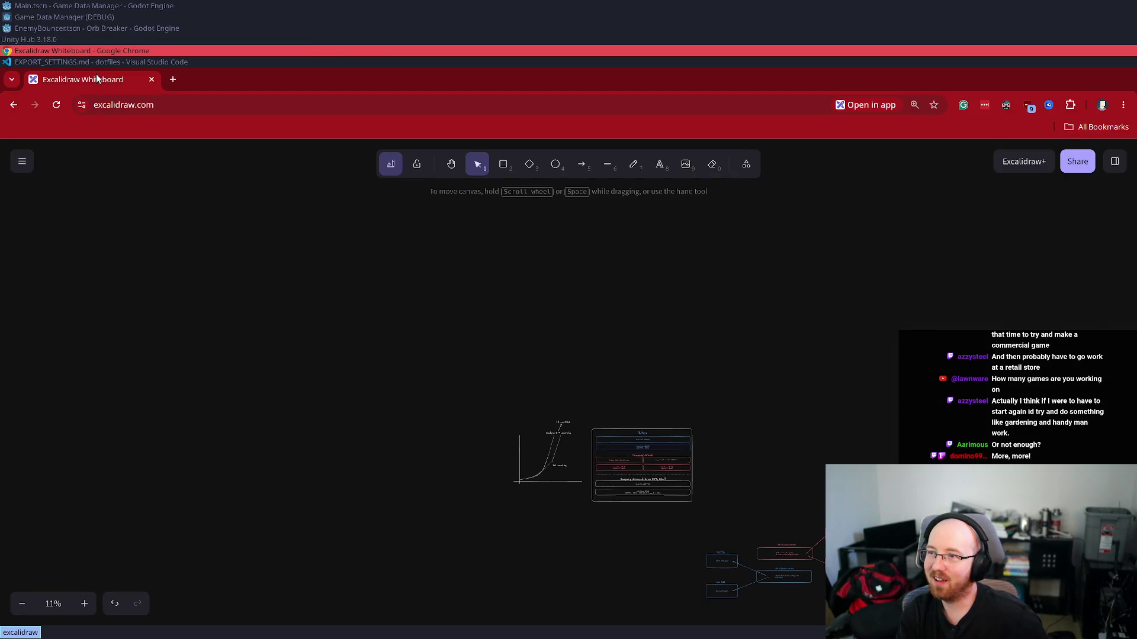
middle_click(96, 74)
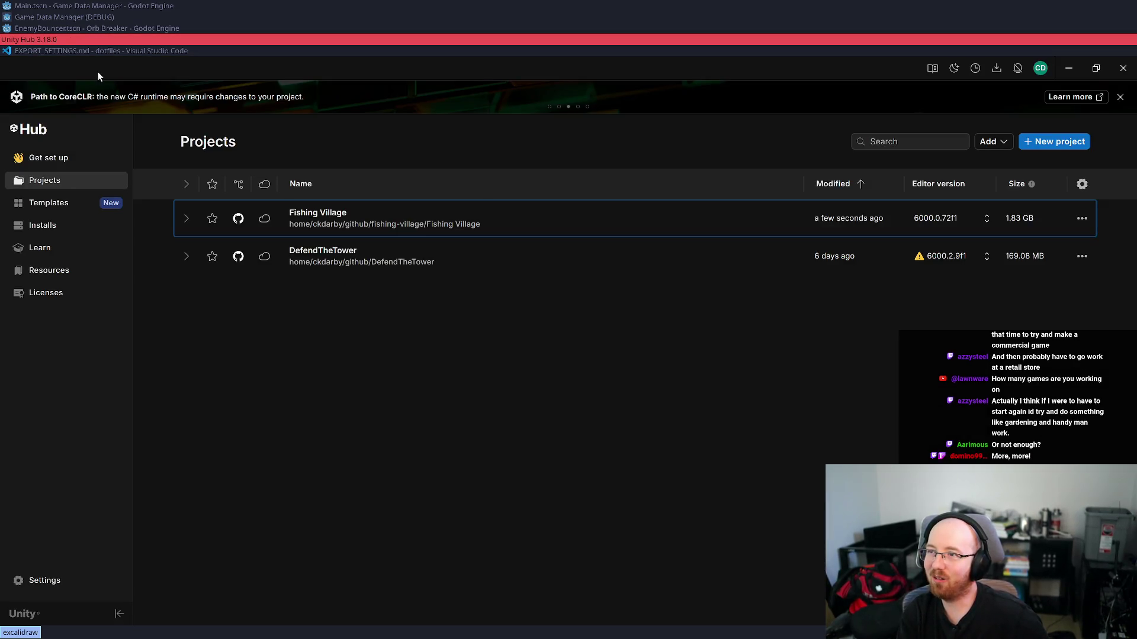
click(57, 29)
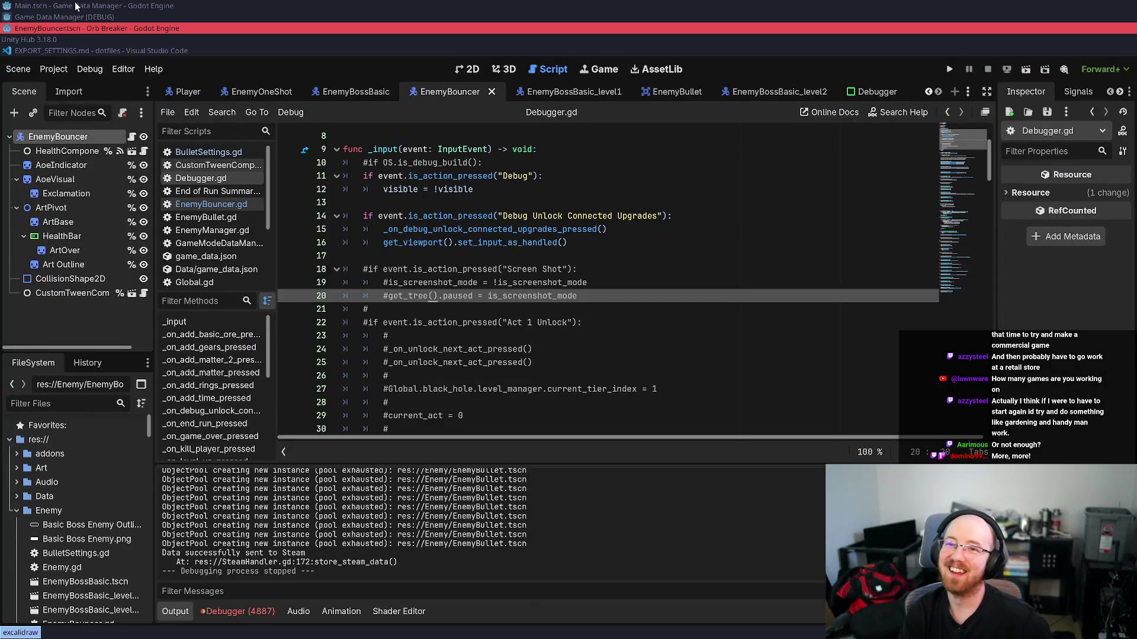
click(597, 267)
- Quick-open Level 3 Data.tres by searching 'level 3.res'
key(shift+alt+o)
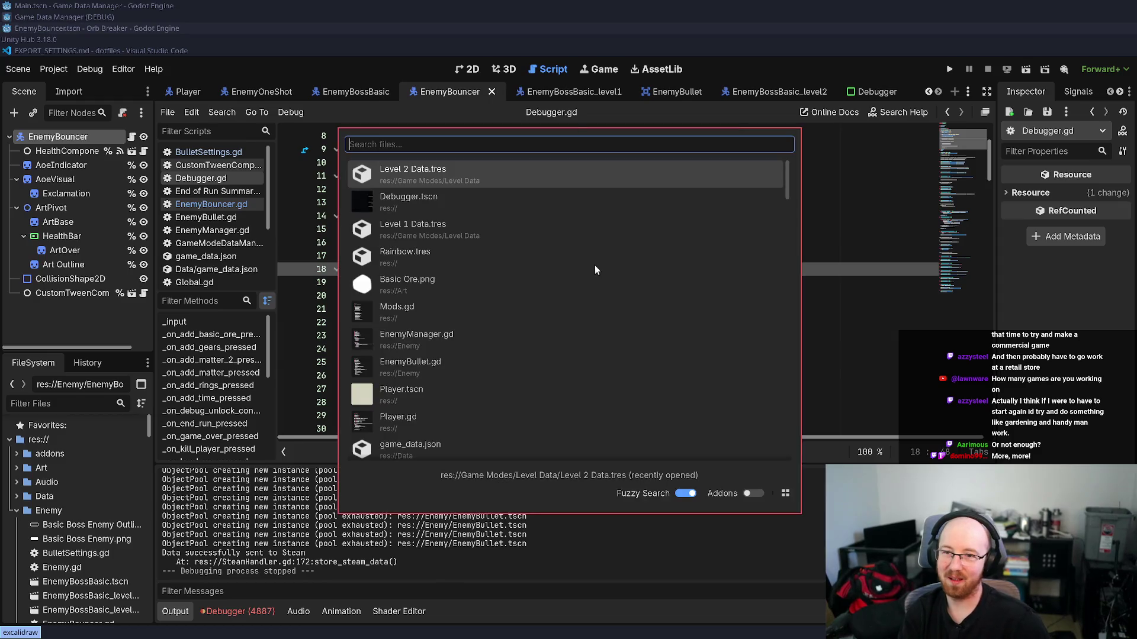
text(level 3.res)
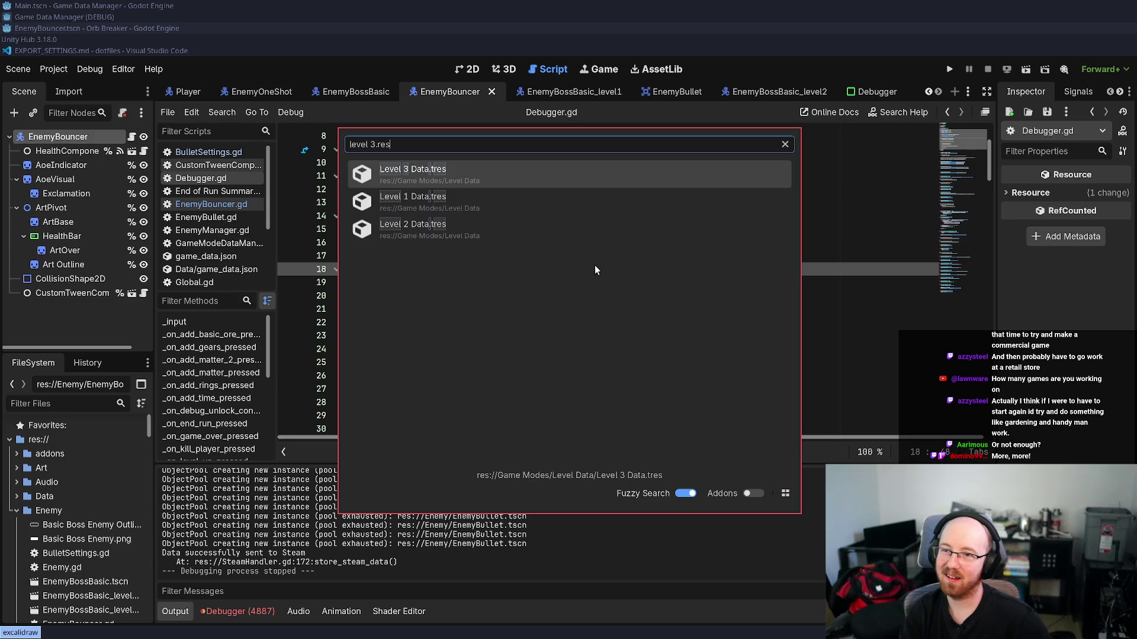
key(Return)
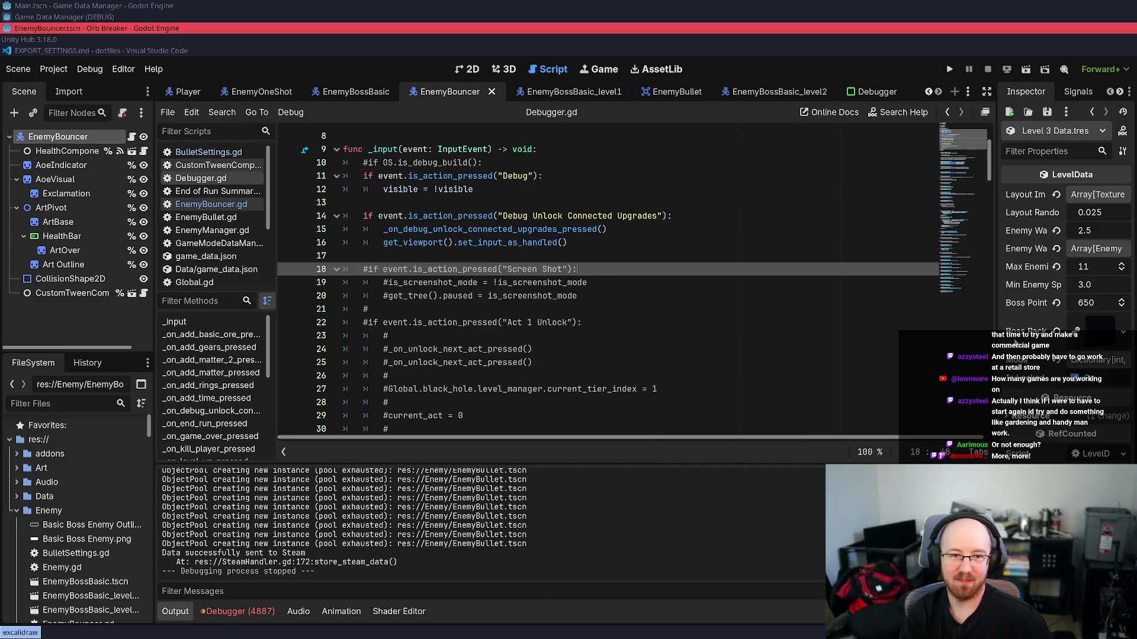
- Set Max Enemies at Once to 9, save the resource, and run the game
drag(996, 339, 702, 392)
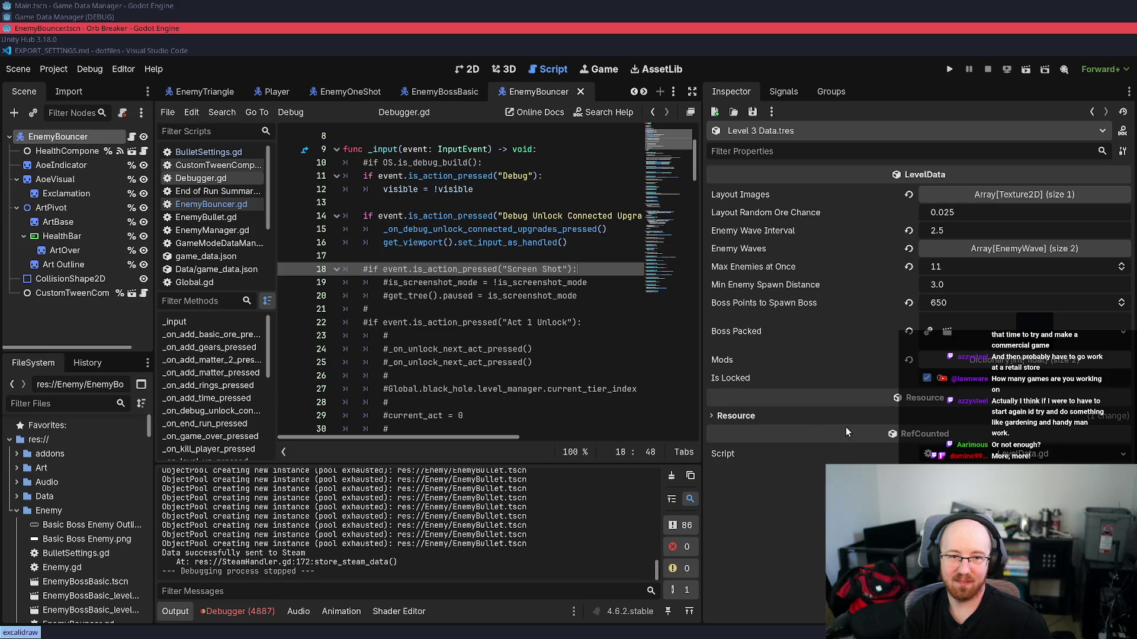
click(944, 266)
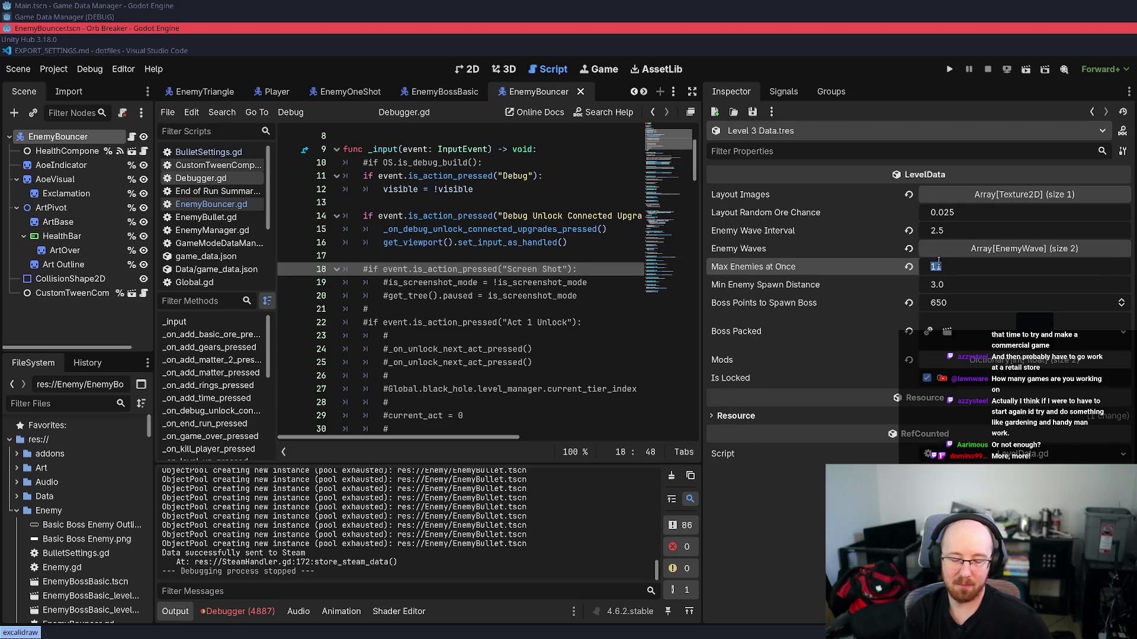
text(9)
key(Return)
key(ctrl+s)
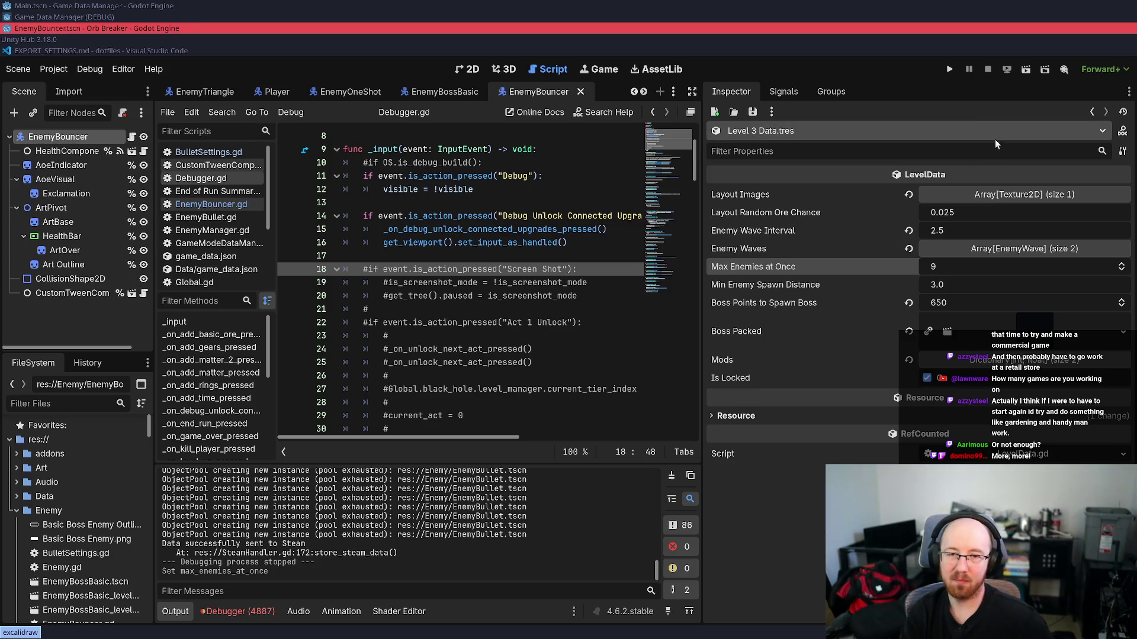
click(949, 68)
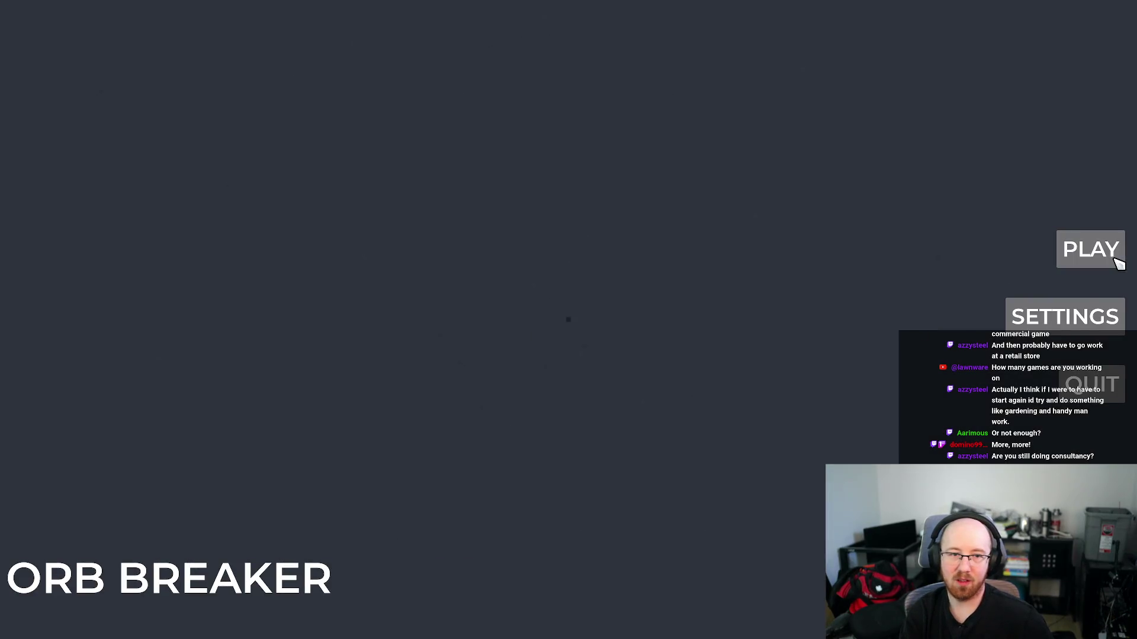
- Start a new run and mine ore blocks while moving away from enemies
click(1044, 242)
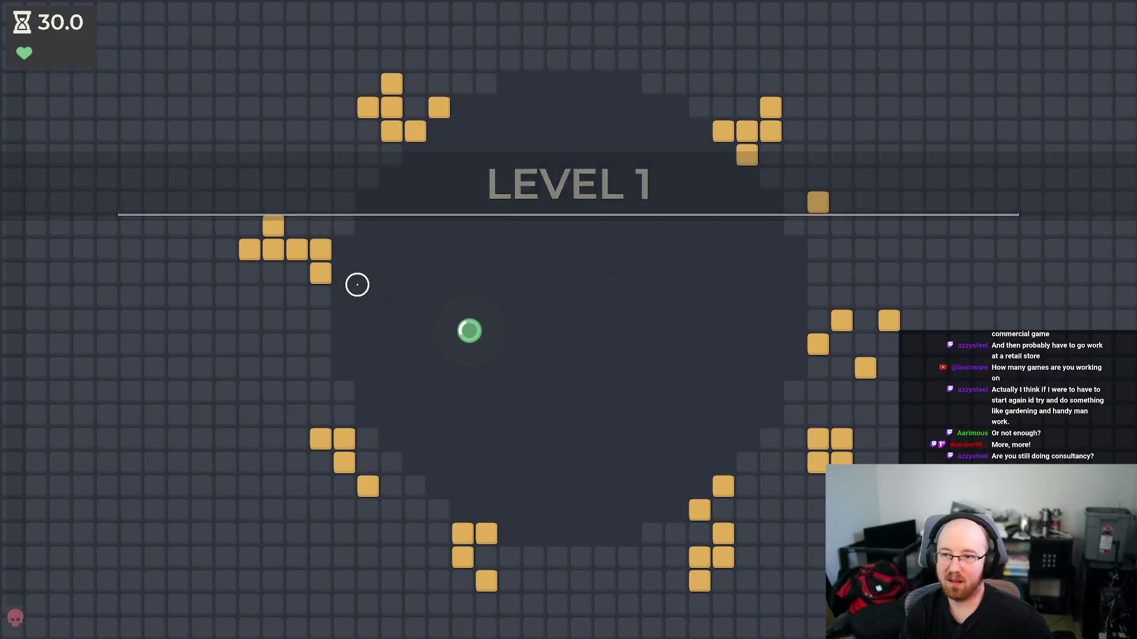
key(a)
click(345, 274)
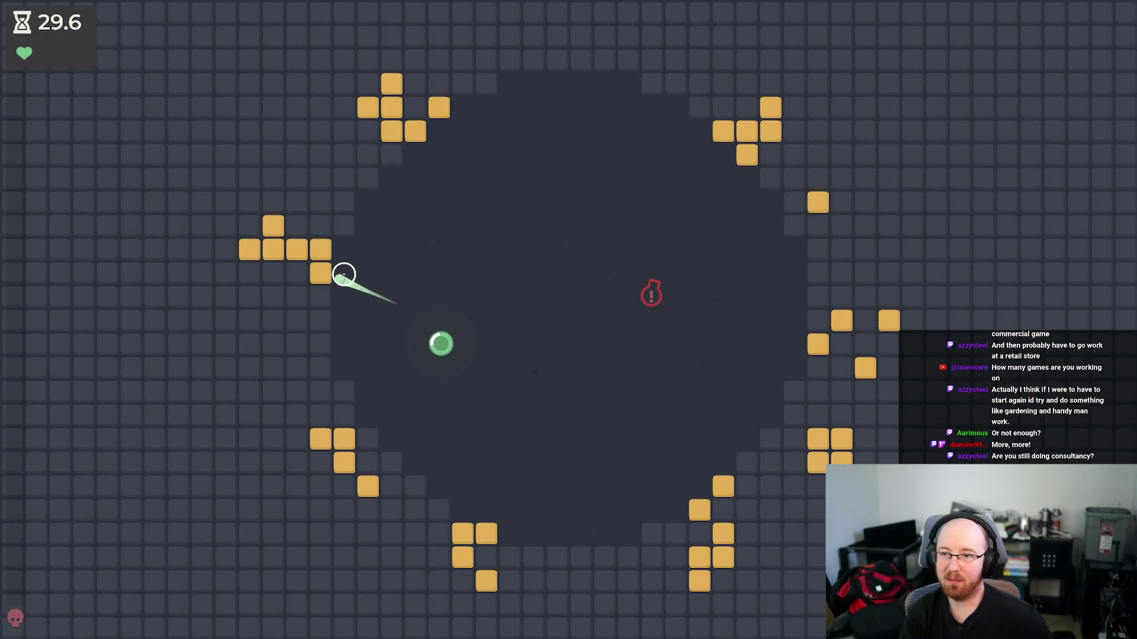
key(w)
key(a)
click(330, 277)
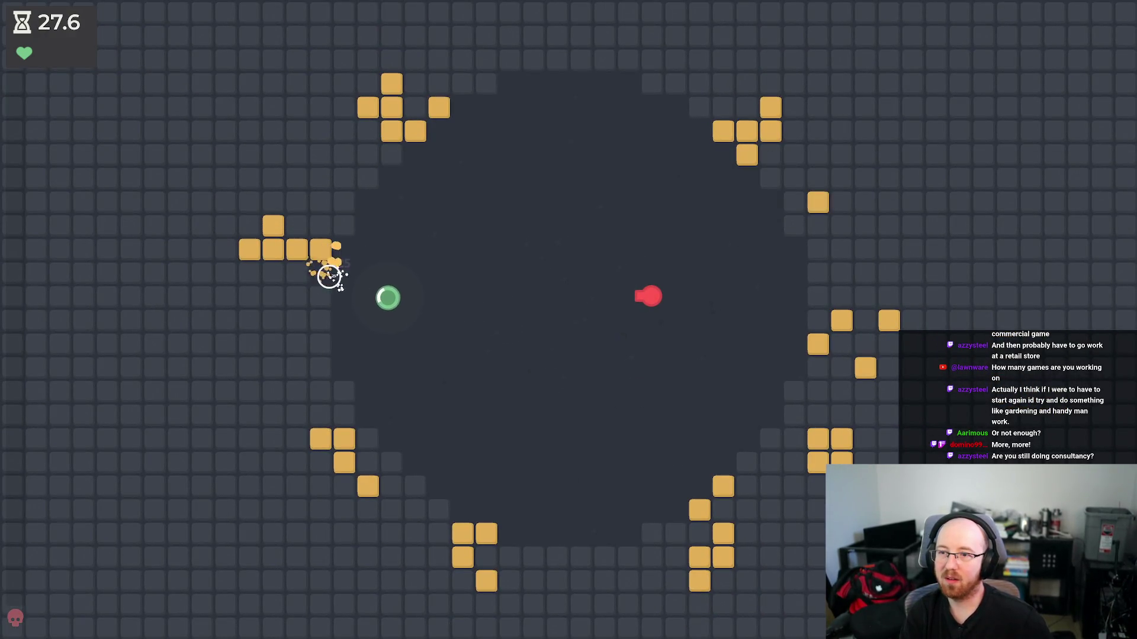
key(w)
key(d)
click(325, 270)
key(w)
key(a)
key(s)
click(329, 263)
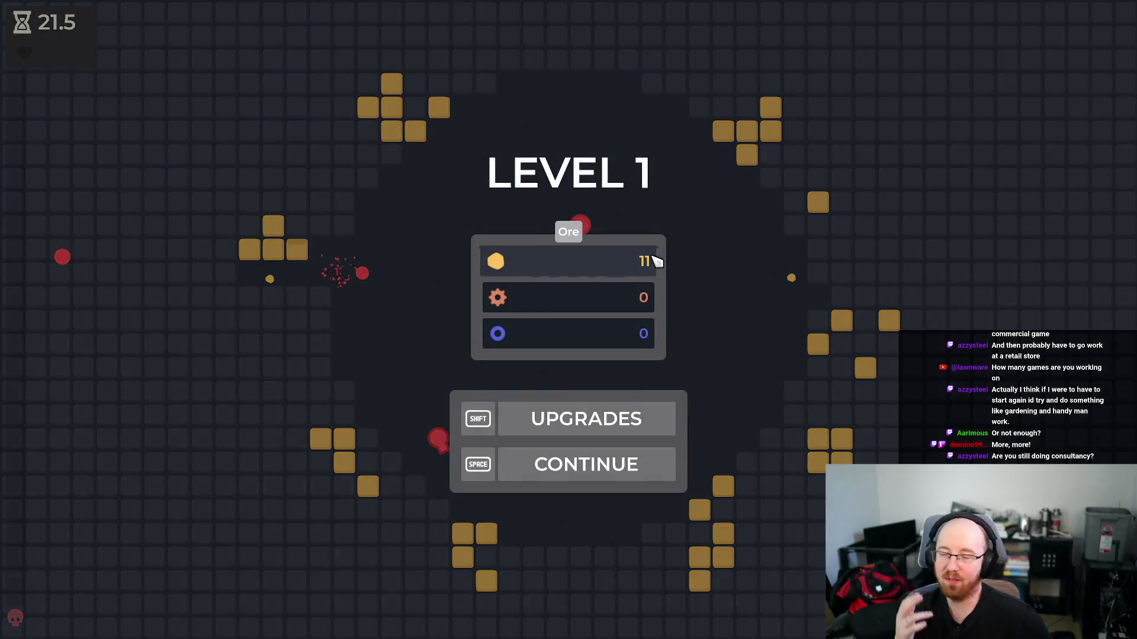
- Unlock the next level from the debug panel and start Level 3
click(637, 415)
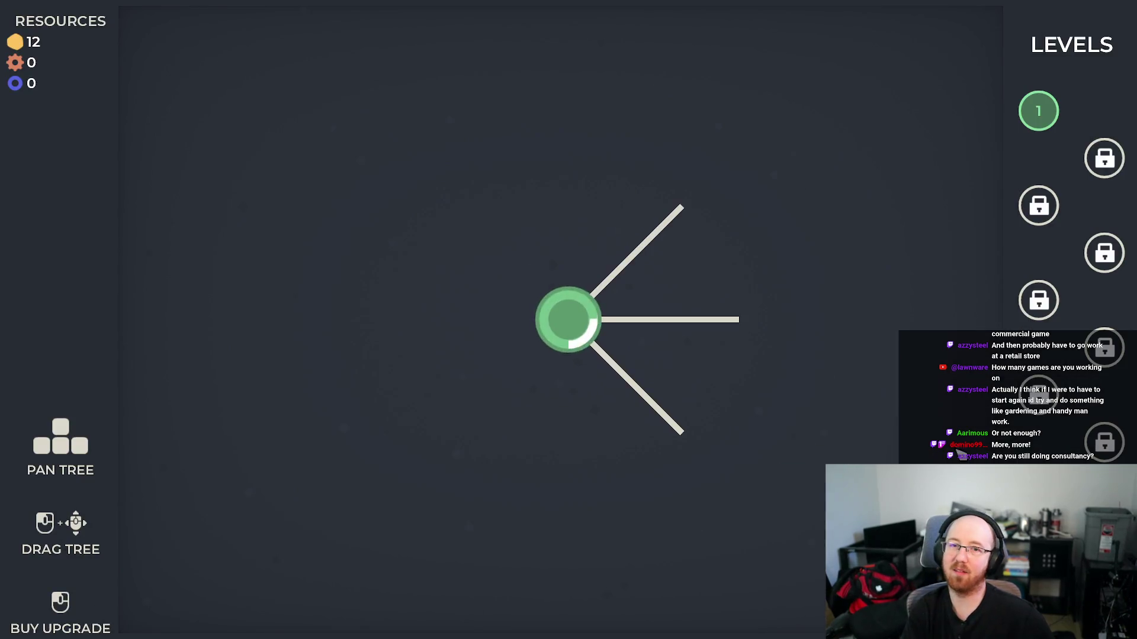
key(grave)
click(1000, 320)
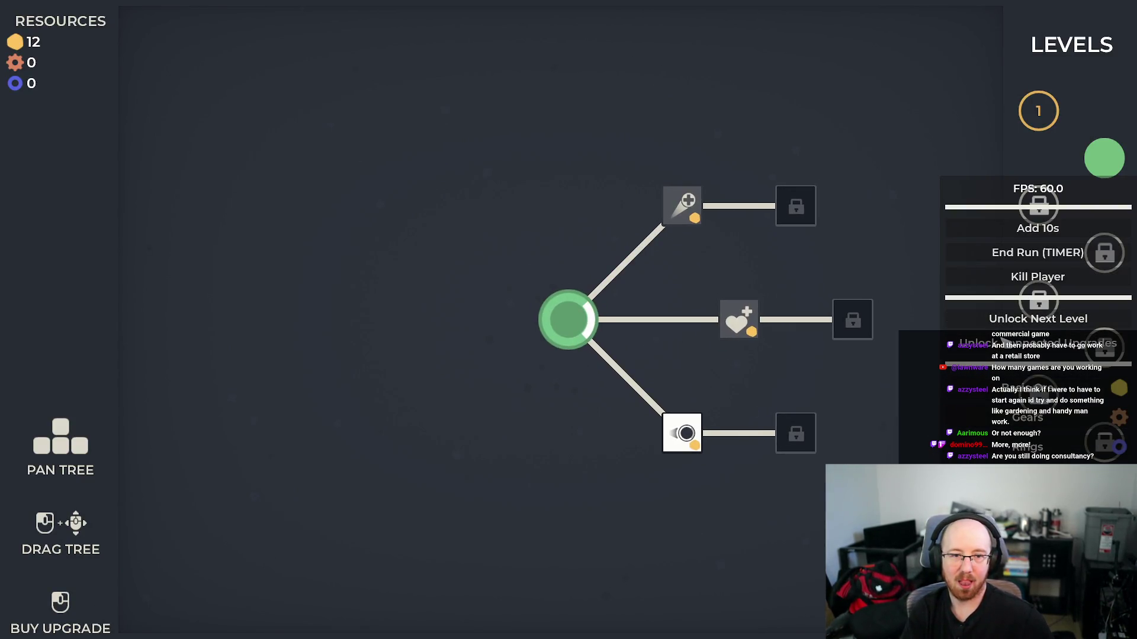
key(Escape)
key(Escape)
click(1104, 158)
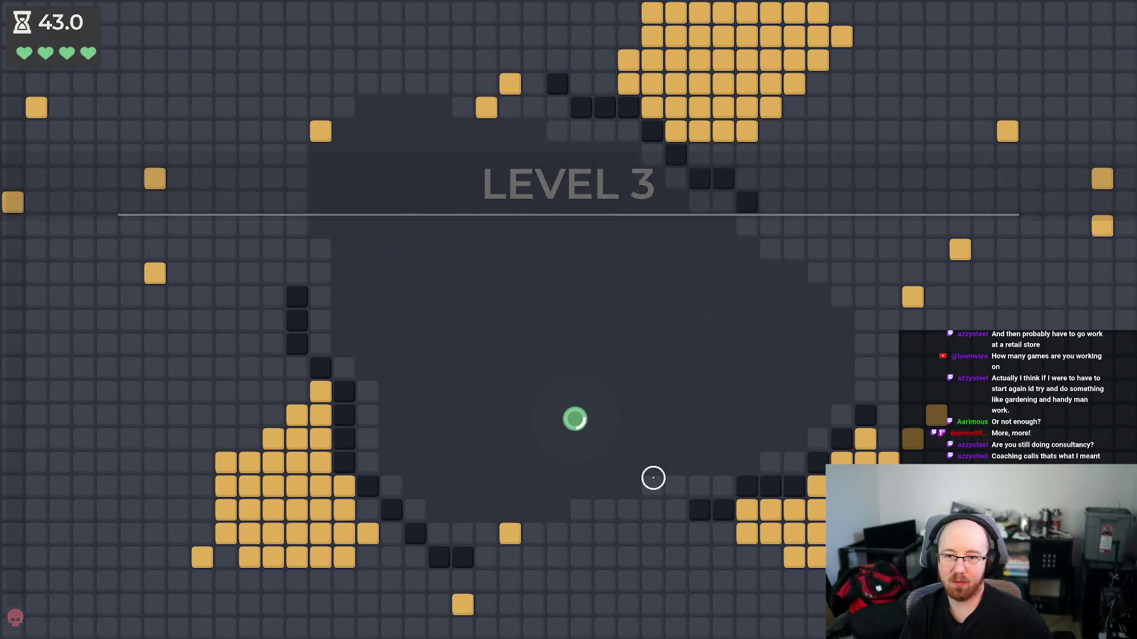
- Fight through Level 3 until the boss dies and the summary shows 84 ore, 50 gears, 1 ring
mouse_move(669, 531)
mouse_down()
mouse_move(703, 437)
mouse_move(704, 411)
mouse_move(681, 408)
mouse_move(802, 449)
mouse_move(628, 536)
mouse_move(754, 533)
mouse_move(662, 543)
mouse_move(647, 464)
mouse_move(591, 388)
mouse_move(580, 331)
mouse_move(464, 223)
mouse_move(602, 307)
mouse_move(472, 243)
mouse_move(409, 356)
mouse_move(470, 193)
mouse_move(479, 203)
mouse_move(437, 157)
mouse_move(373, 170)
mouse_move(434, 224)
mouse_move(517, 210)
mouse_move(461, 221)
mouse_move(475, 203)
mouse_move(420, 176)
mouse_move(436, 175)
mouse_move(470, 224)
mouse_move(527, 234)
mouse_move(532, 215)
mouse_move(472, 169)
mouse_move(525, 274)
mouse_move(547, 364)
mouse_move(545, 356)
mouse_move(568, 375)
mouse_move(616, 464)
mouse_move(465, 462)
mouse_move(531, 442)
mouse_move(517, 410)
mouse_move(487, 406)
mouse_move(624, 353)
mouse_up()
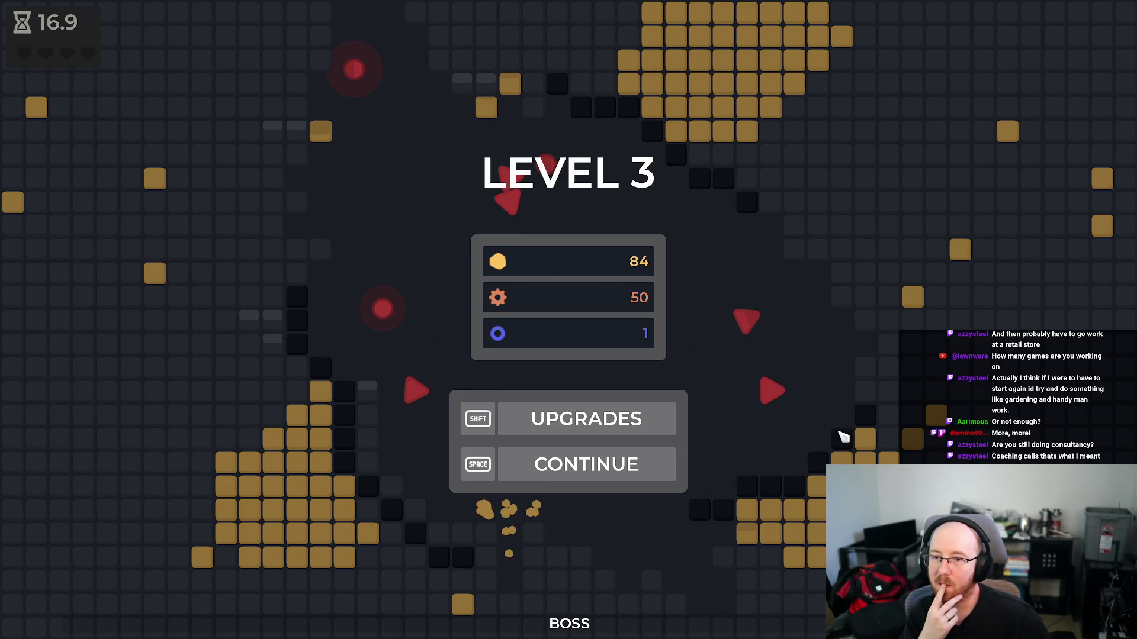
- Replay Level 3 until death, quit the game with F8, and show the debugger errors
click(651, 464)
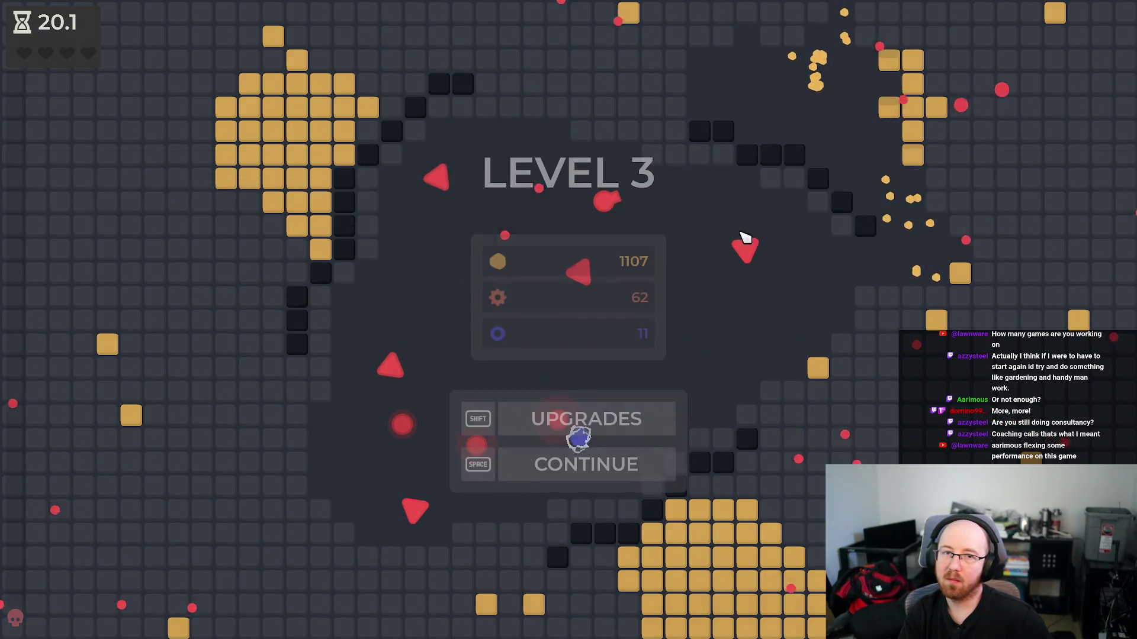
key(F8)
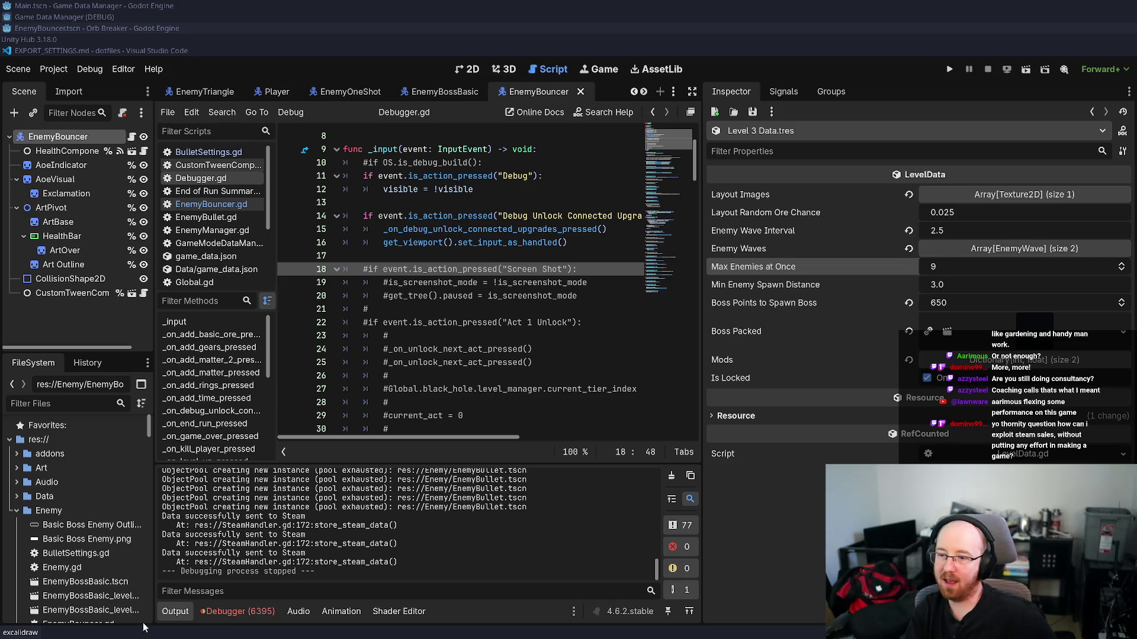
click(240, 612)
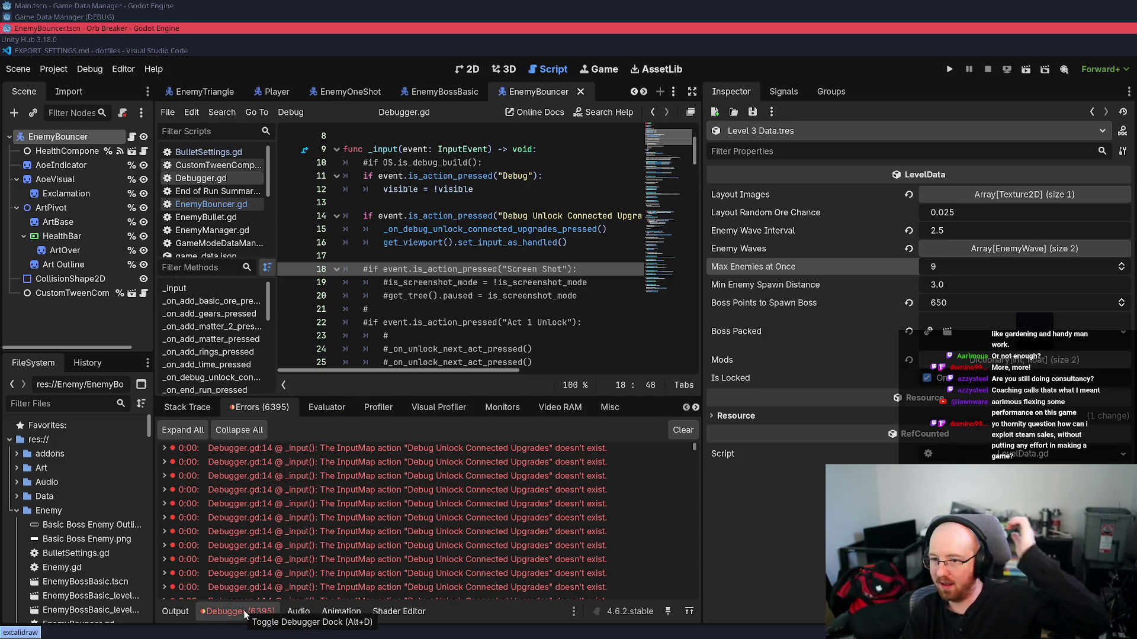
- Jump to the erroring script line and select the missing action name
double_click(482, 531)
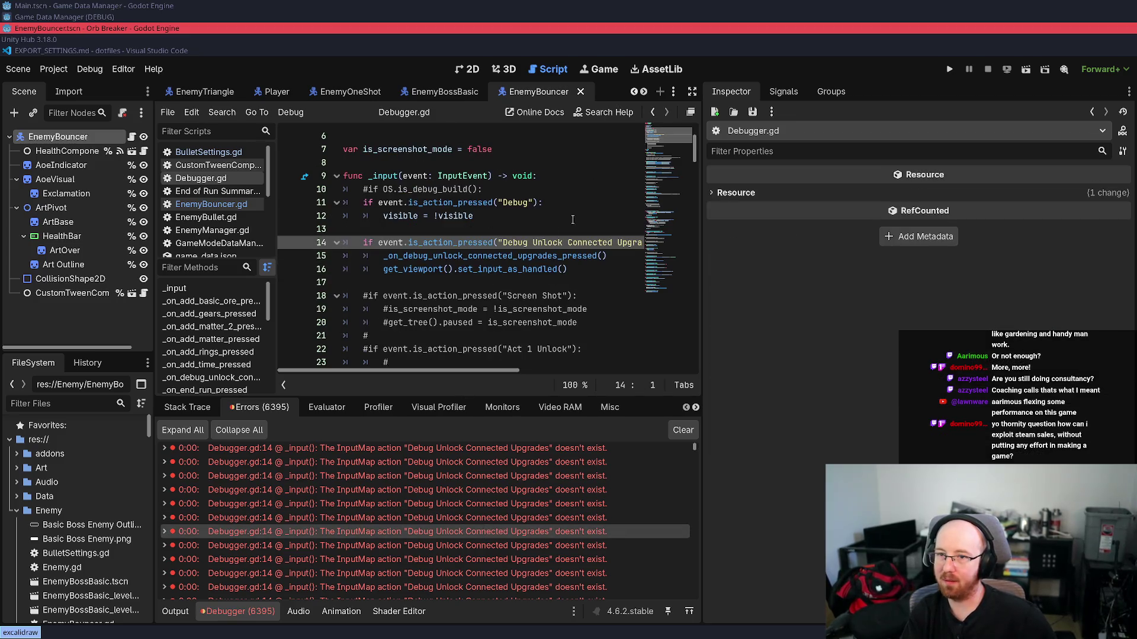
click(505, 242)
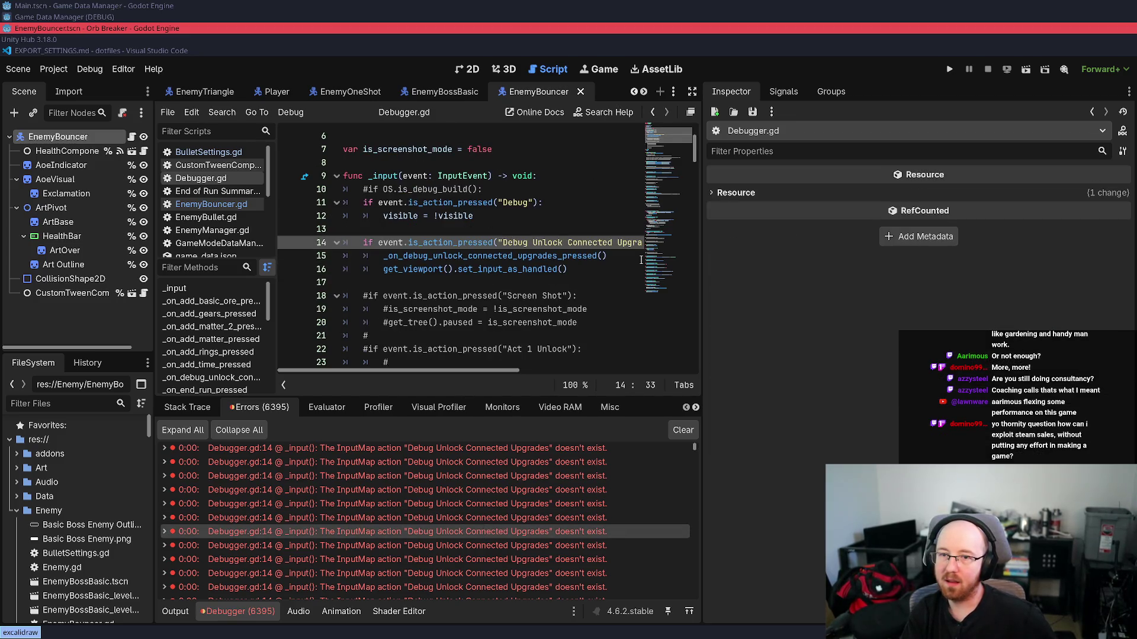
key(ctrl+shift+Right)
key(ctrl+shift+Right)
key(ctrl+shift+Right)
key(ctrl+c)
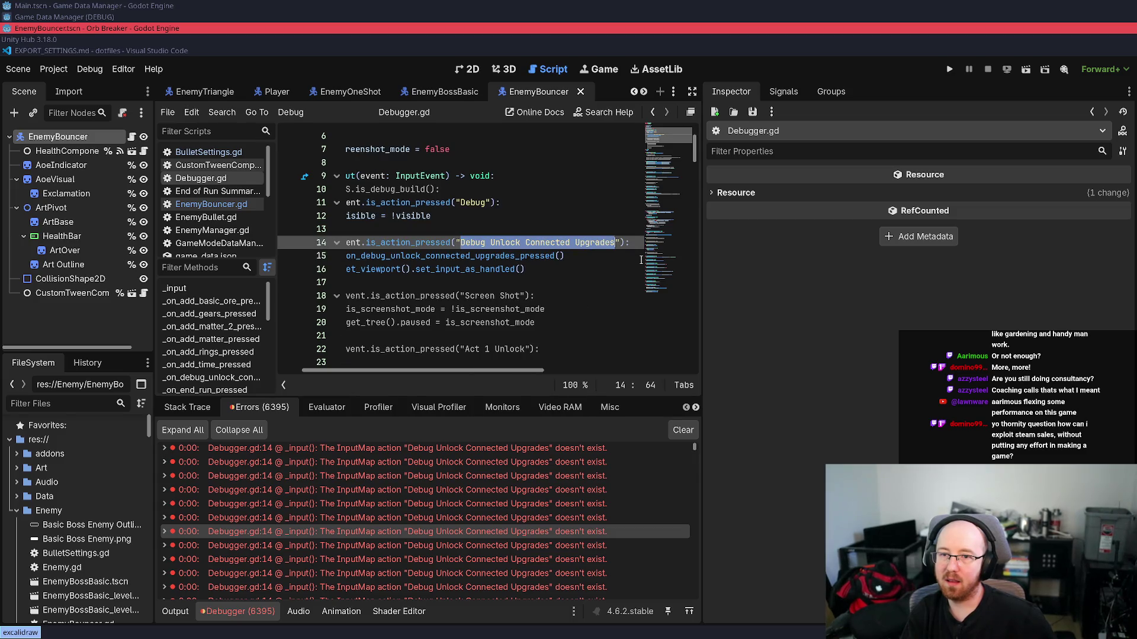
- Add a 'Debug Unlock Connected Upgrades' action in the project's Input Map
click(54, 69)
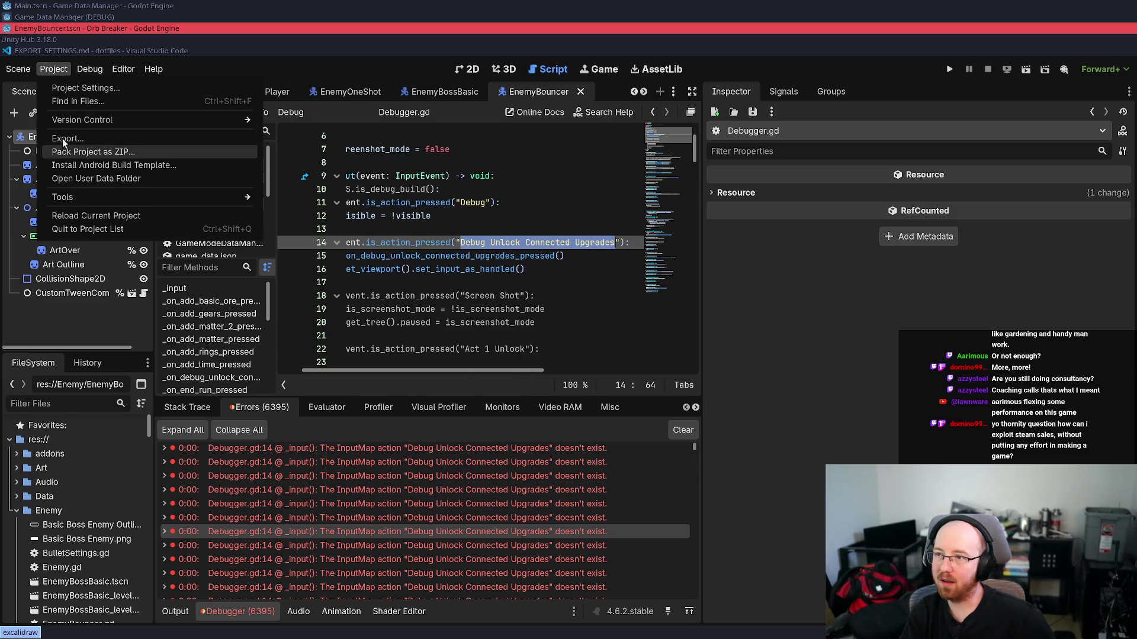
click(67, 89)
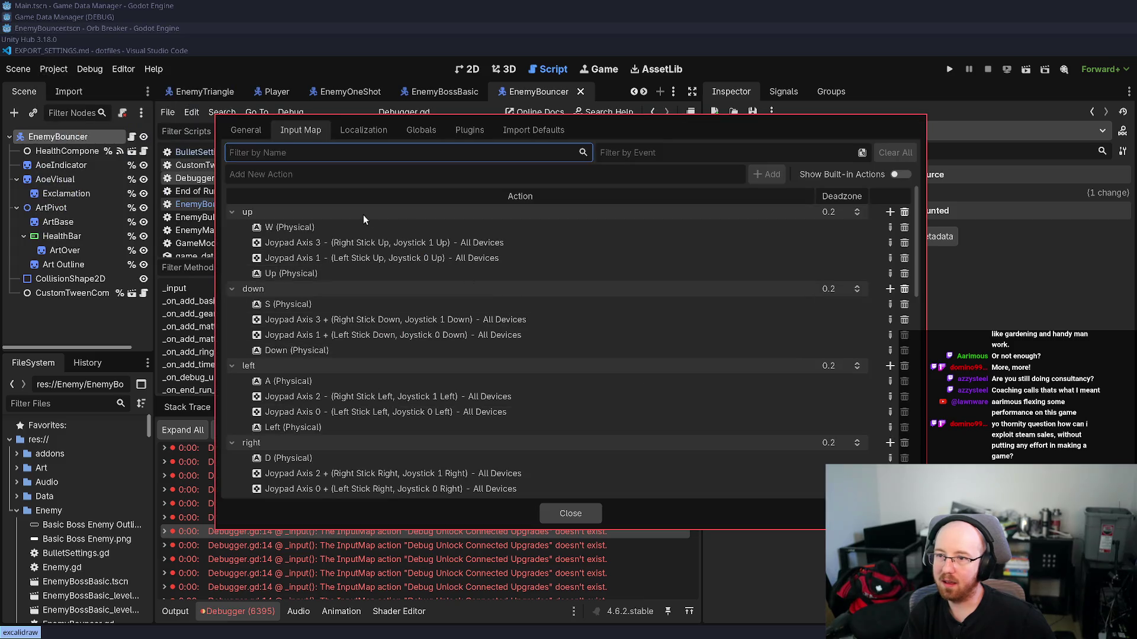
click(483, 181)
key(ctrl+v)
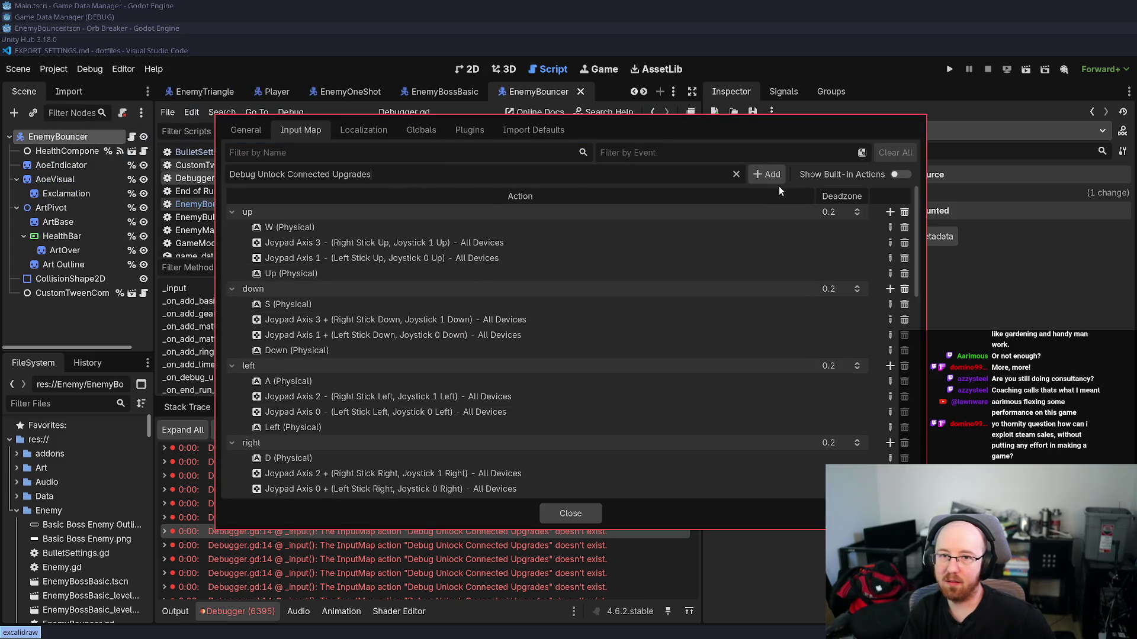
click(769, 175)
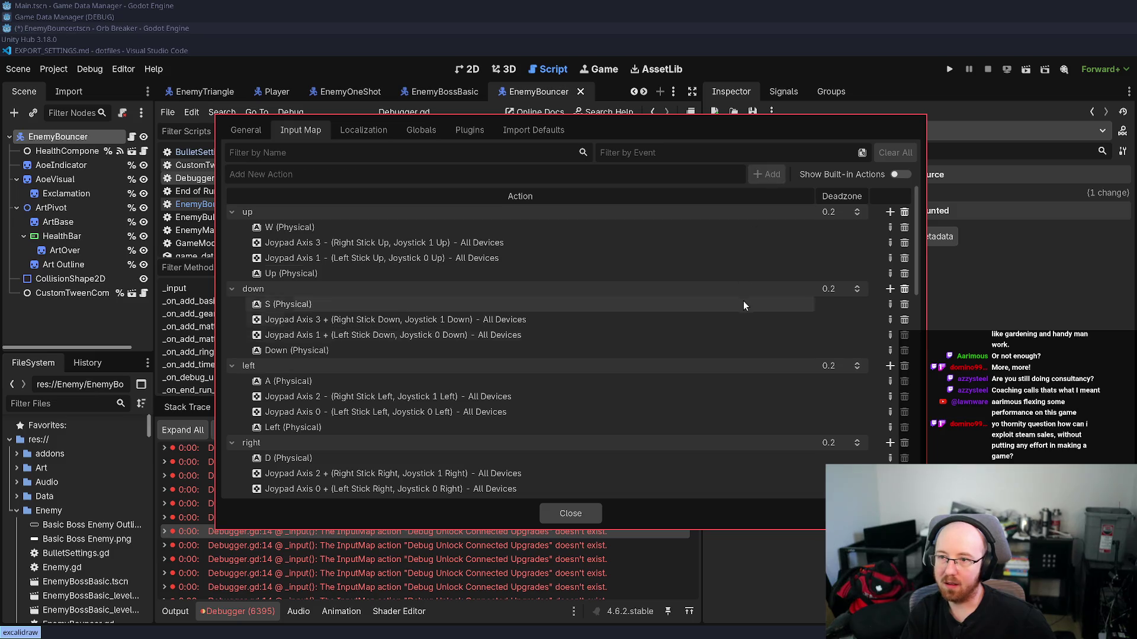
- Bind F7 to the new action, close Project Settings, and clear the error list
scroll(742, 308, down, 10)
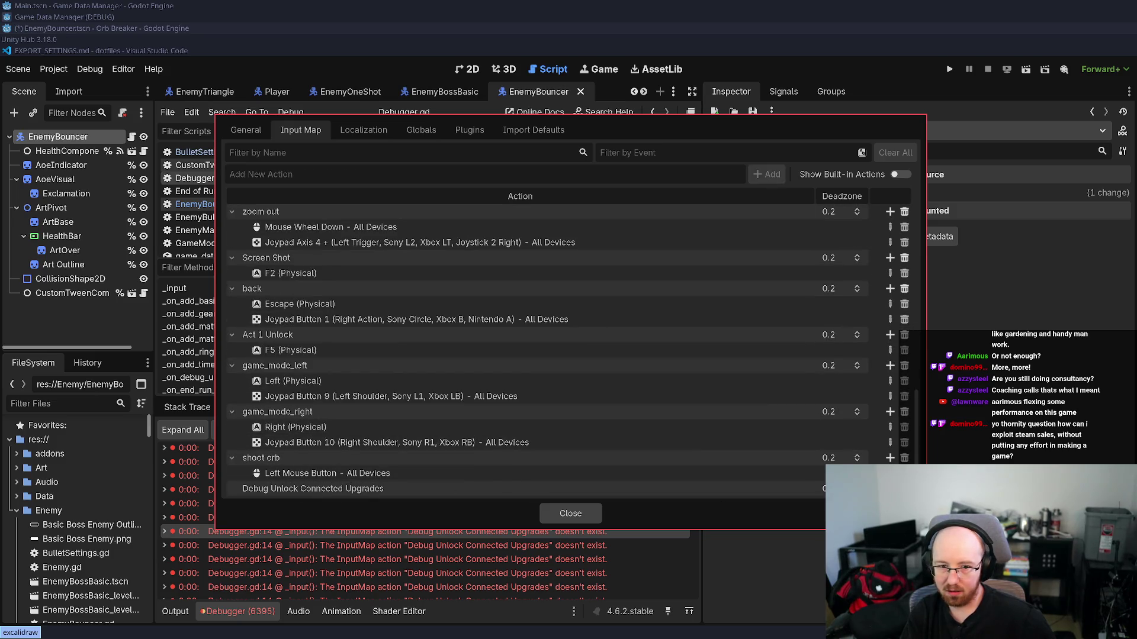
click(890, 488)
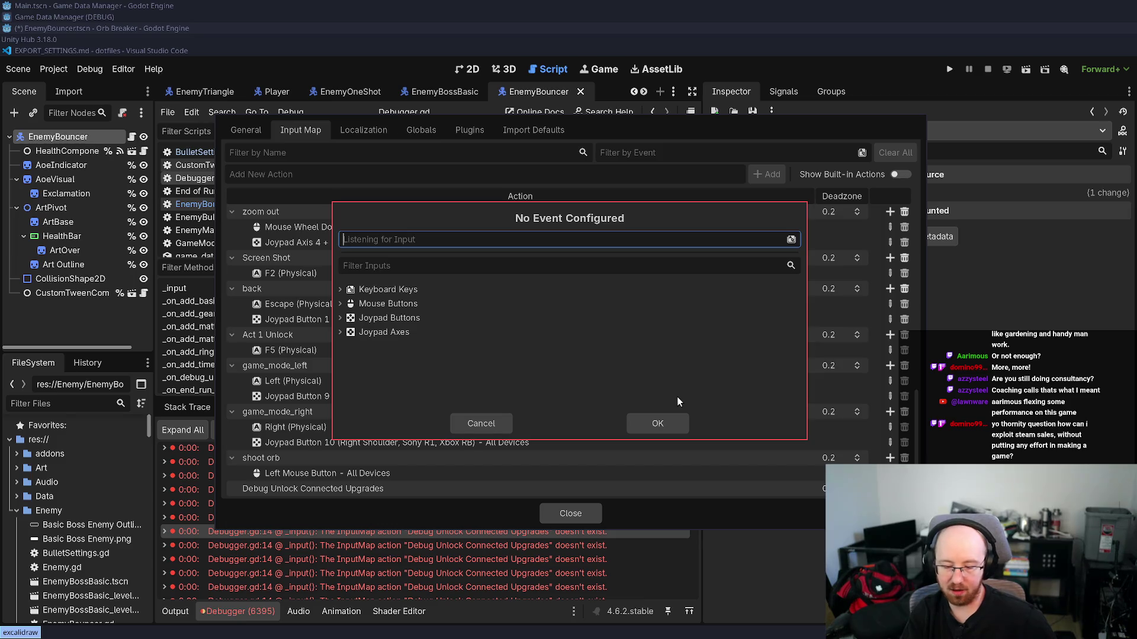
key(F7)
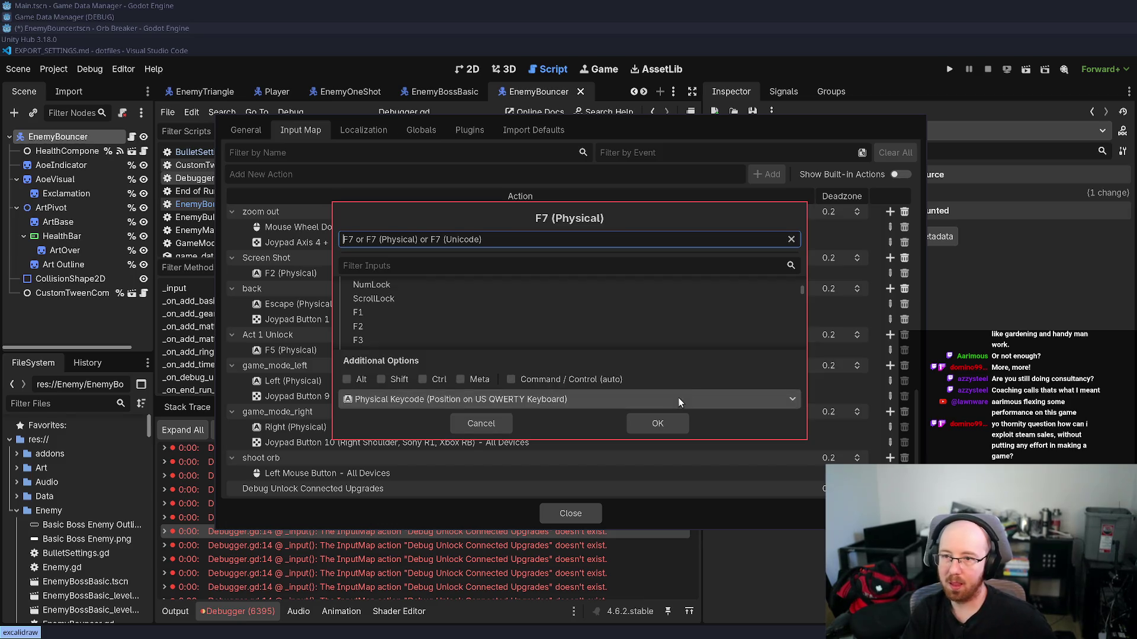
click(667, 422)
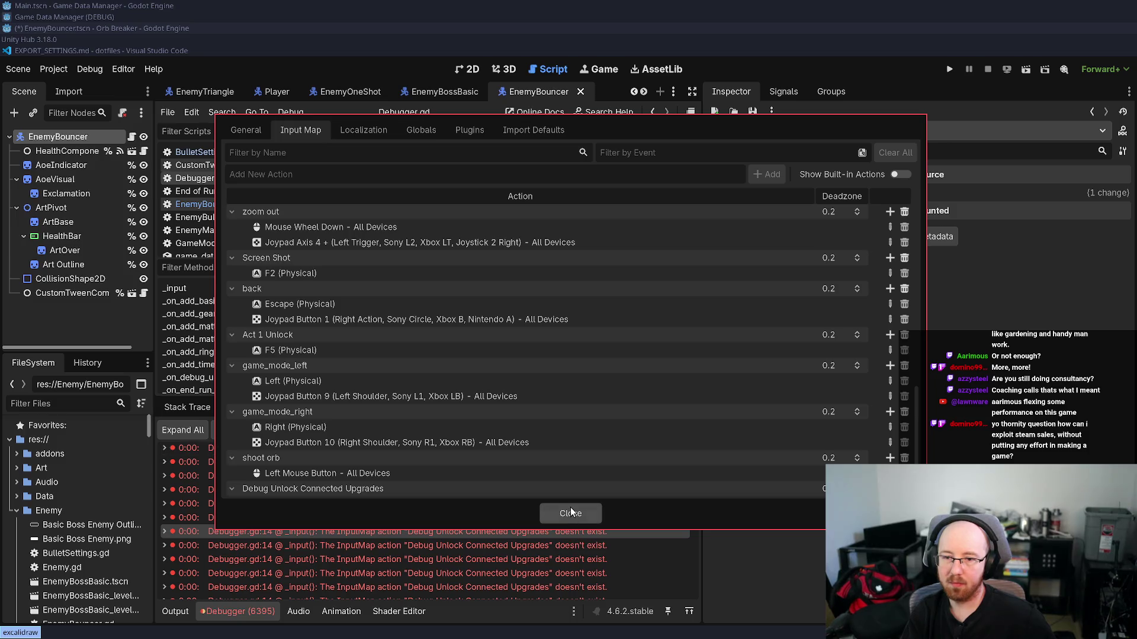
click(571, 509)
click(682, 429)
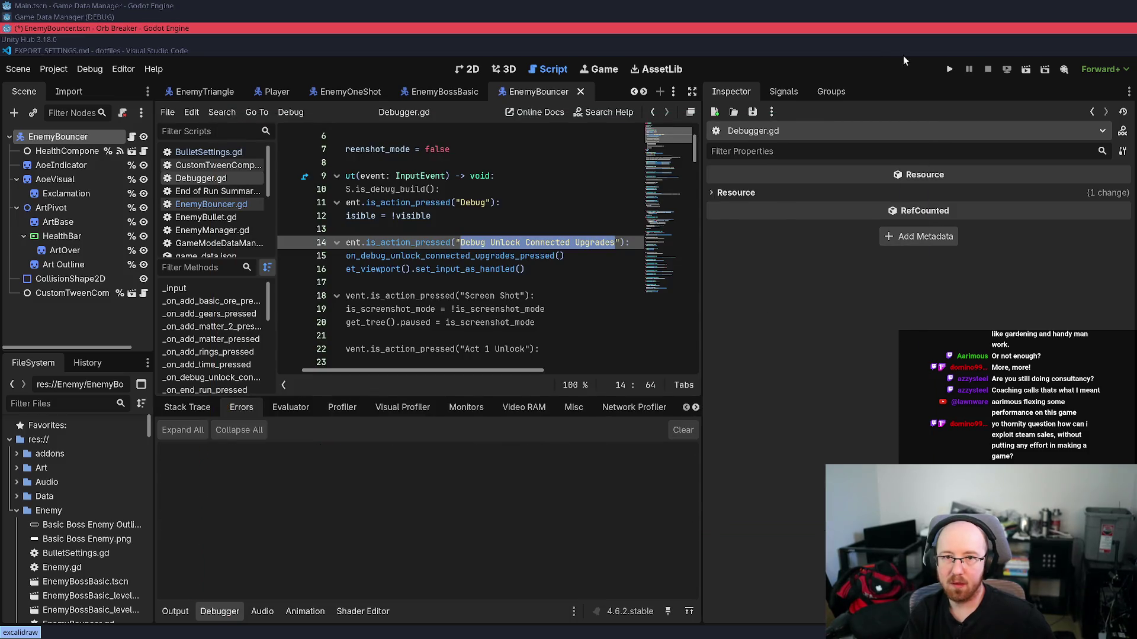
- Run the game, start Level 1 from the title menu, and fire at the red enemy
click(955, 68)
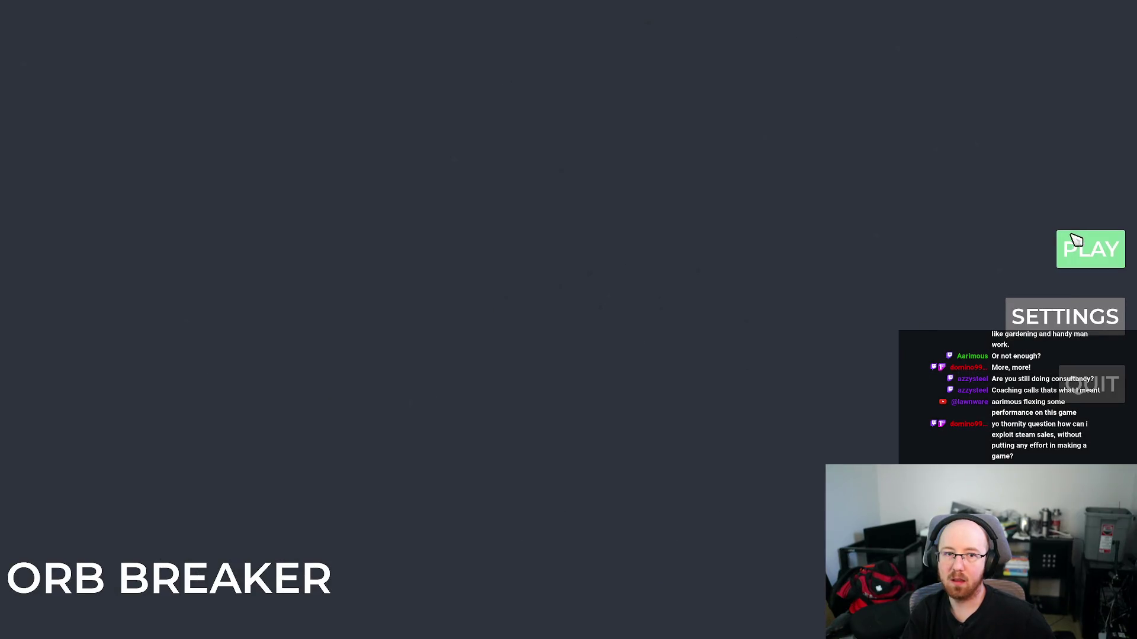
click(1075, 240)
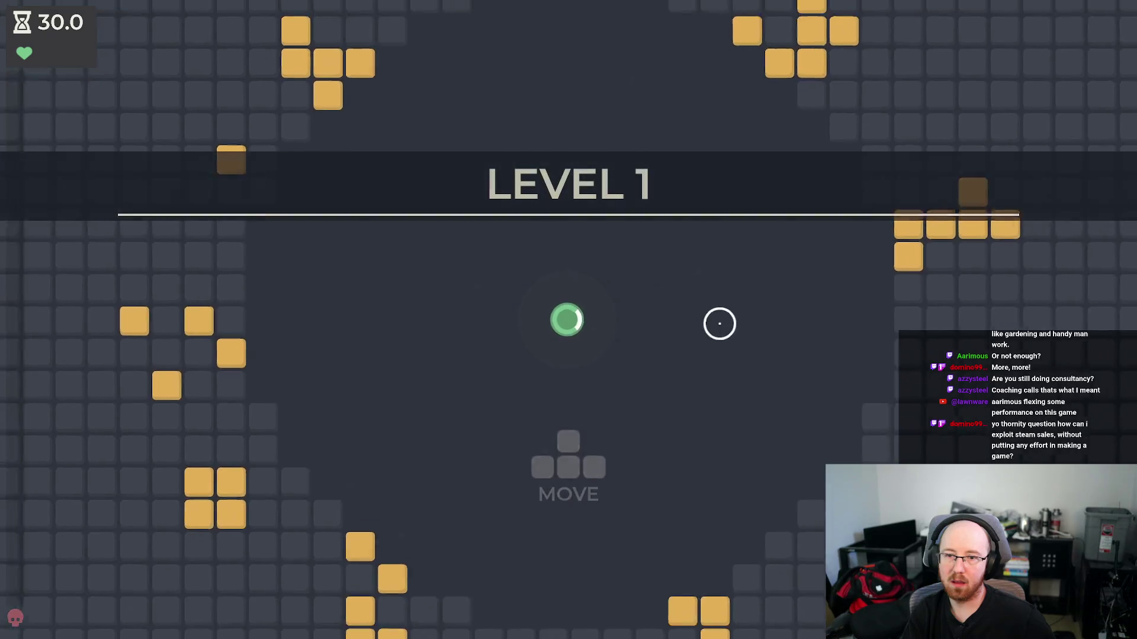
click(721, 324)
click(721, 322)
click(736, 389)
click(735, 361)
click(735, 361)
key(s)
click(735, 361)
click(735, 361)
click(735, 361)
key(d)
click(735, 361)
click(734, 359)
click(733, 361)
click(664, 300)
- Fight nearby enemies until the run ends, unlock connected upgrades on the tree, then quit
click(651, 314)
click(616, 313)
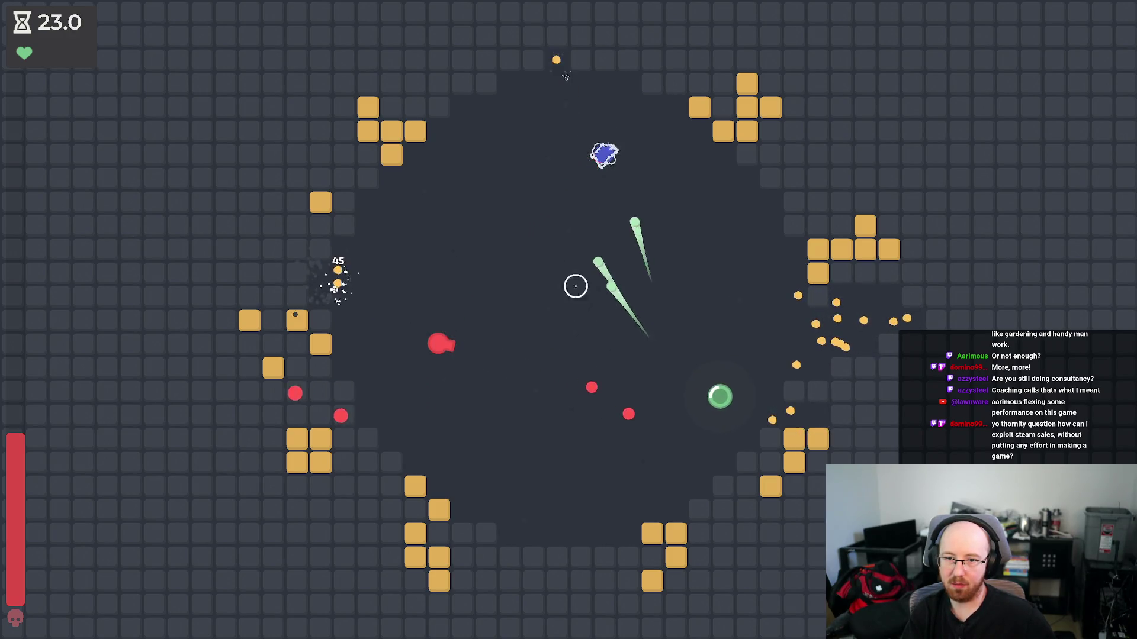
key(w)
click(567, 224)
click(615, 192)
key(w)
click(609, 152)
click(604, 158)
click(601, 152)
click(620, 270)
key(w)
key(a)
click(620, 269)
click(620, 269)
key(s)
click(424, 373)
click(437, 338)
key(a)
click(441, 343)
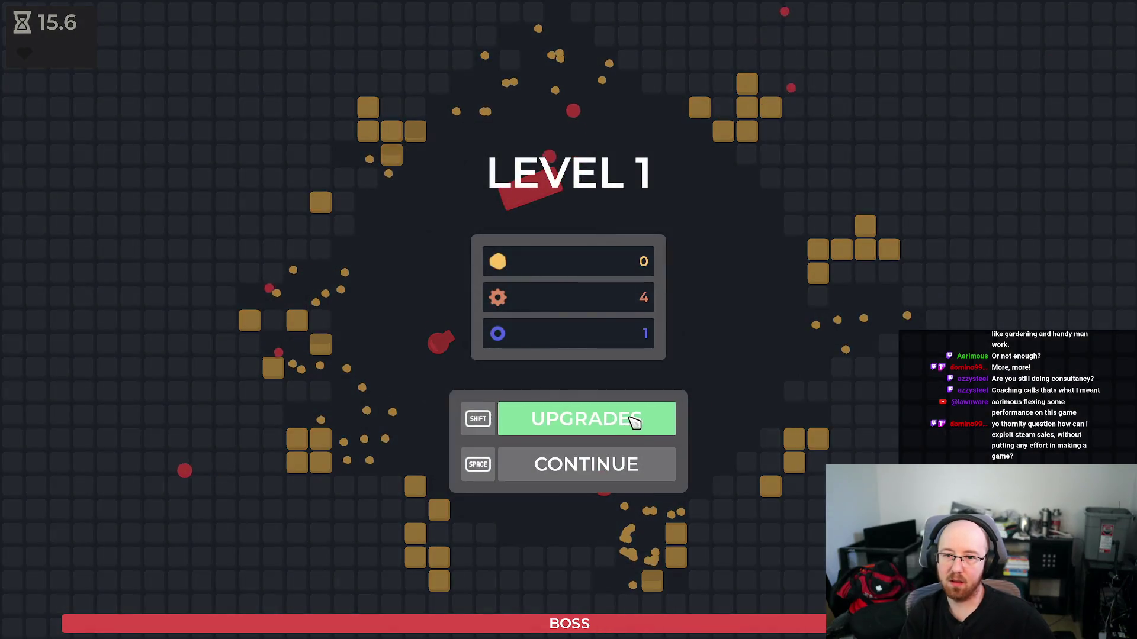
click(648, 419)
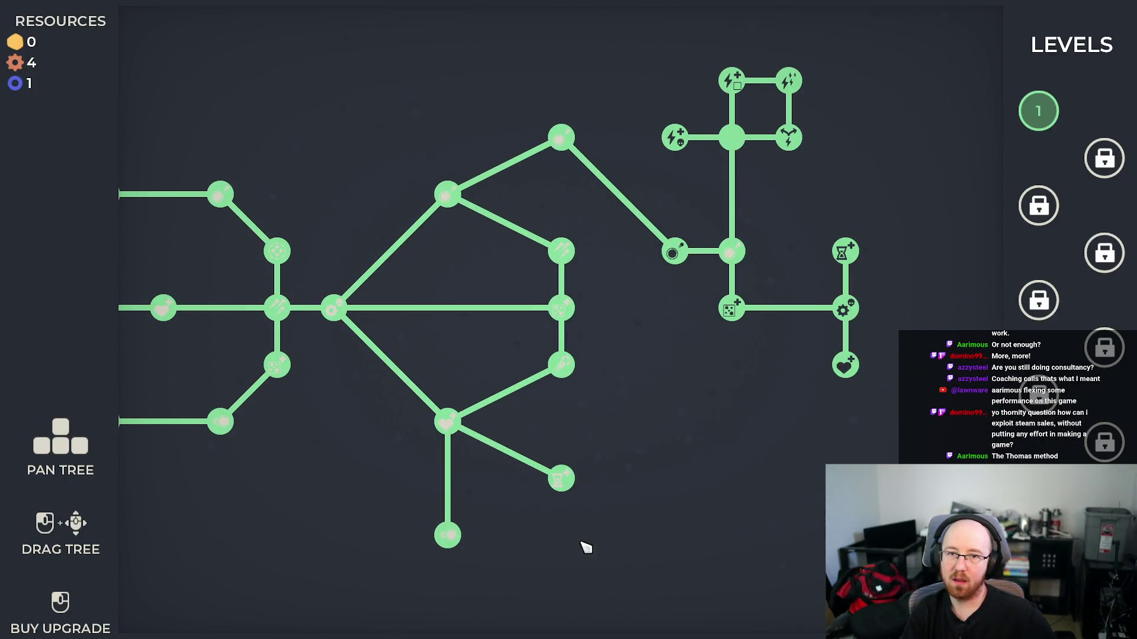
key(alt+F4)
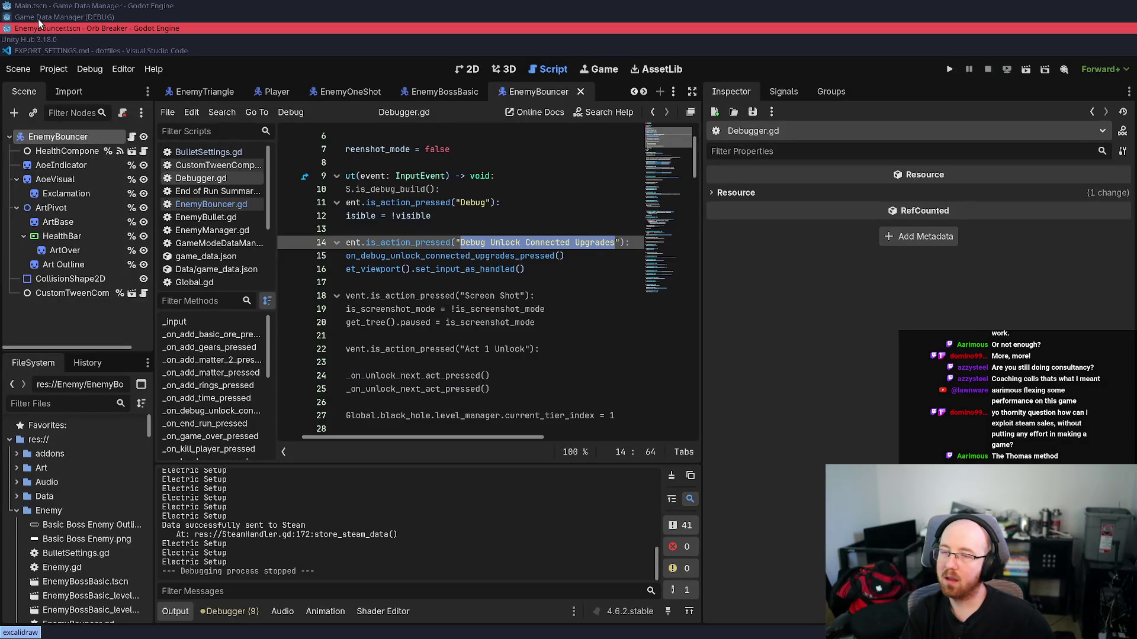
- Open a terminal in the game-4 project folder and run git status
key(super+Return)
text(z)
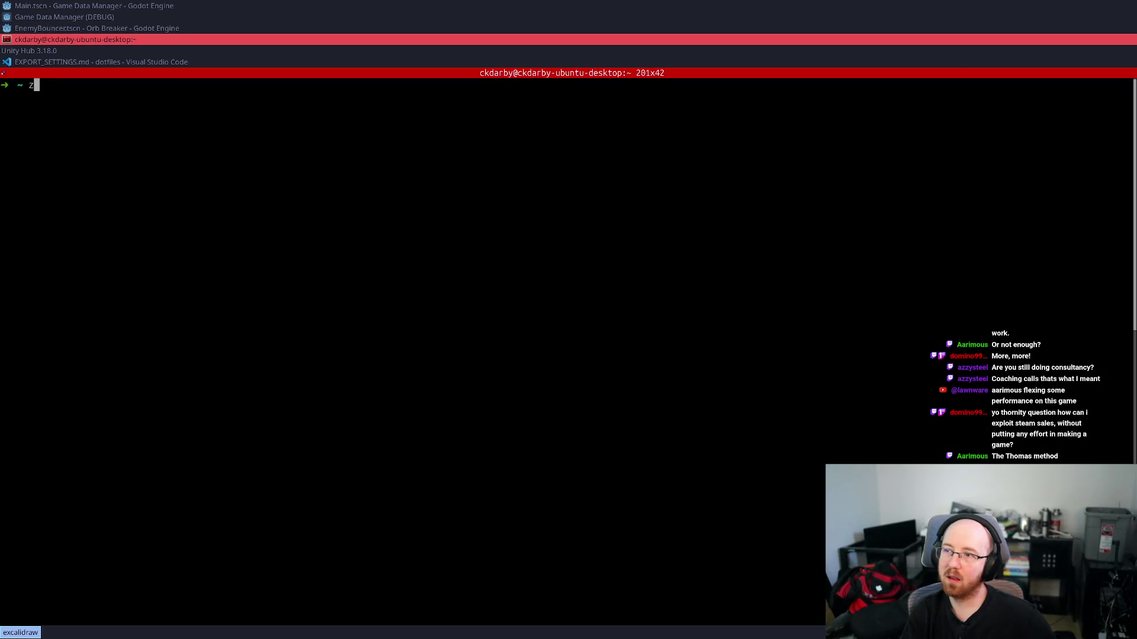
key(ctrl+r)
key(Escape)
key(Tab)
text(game)
key(Return)
text(git status)
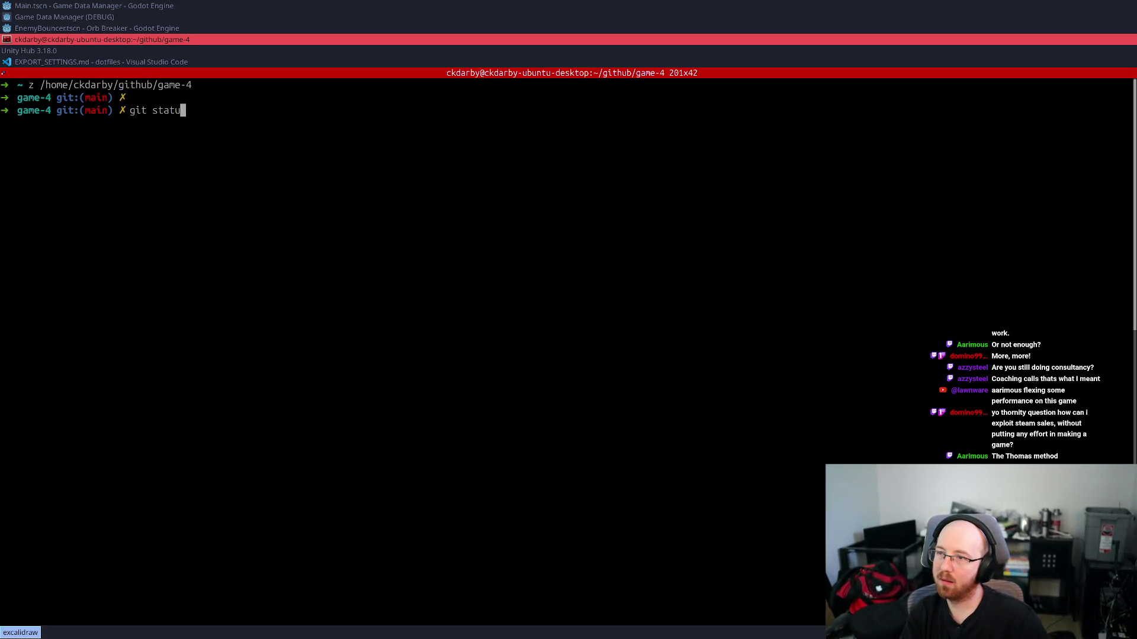
key(Return)
- Stage project.godot, then check the unstaged diff and the staged changes with git diff --cached
text(git add)
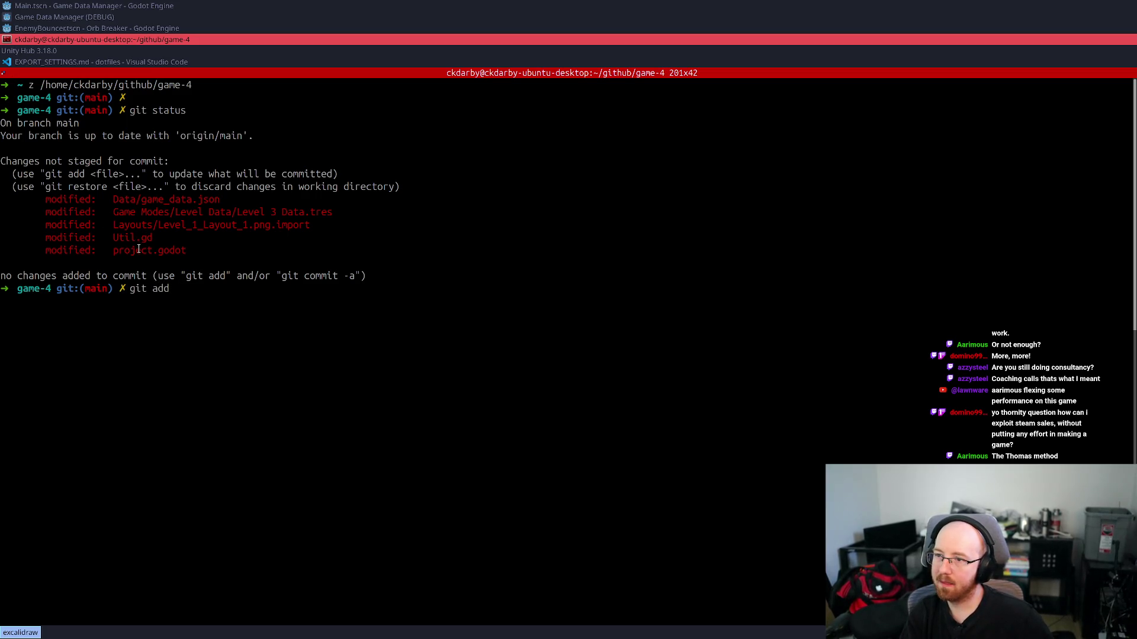
double_click(139, 250)
middle_click(342, 335)
key(Return)
text(git commit -m)
key(BackSpace)
key(BackSpace)
key(BackSpace)
key(Return)
text(git diff)
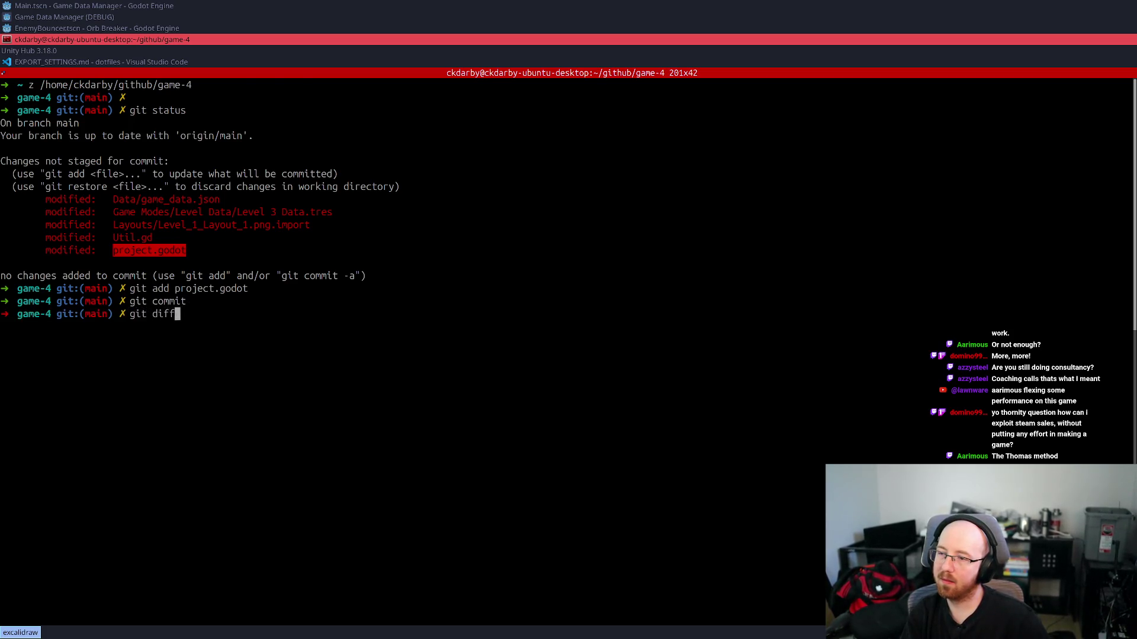
key(Return)
text(qgit diff --cache)
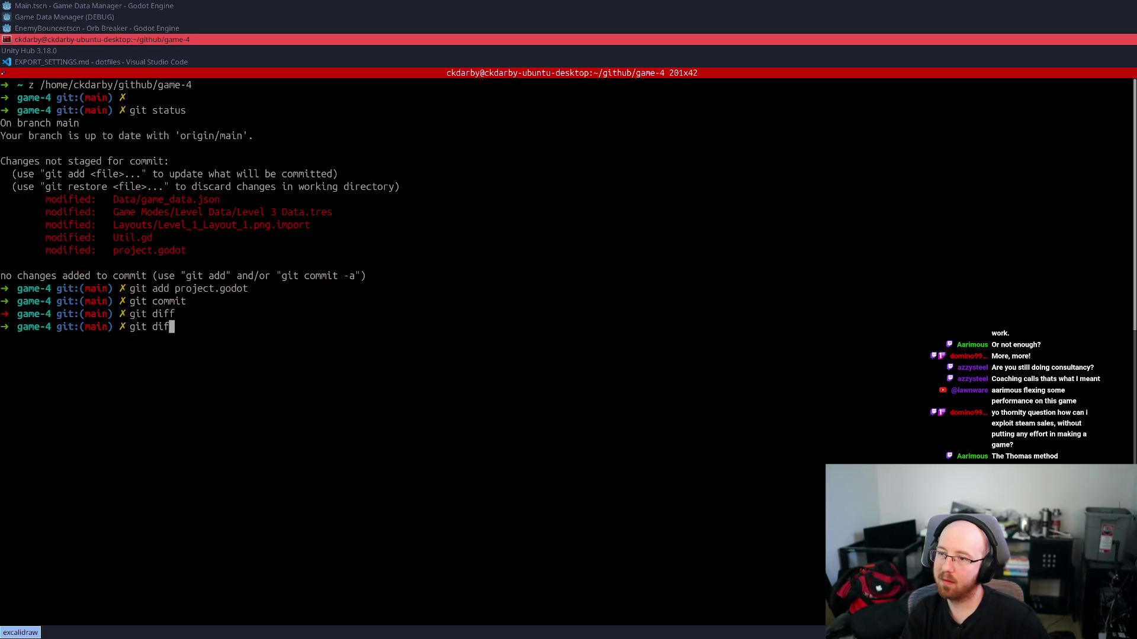
text(d)
key(Return)
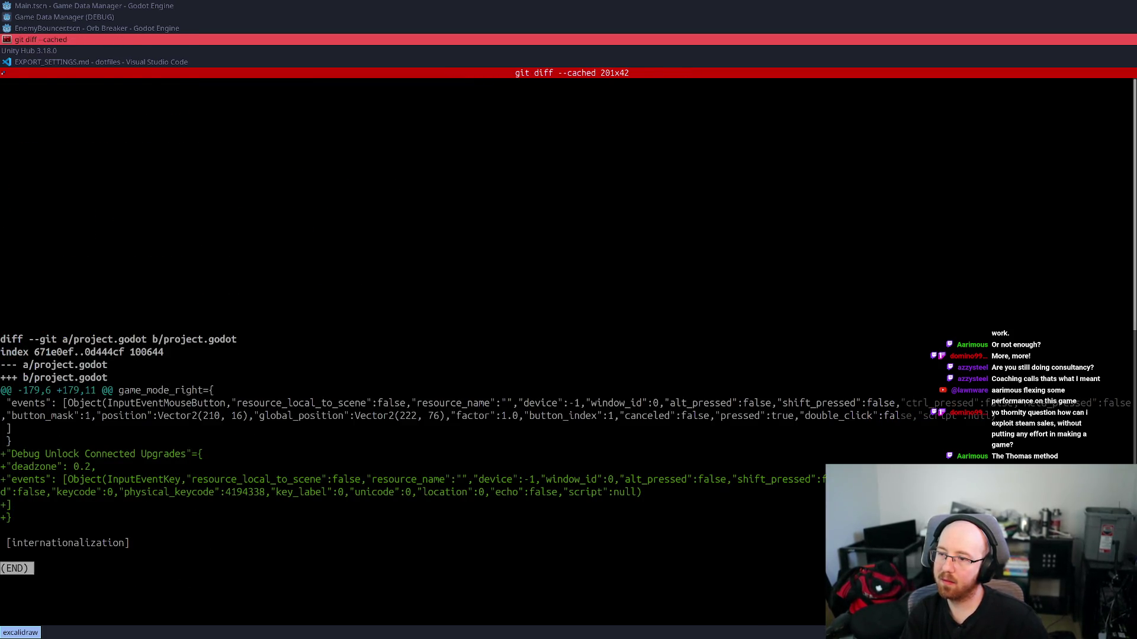
- Commit project.godot with the message "Add F7 key for unlock tree"
text(qgit commit -m "Add F7)
key(BackSpace)
text(~)
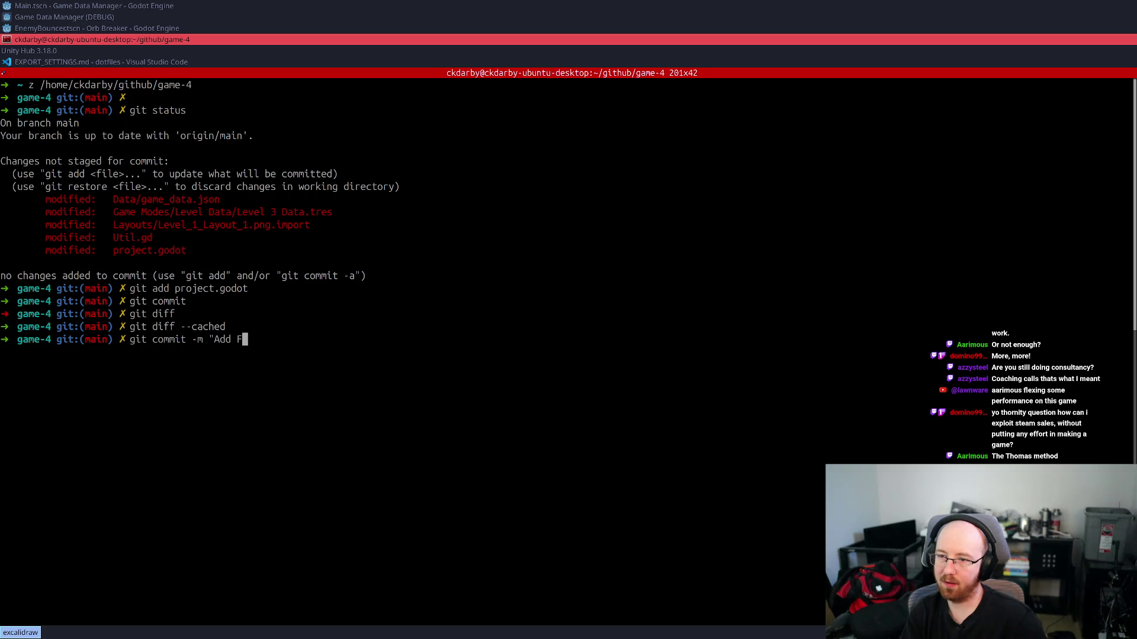
key(BackSpace)
text(7 key for unlock tree")
key(Return)
- Push the commit to main, then review the remaining uncommitted diff
text(git )
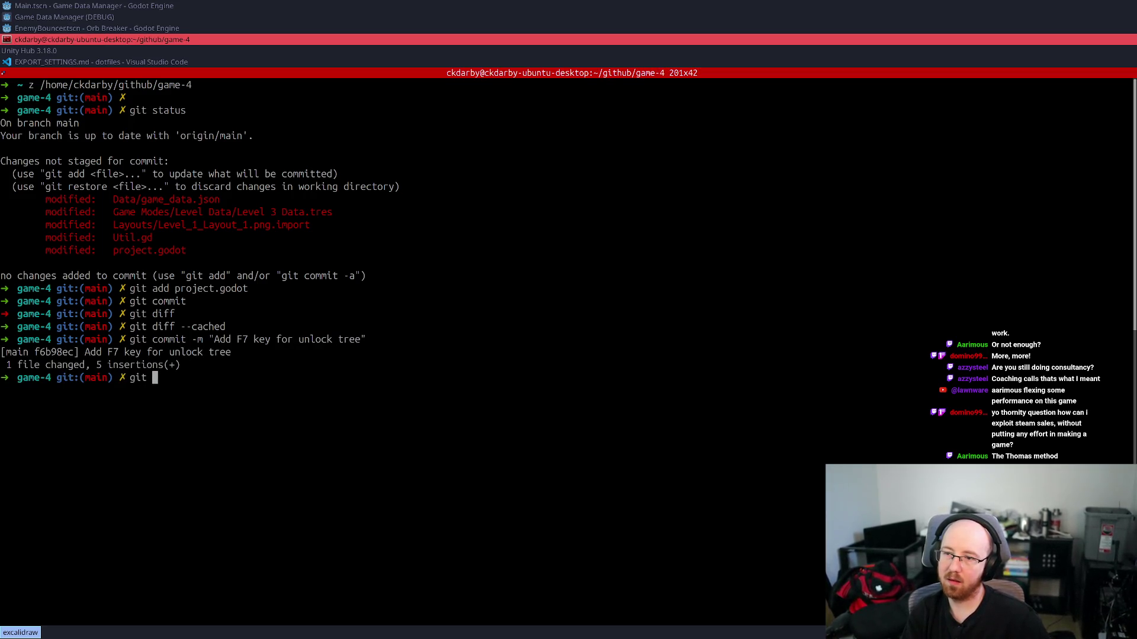
text(push)
key(Return)
text(git )
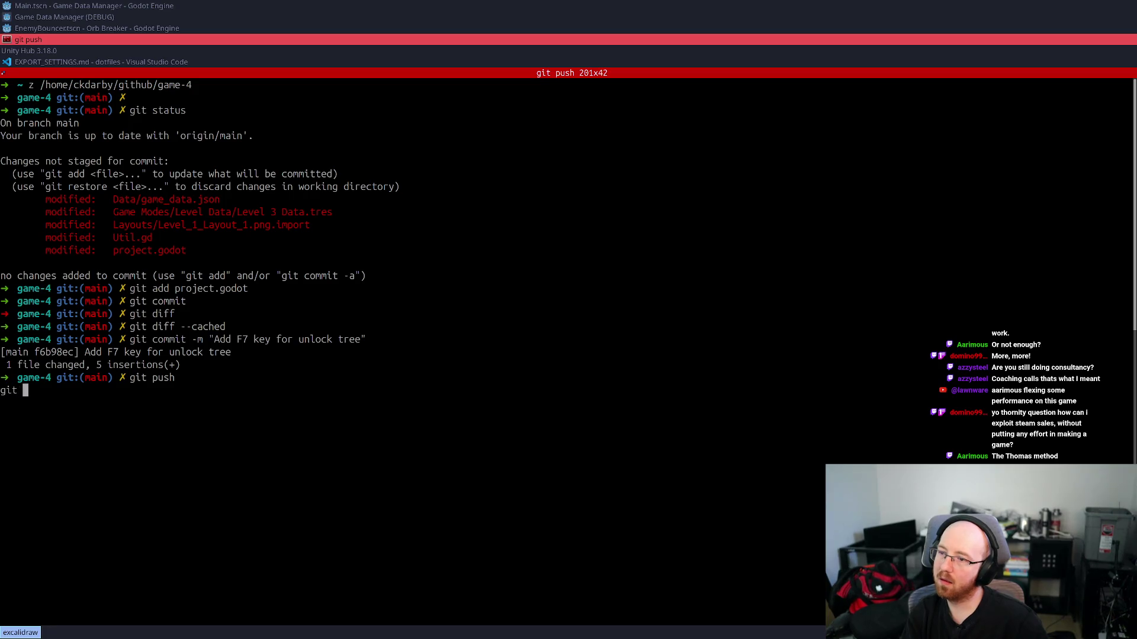
text(diff)
key(Return)
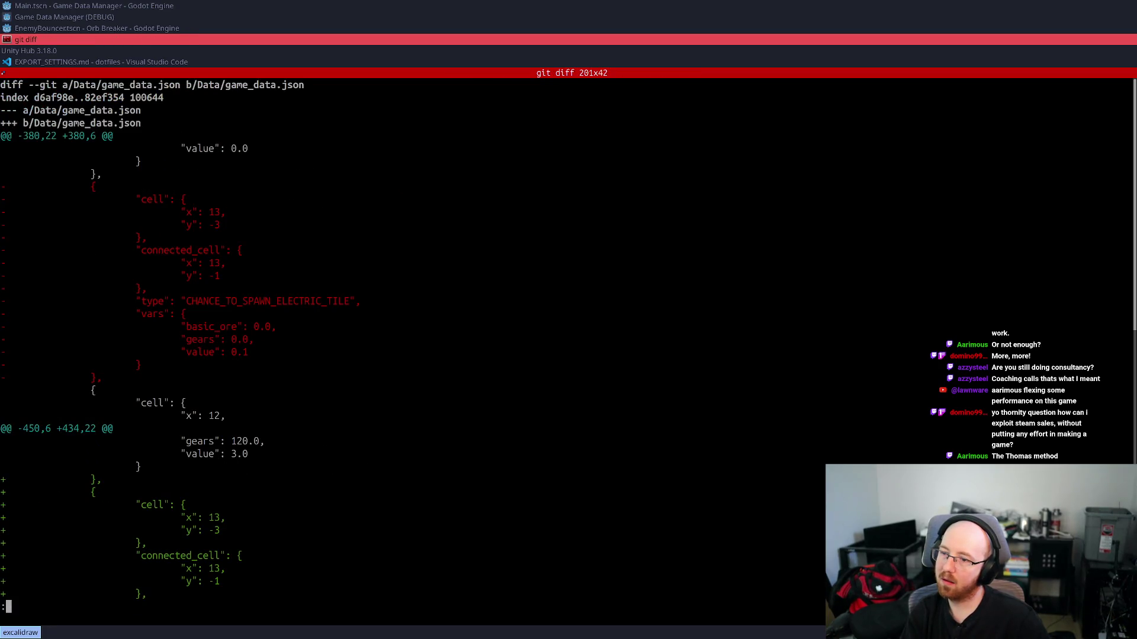
scroll(414, 344, down, 20)
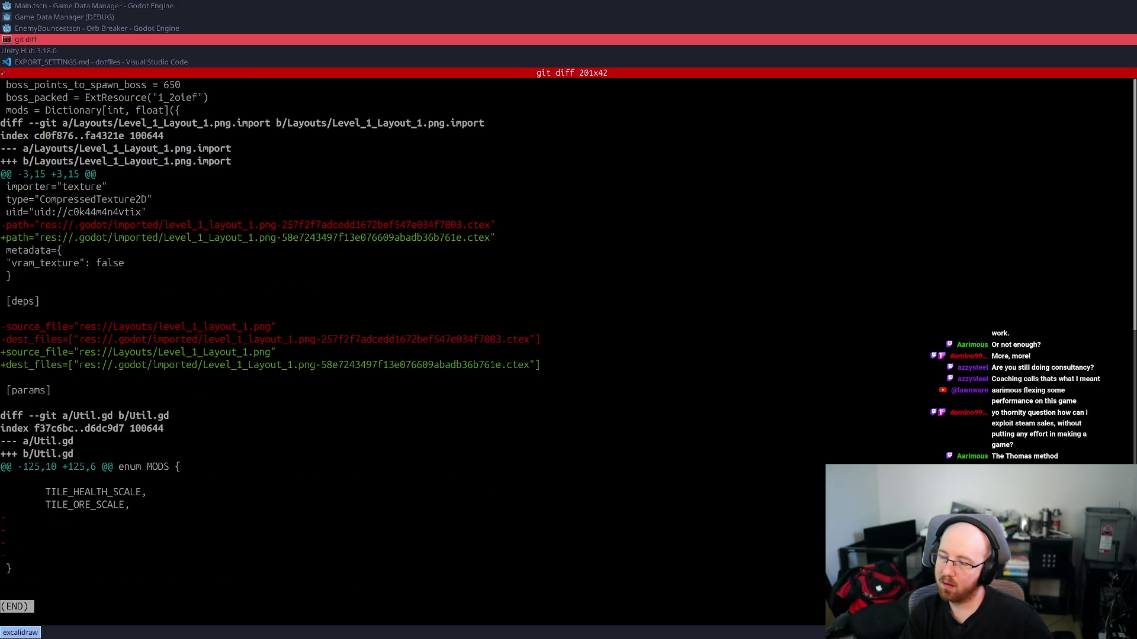
key(q)
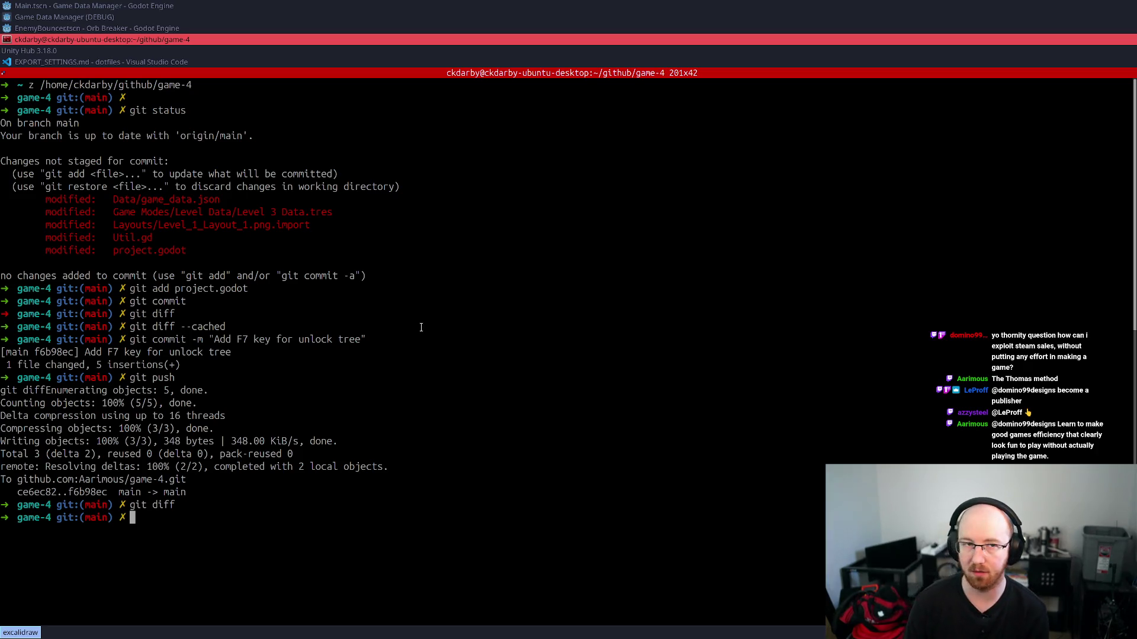
key(alt+Tab)
key(alt+Tab)
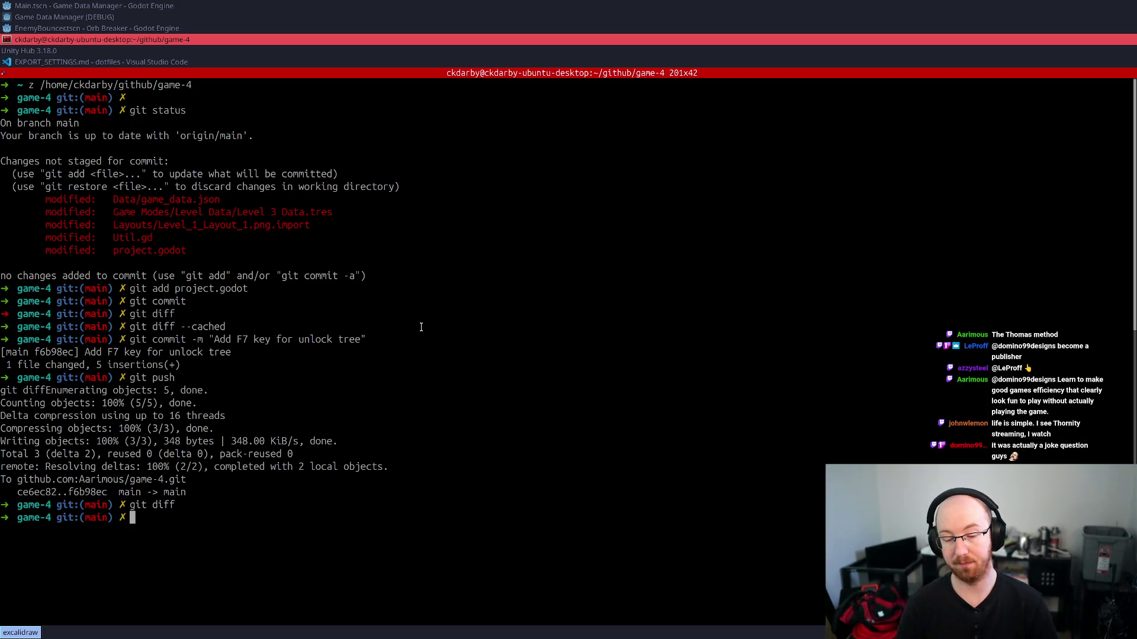
- Open the Excalidraw whiteboard and bring the Before box and 12 months label into view
key(super+b)
text(ex)
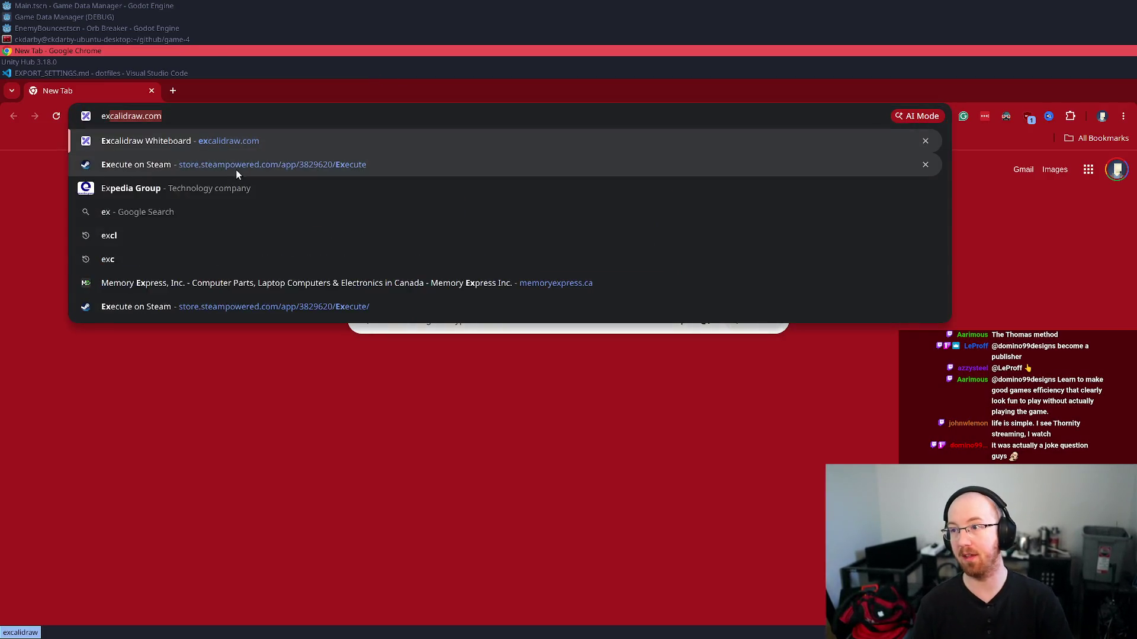
click(247, 147)
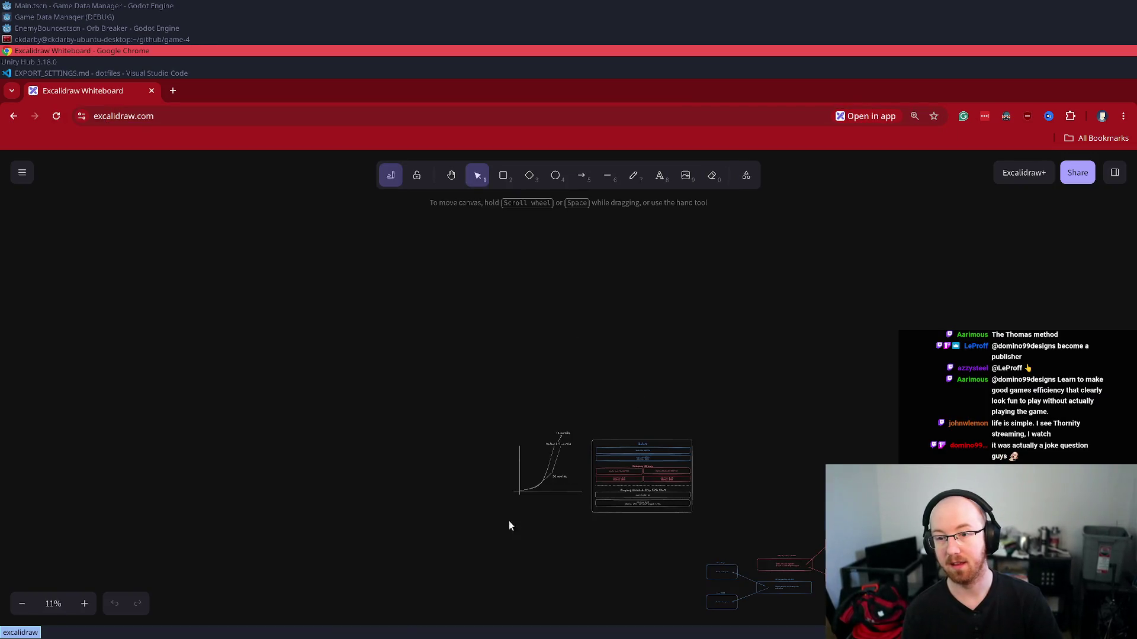
ctrl+scroll(514, 512, up, 10)
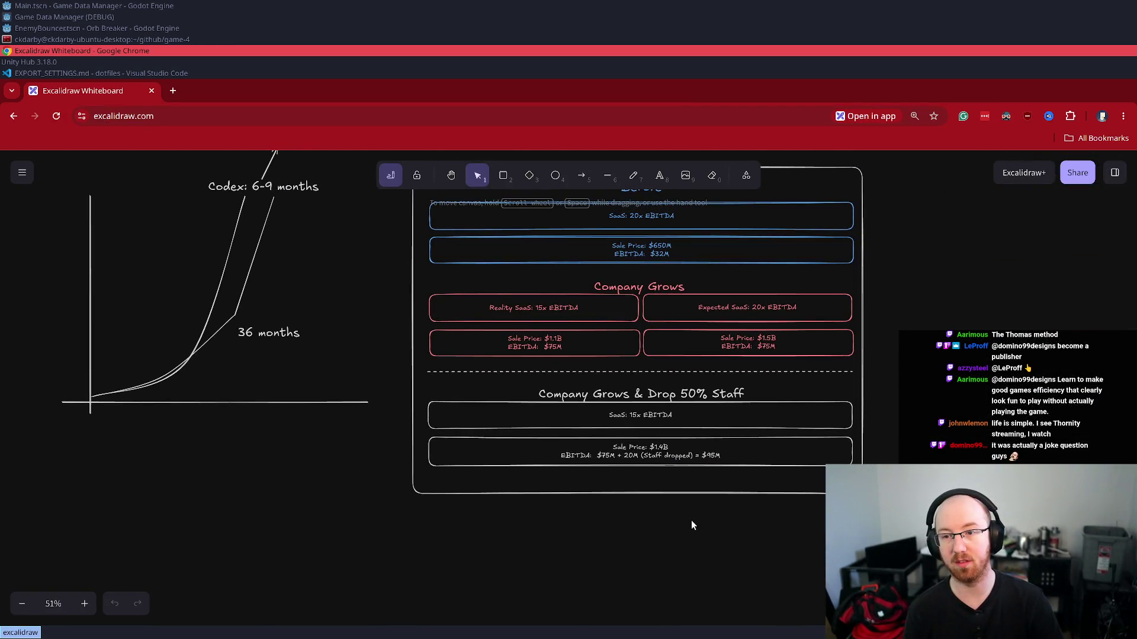
drag(689, 519, 630, 601)
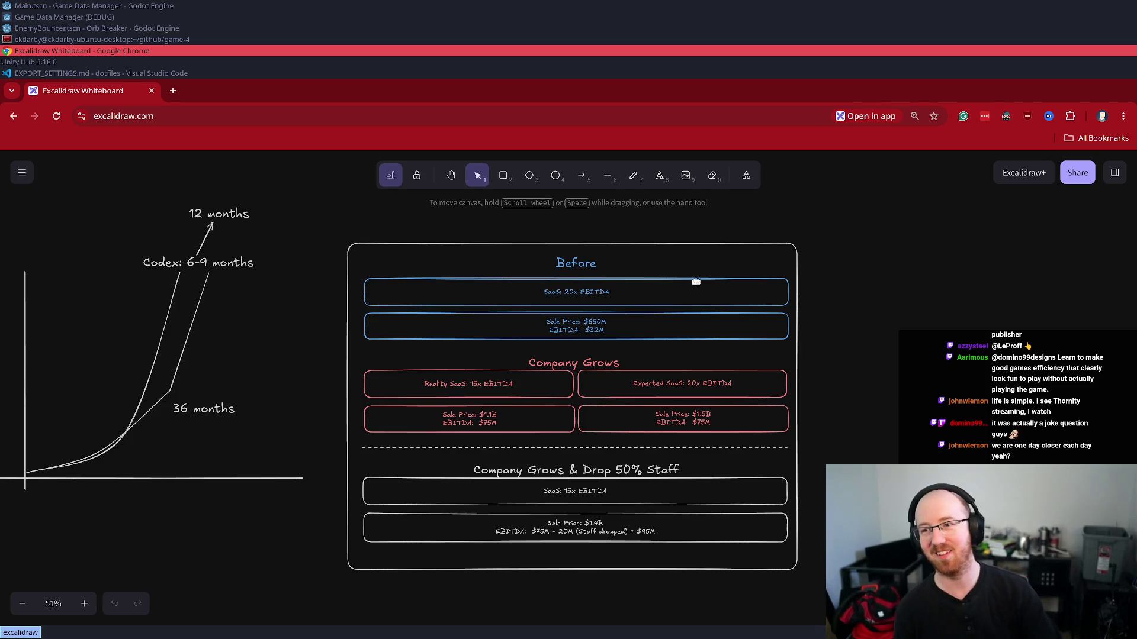
- Close the terminal and switch through the Godot editor to the Game Data Manager debug build
click(51, 44)
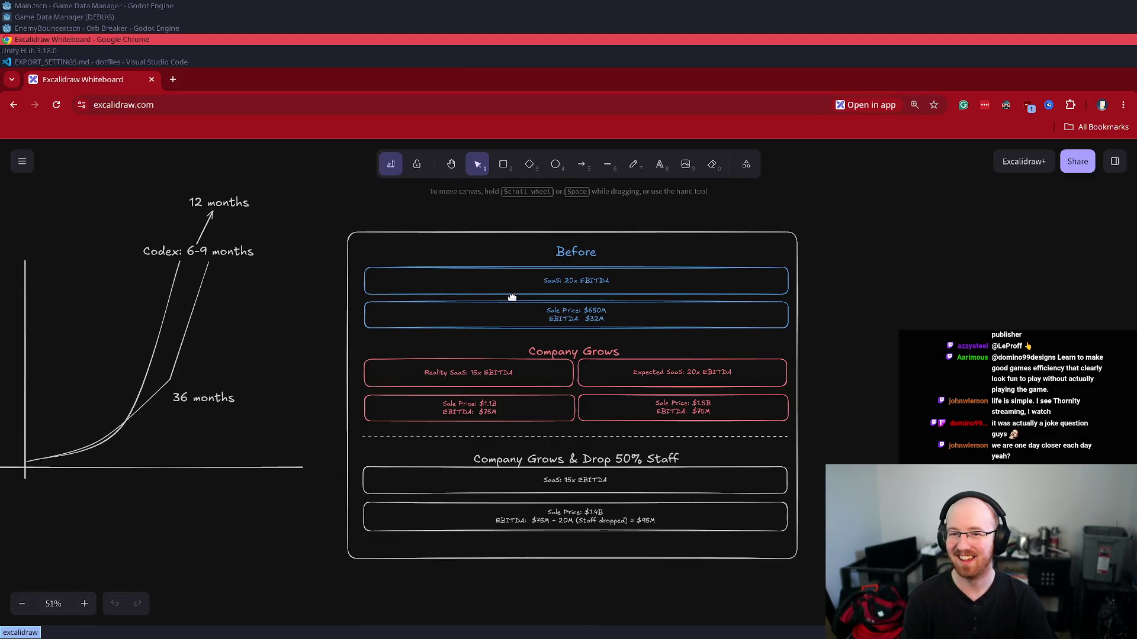
click(62, 28)
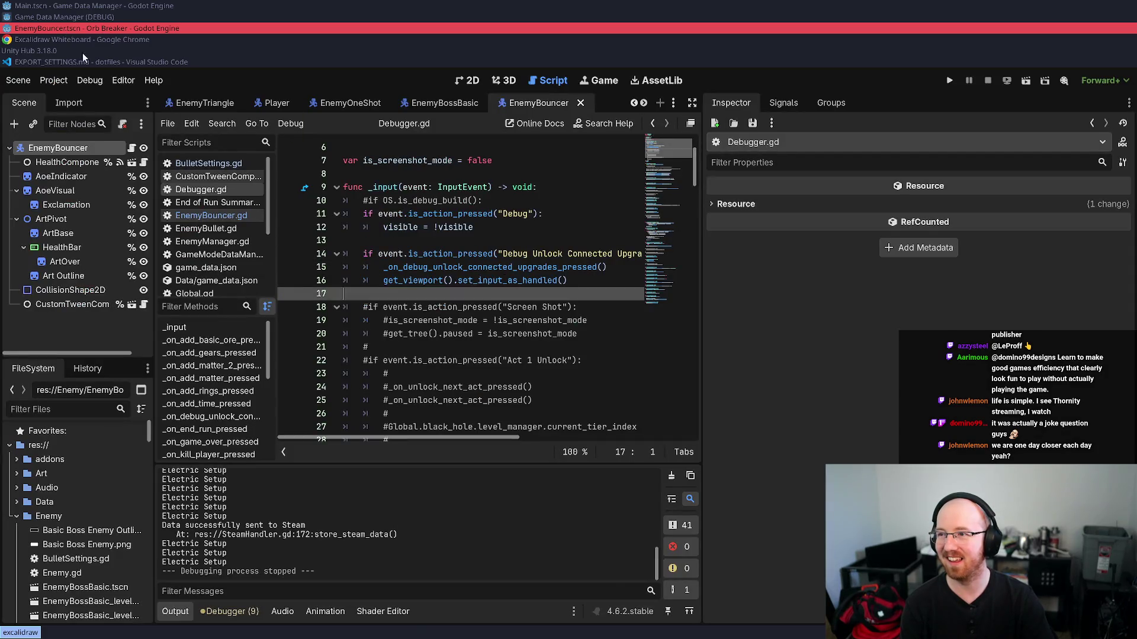
click(56, 16)
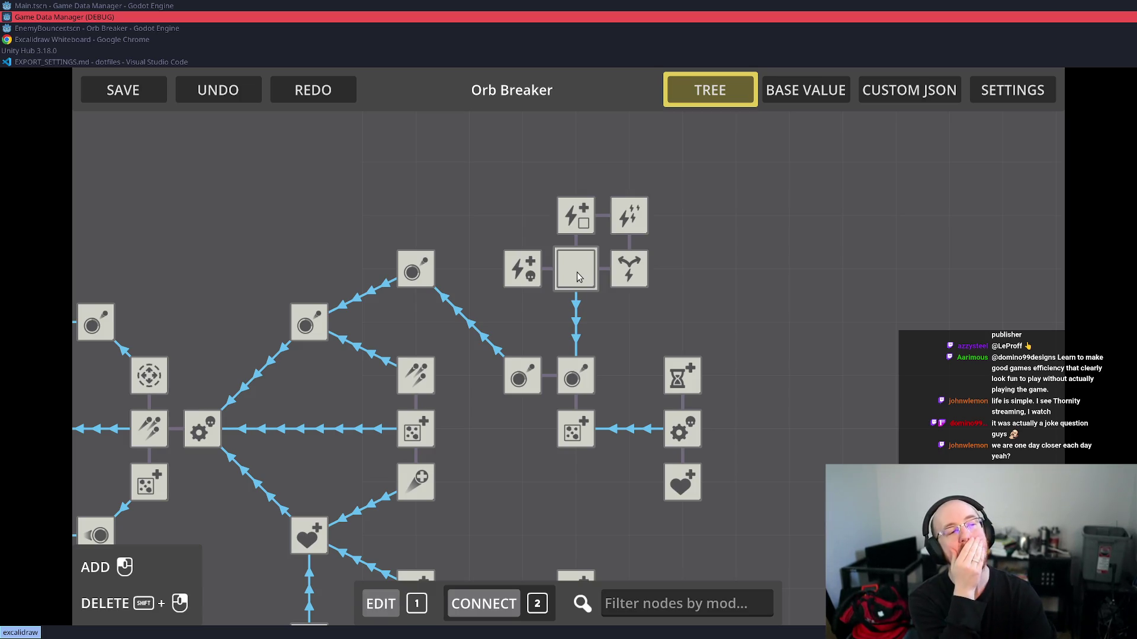
- Inspect upgrade tree nodes in edit mode: ELECTRIC_DAMAGE_TO_TILES, the lightning nodes, ELECTRIC_MAX_CHAINS and MAX_RINGS
key(1)
click(566, 220)
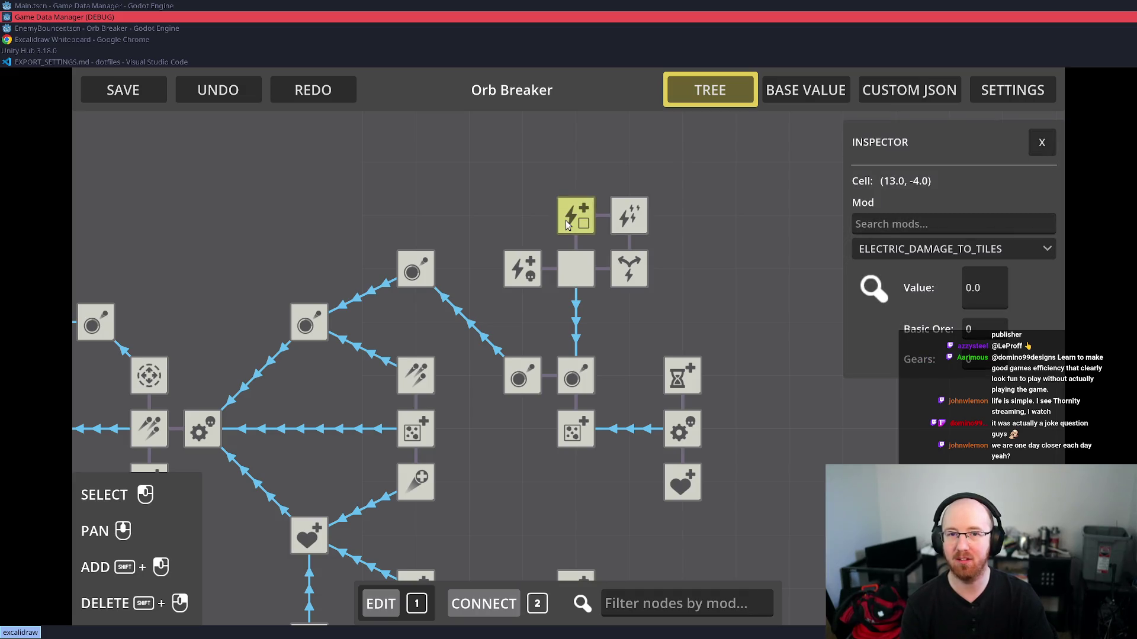
click(548, 243)
click(522, 269)
click(586, 273)
click(589, 274)
click(630, 269)
click(628, 220)
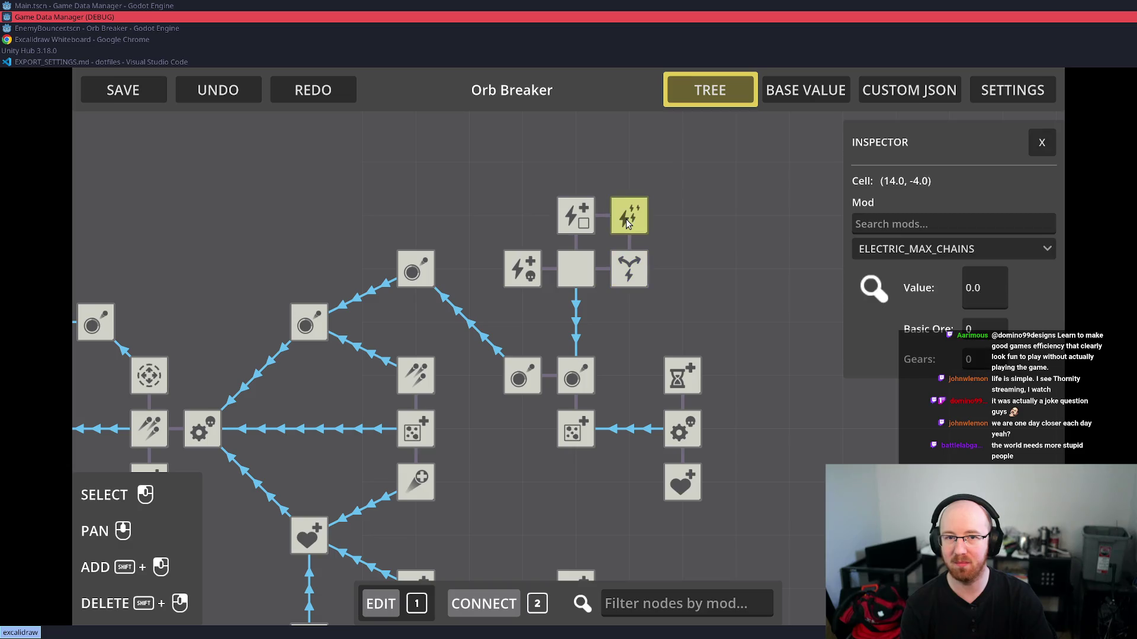
click(575, 264)
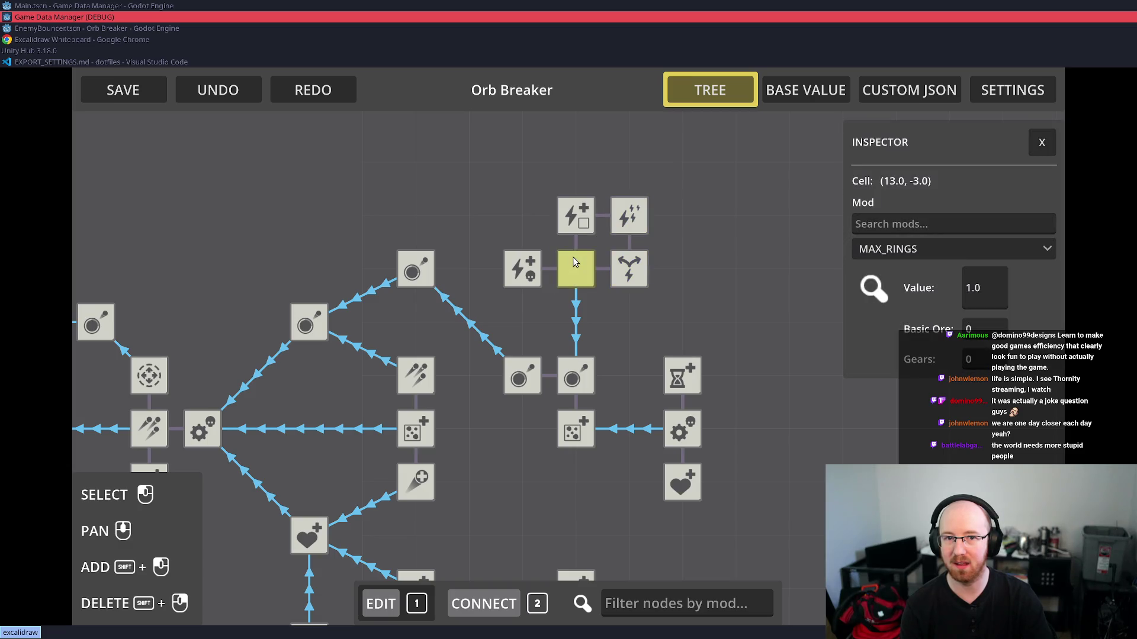
click(573, 262)
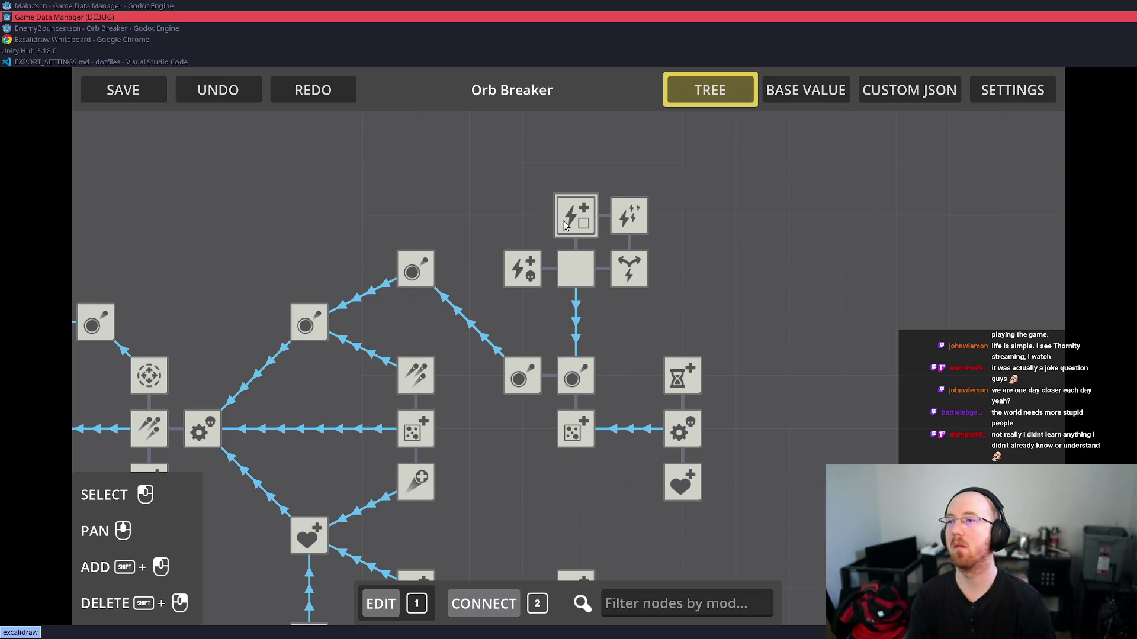
- Cycle through the windows, passing Excalidraw, and return to the Godot editor
key(alt+Tab)
key(alt+Tab)
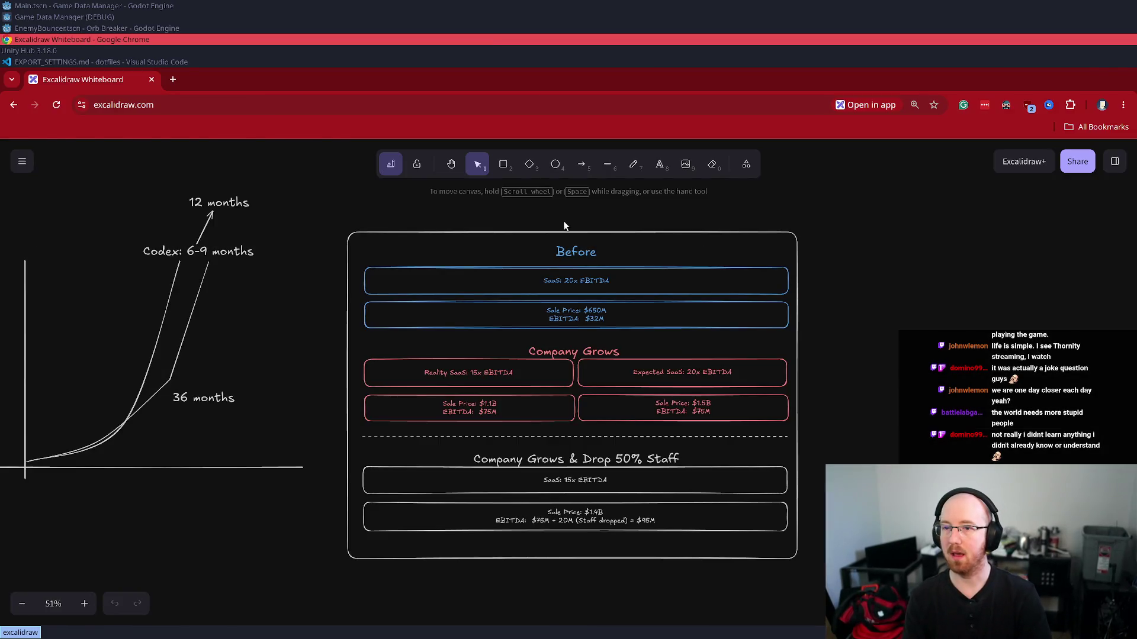
key(alt+Tab)
key(alt+Tab)
key(alt+shift+Tab)
key(alt+shift+Tab)
key(alt+shift+Tab)
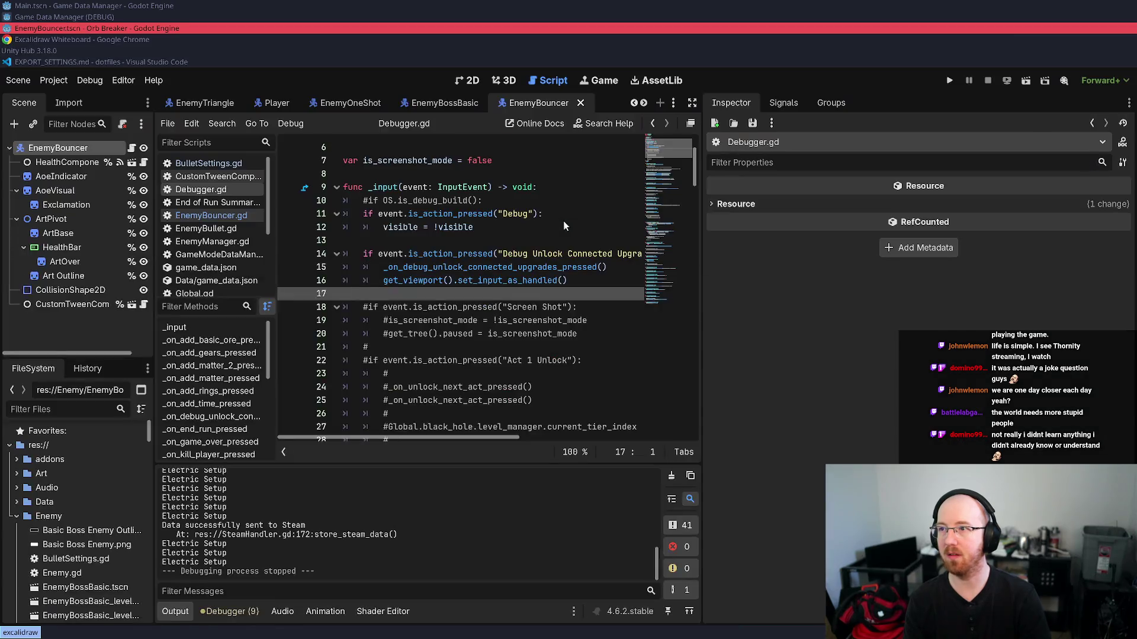
- Bring the Game Data Manager debug window back in front to look over the upgrade tree
key(alt+shift+Tab)
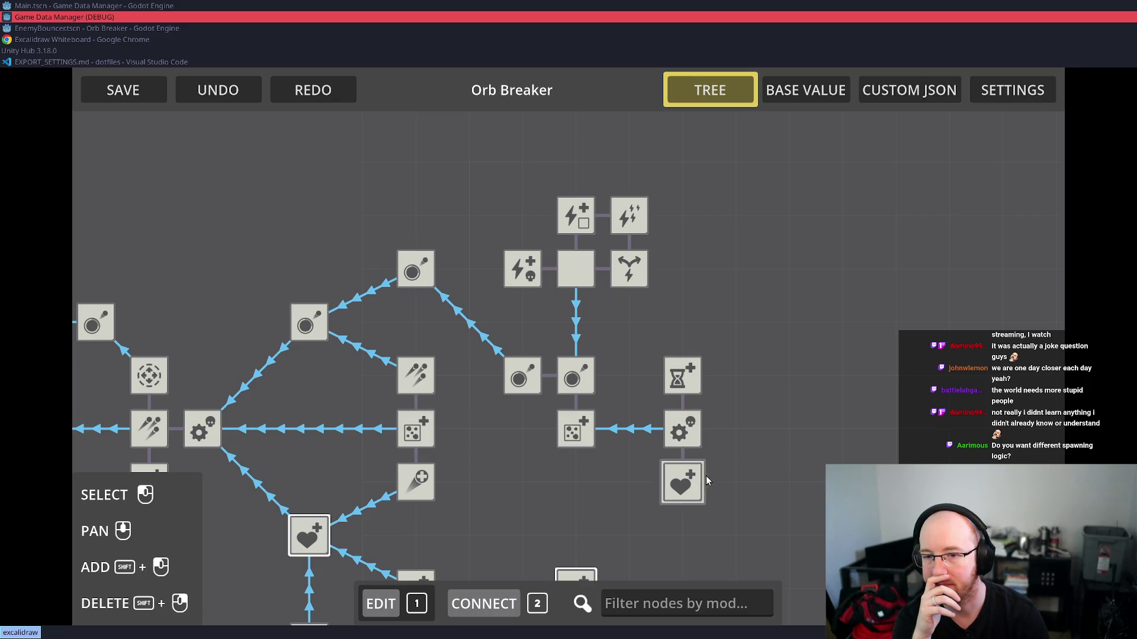
- Return to the Godot editor and open Level 2 Data through Quick Open
click(25, 39)
click(34, 30)
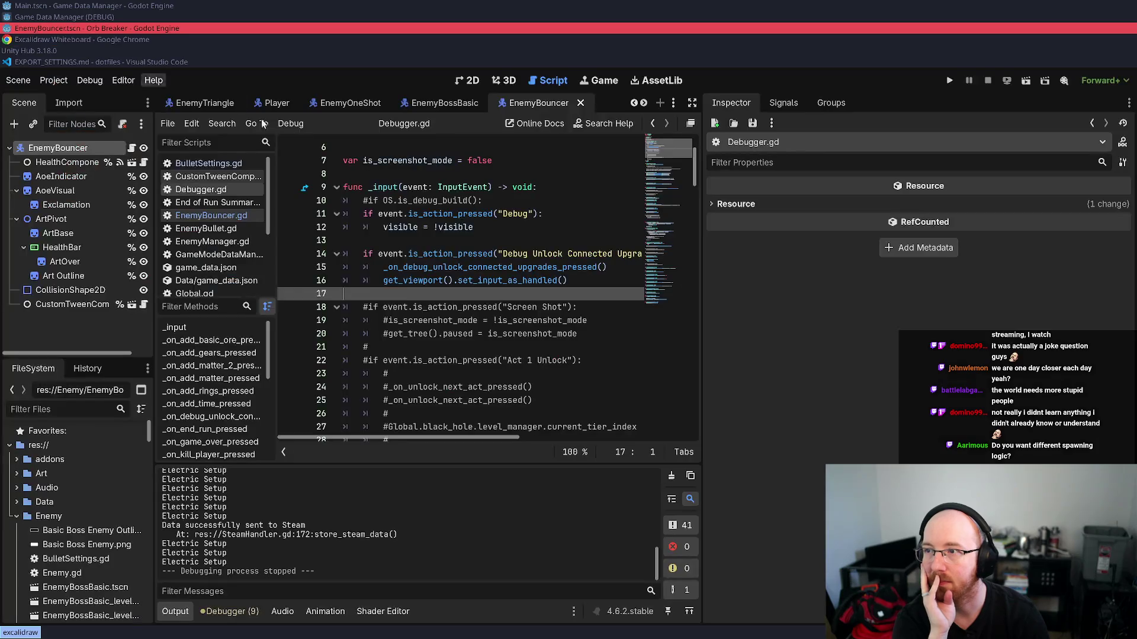
click(578, 282)
key(shift+alt+o)
text(level2.ts)
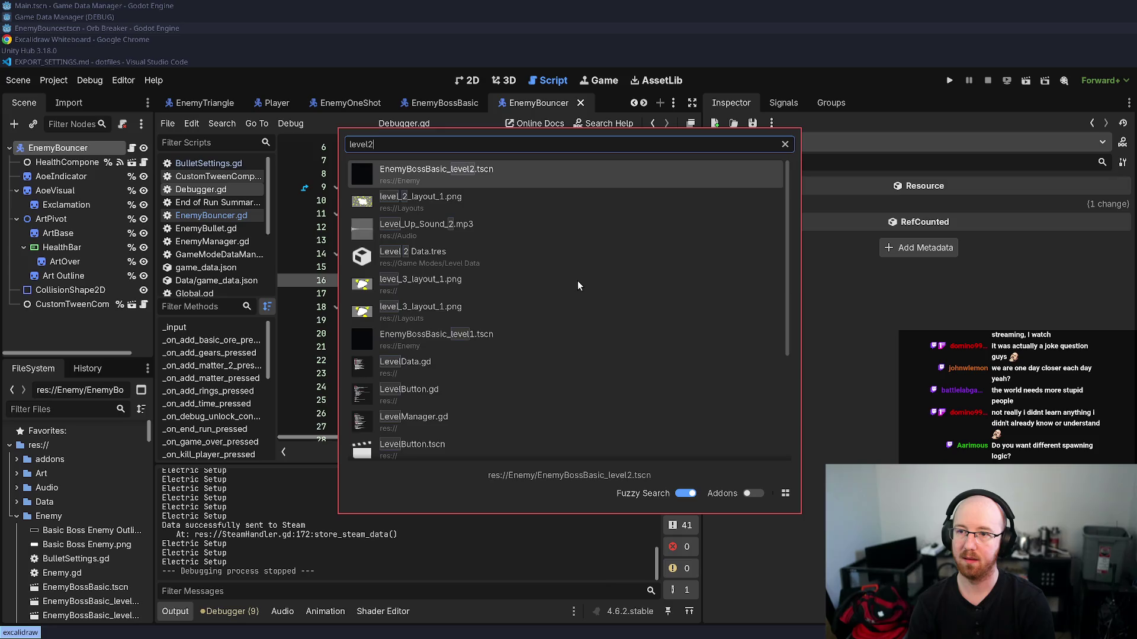
key(Down)
key(Return)
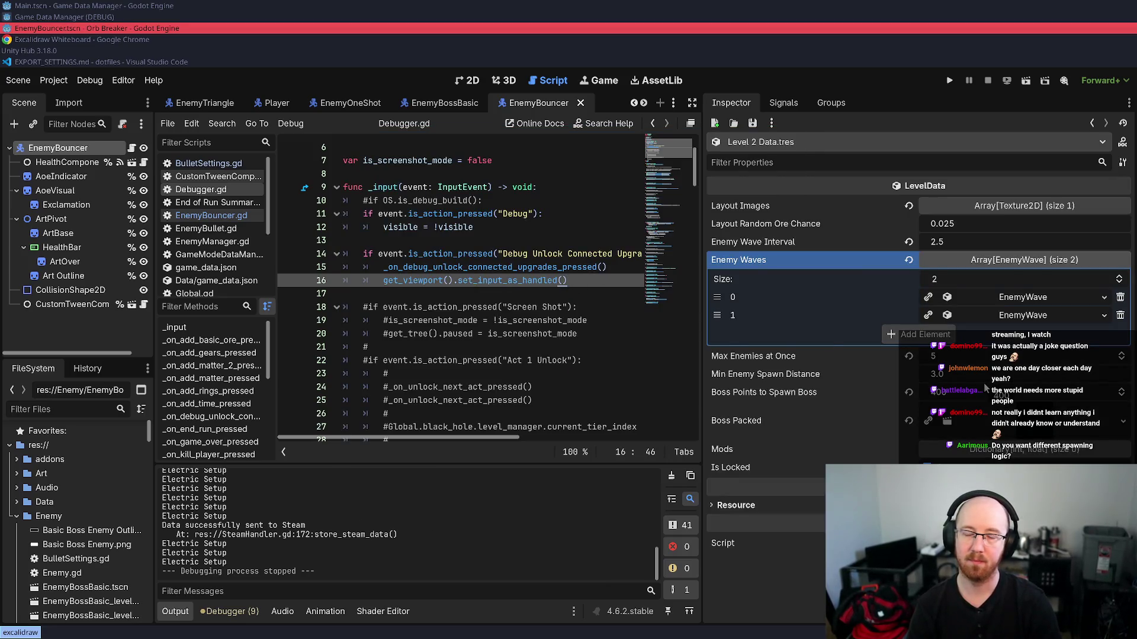
- Search for level3 and open Level 3 Data.tres in the Inspector
key(shift+alt+o)
text(level)
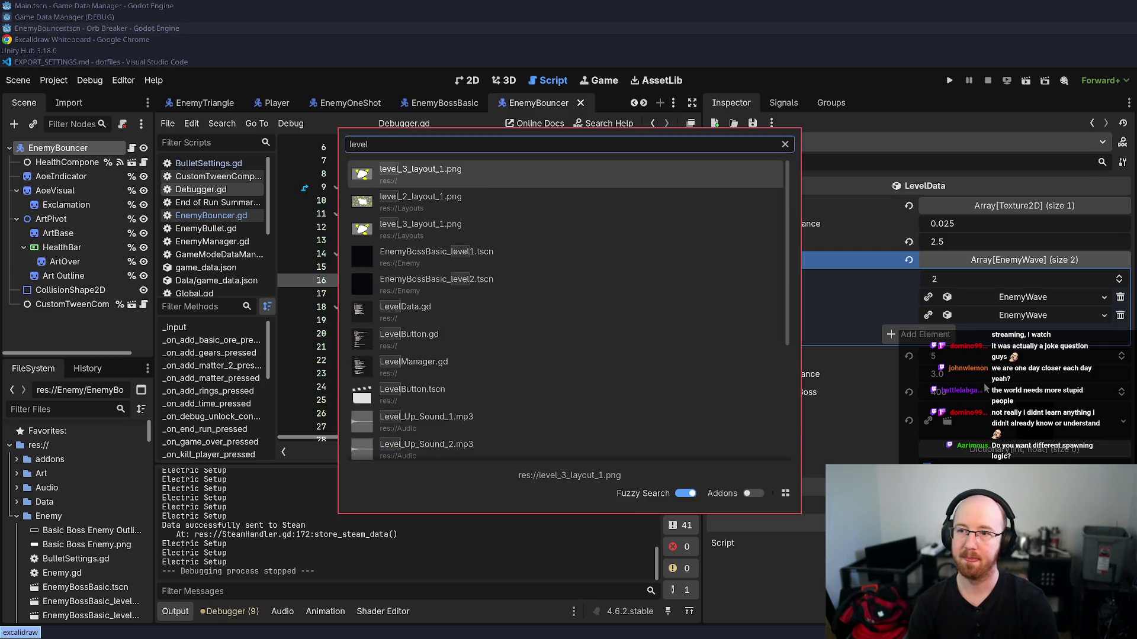
text(3.t)
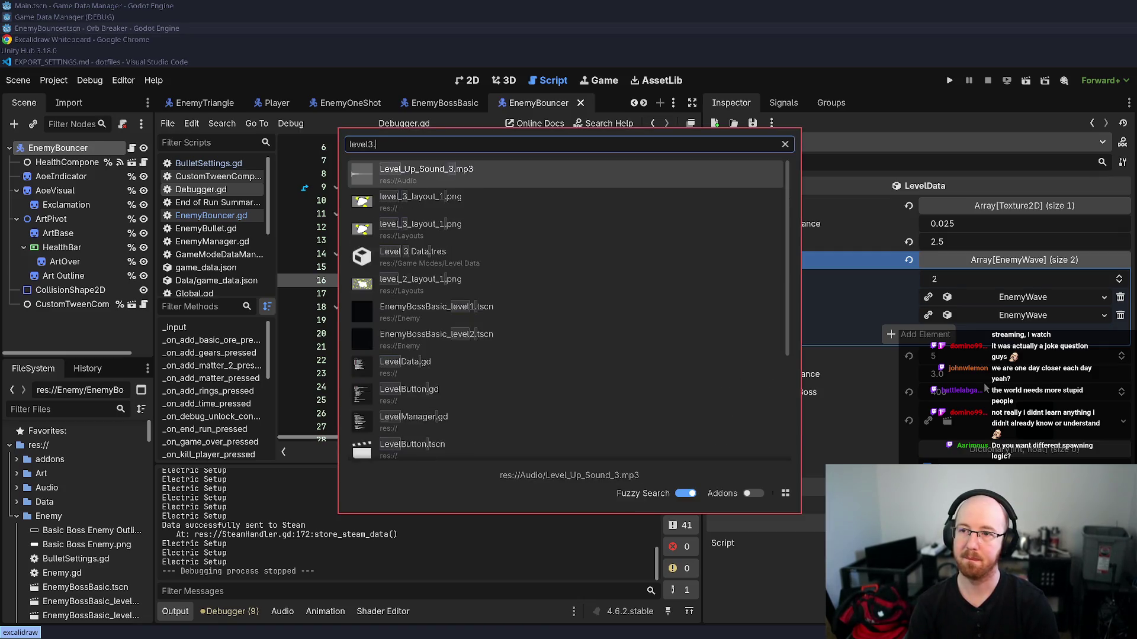
key(Return)
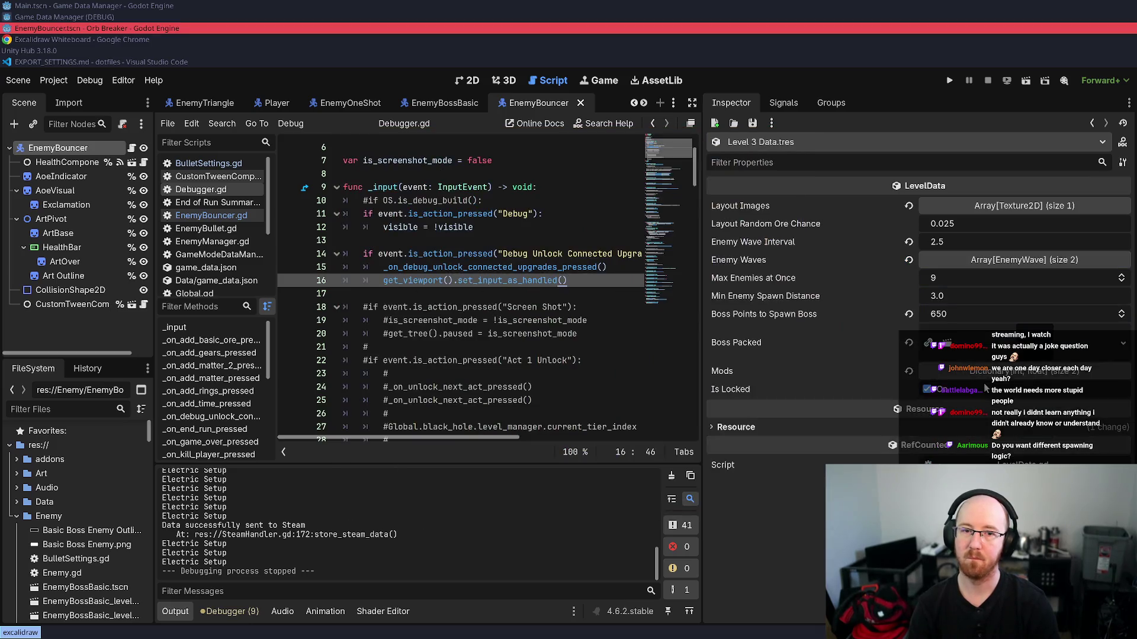
- Set Level 3 Data's Max Enemies at Once to 6
click(977, 279)
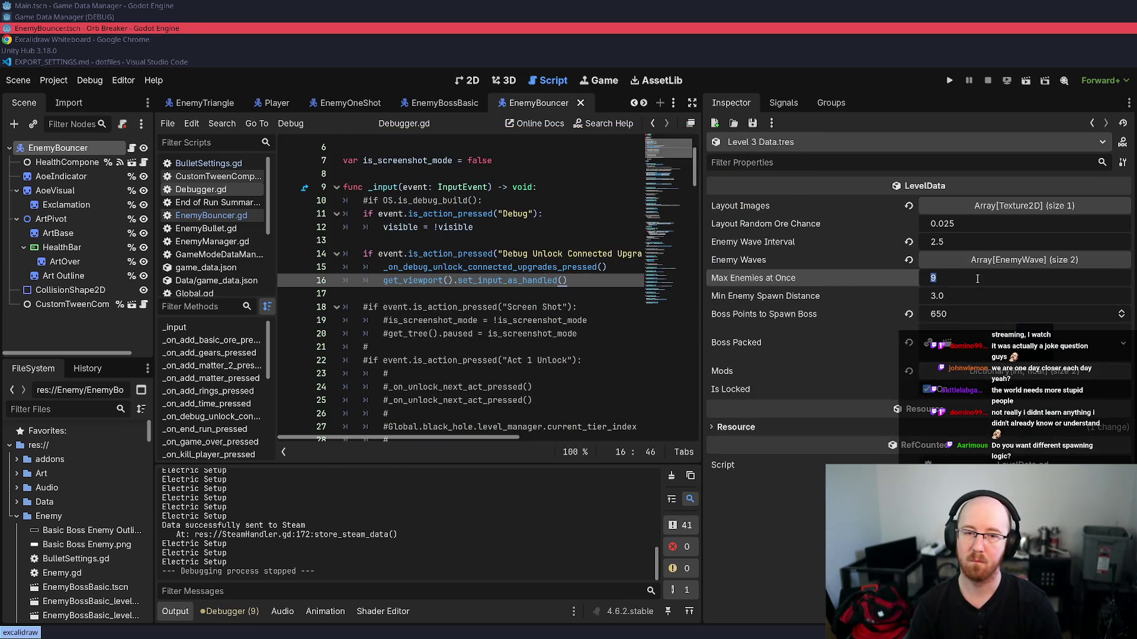
text(6)
key(Return)
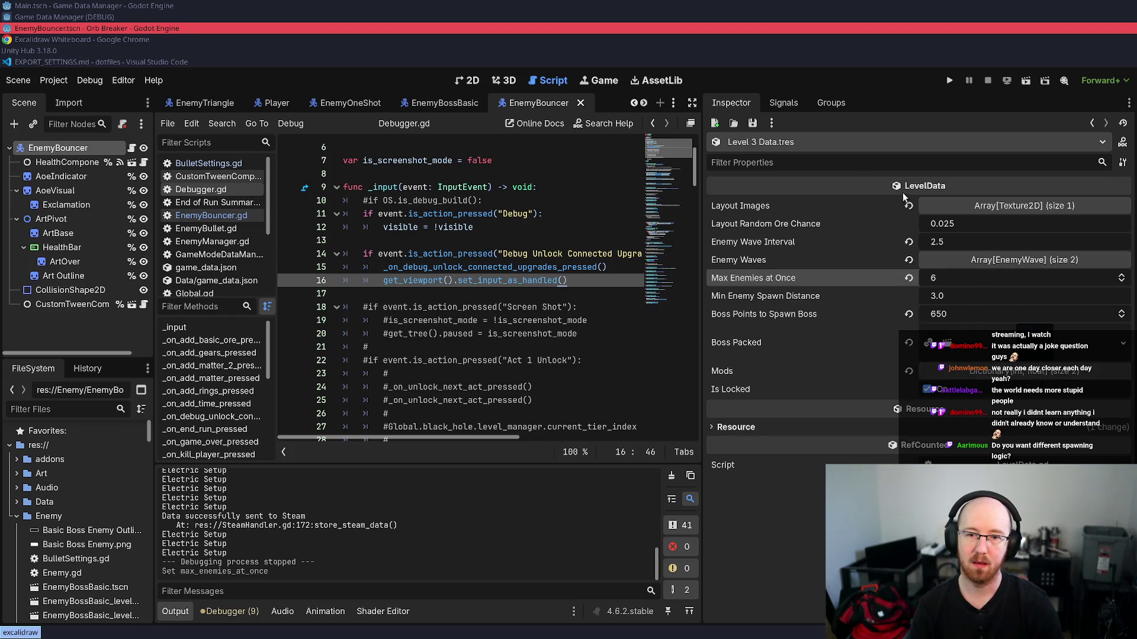
- Expand the two Enemy Waves entries and the Boss Packed setting to review their values
click(1020, 261)
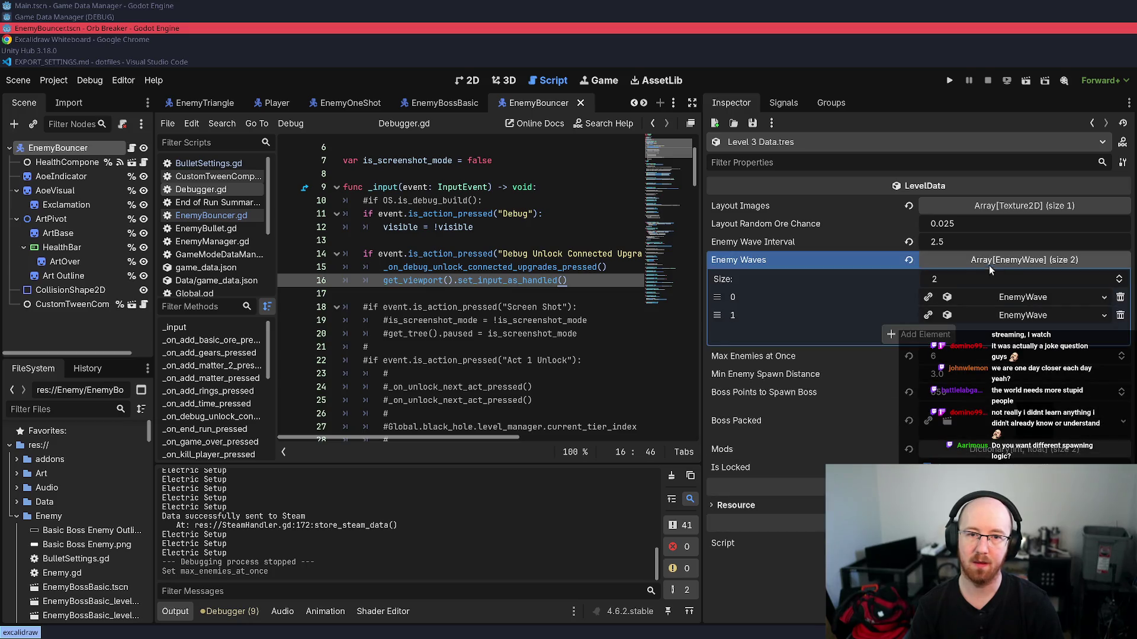
click(987, 299)
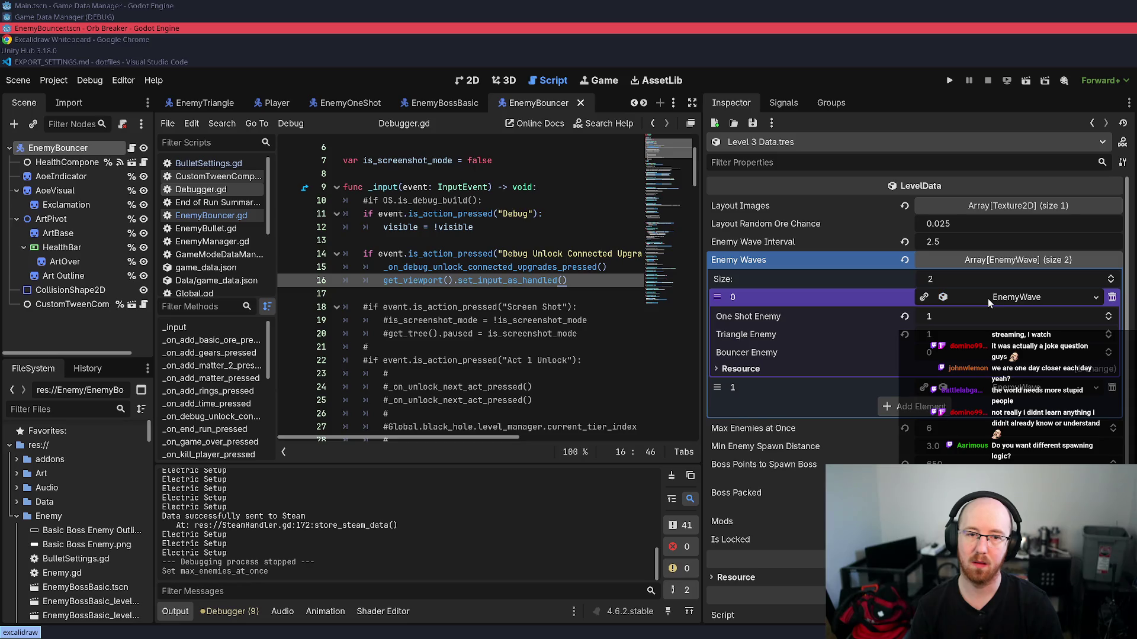
click(988, 298)
click(986, 315)
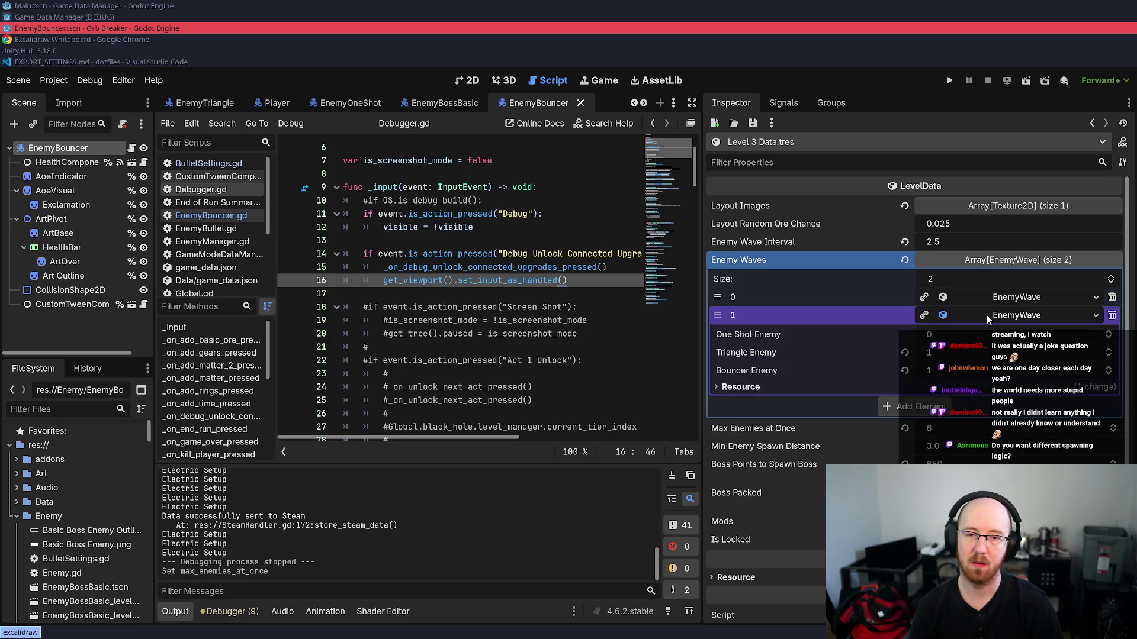
click(987, 315)
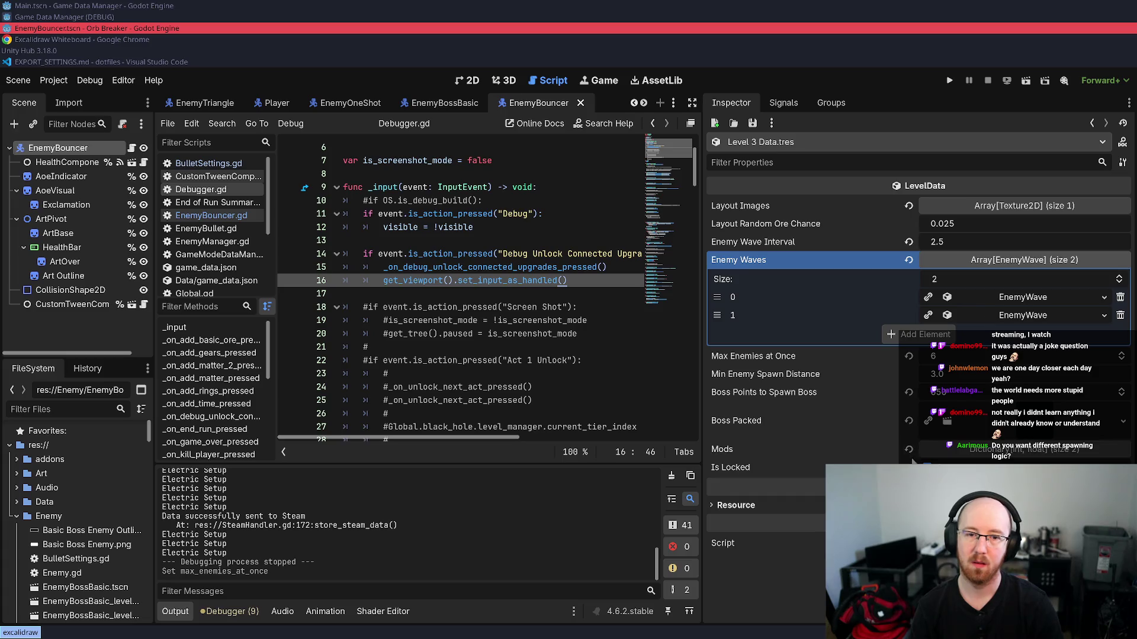
click(947, 420)
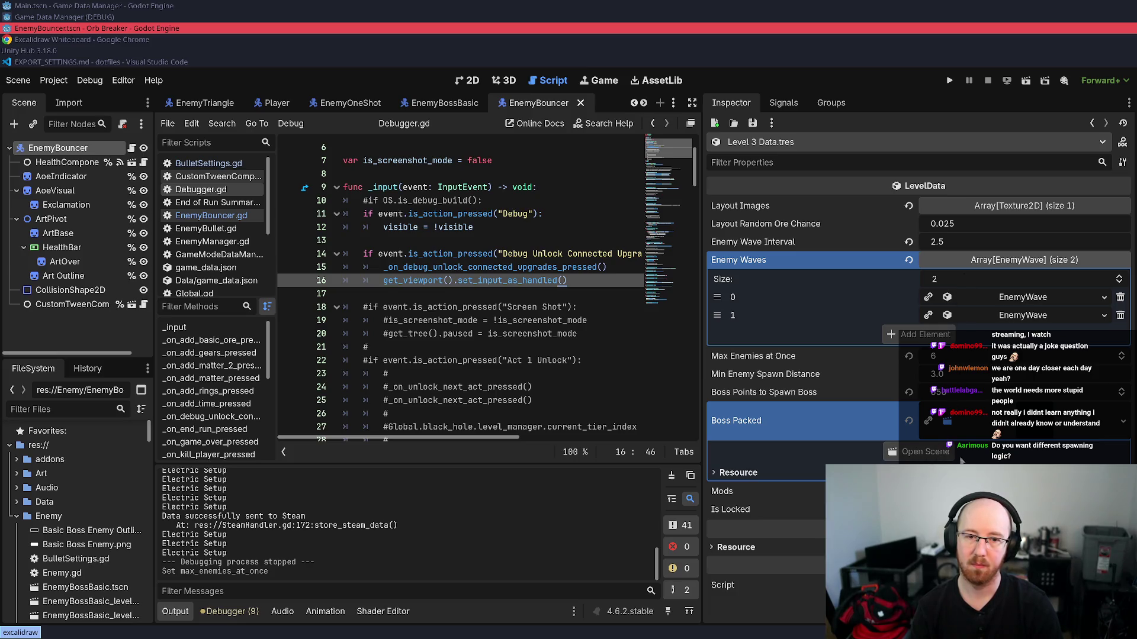
click(948, 421)
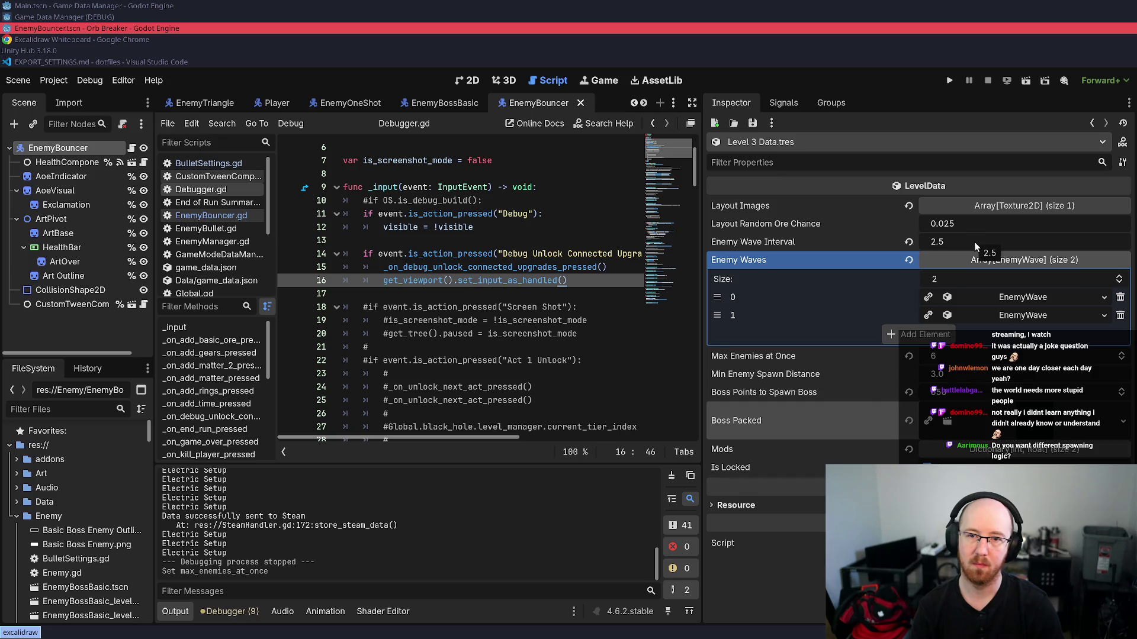
- Delete the second enemy wave from Level 3 Data's Enemy Waves
click(999, 321)
click(1012, 298)
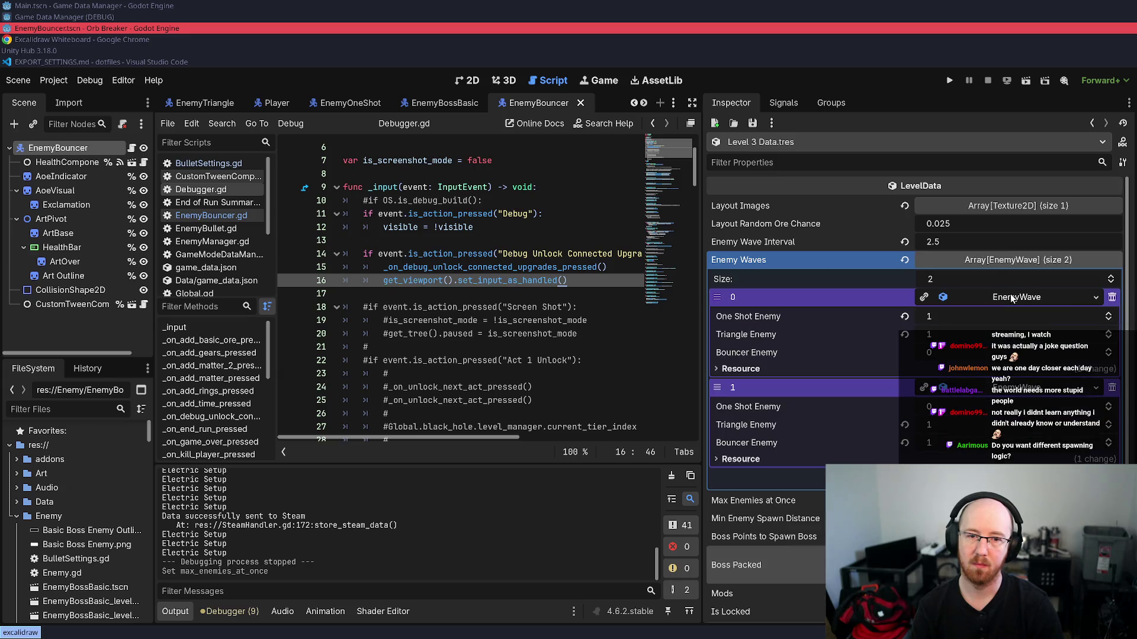
click(944, 447)
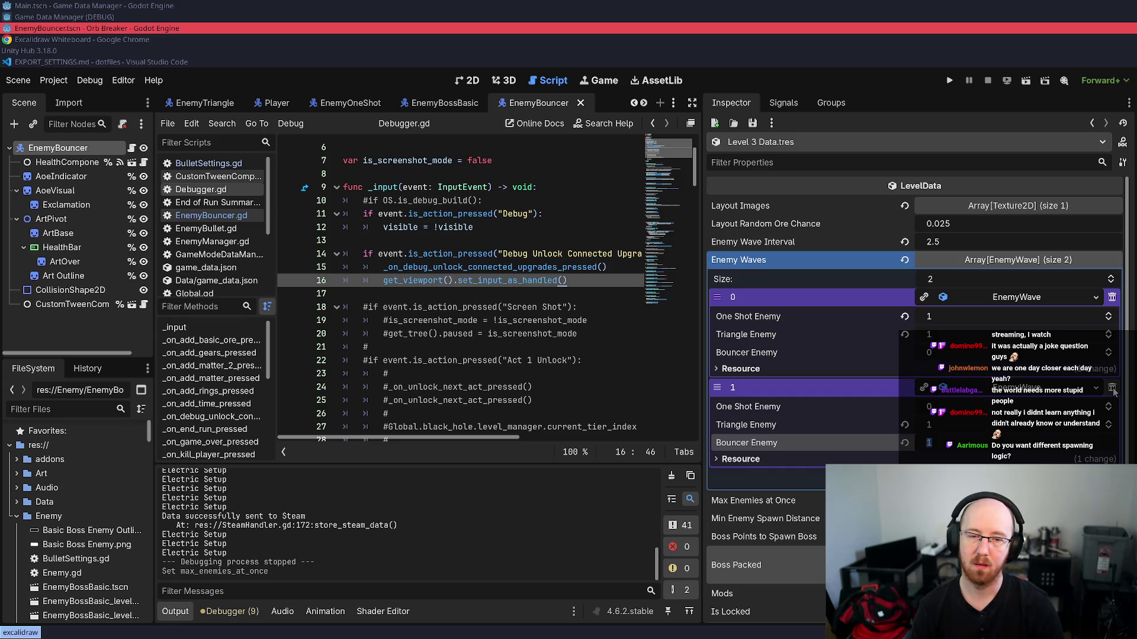
click(1112, 388)
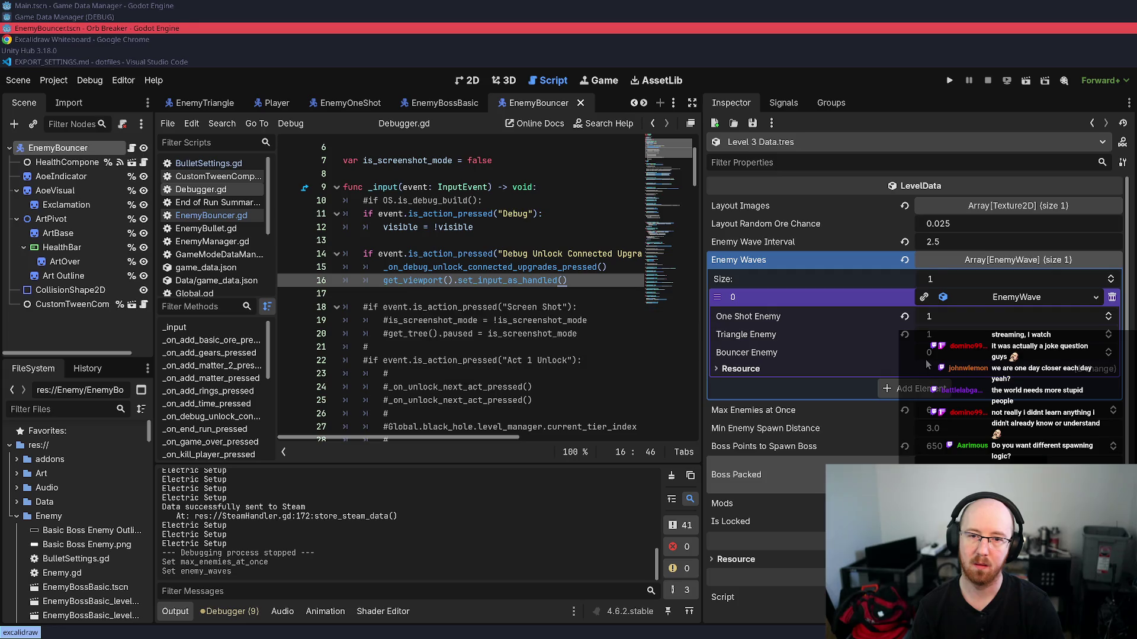
- Set the remaining wave's One Shot Enemy count to 2 and run the game with F5
click(944, 241)
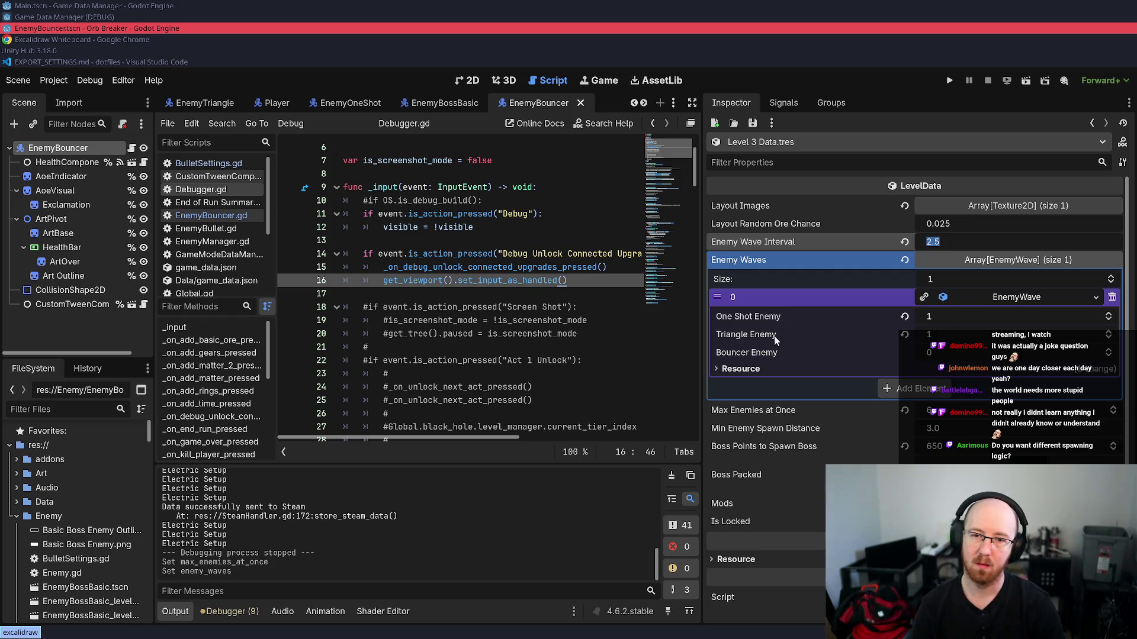
click(944, 334)
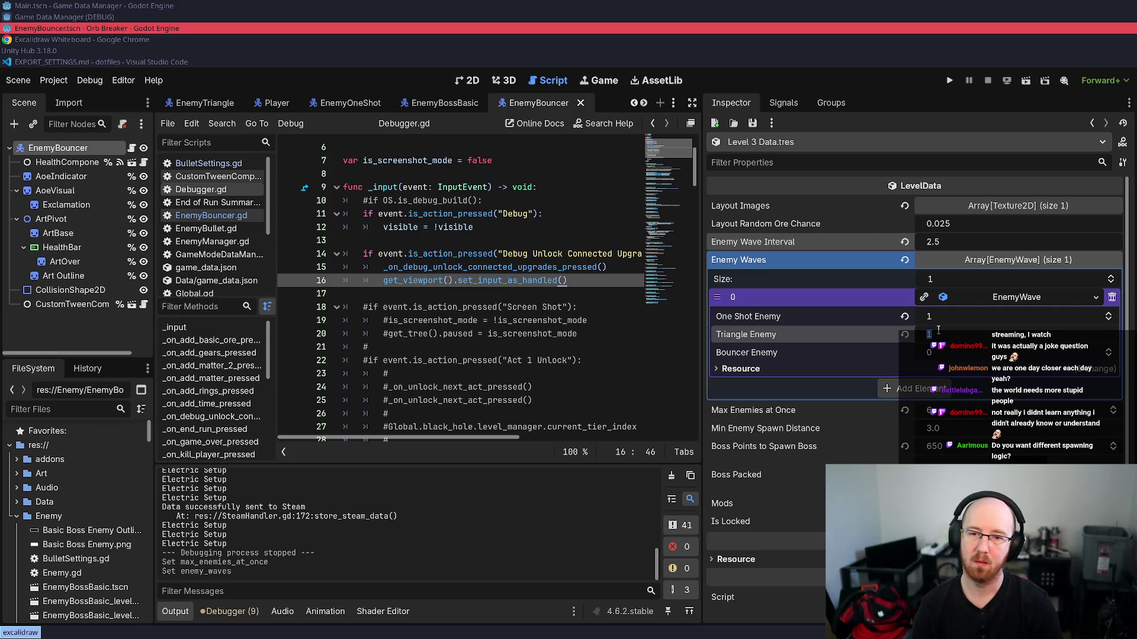
key(Return)
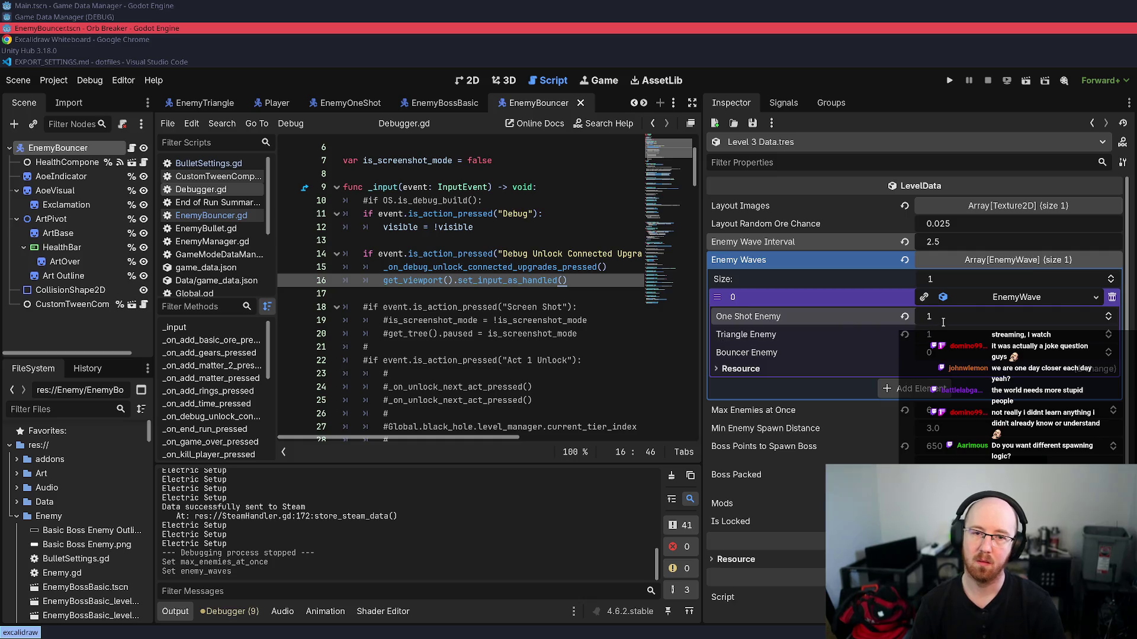
text(2)
key(Return)
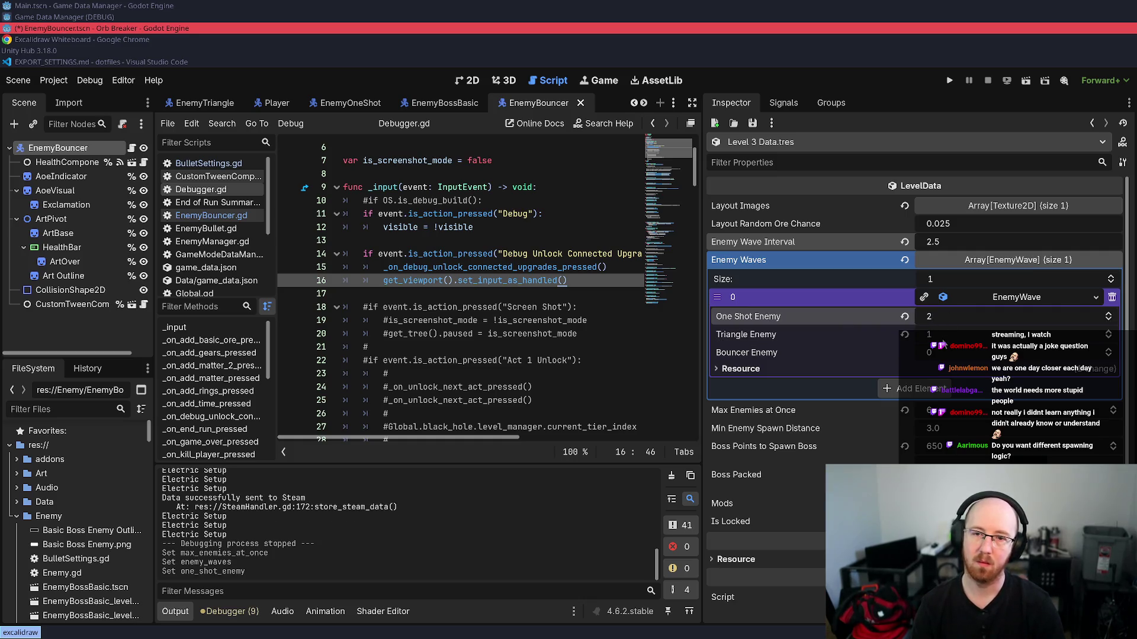
click(943, 339)
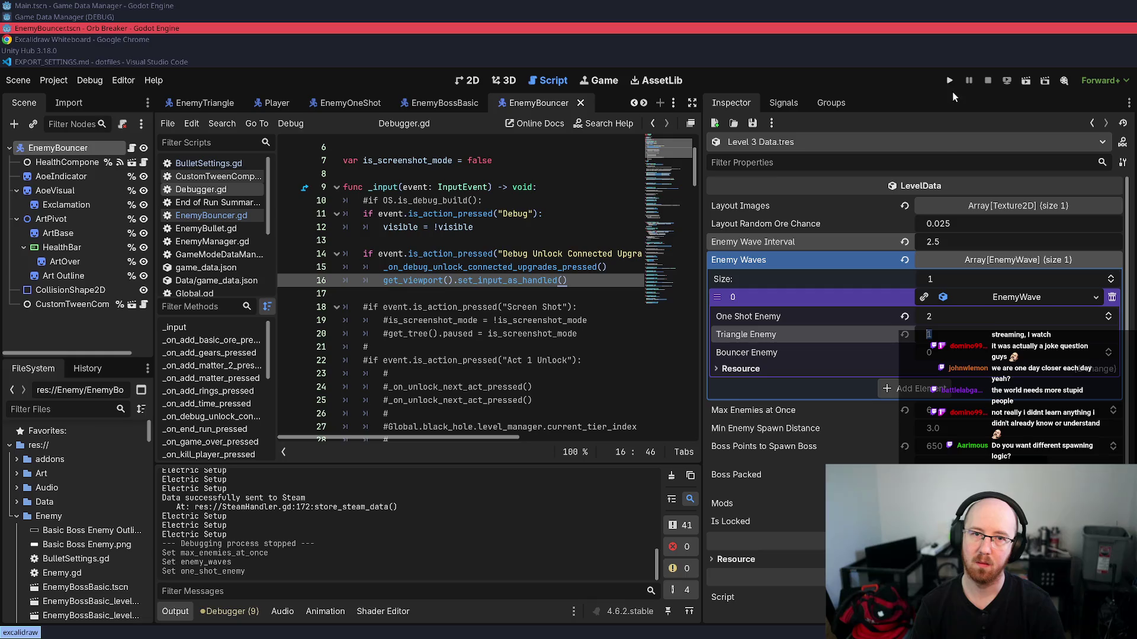
key(F5)
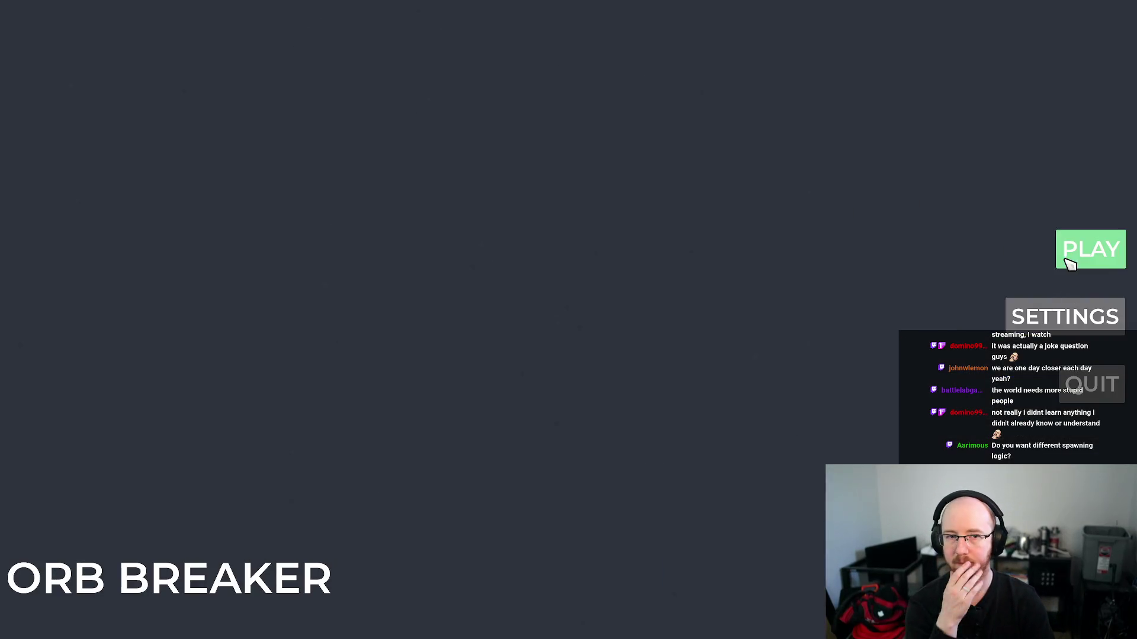
- Start a new run and clear the opening level, shooting blocks, enemies and the boss block
click(1089, 257)
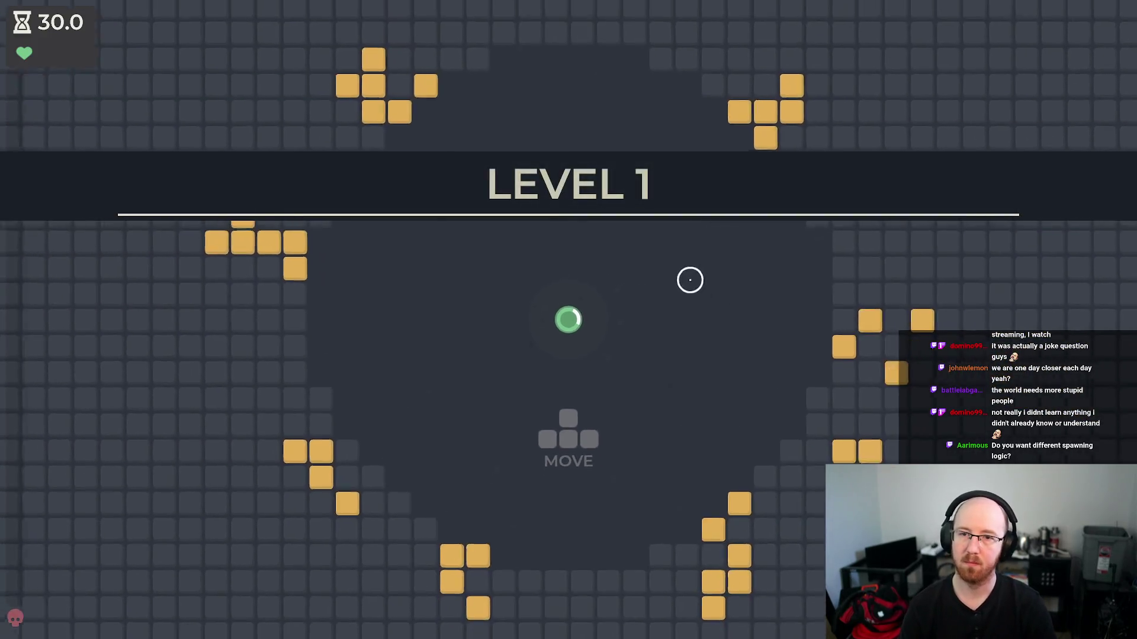
click(690, 197)
click(721, 238)
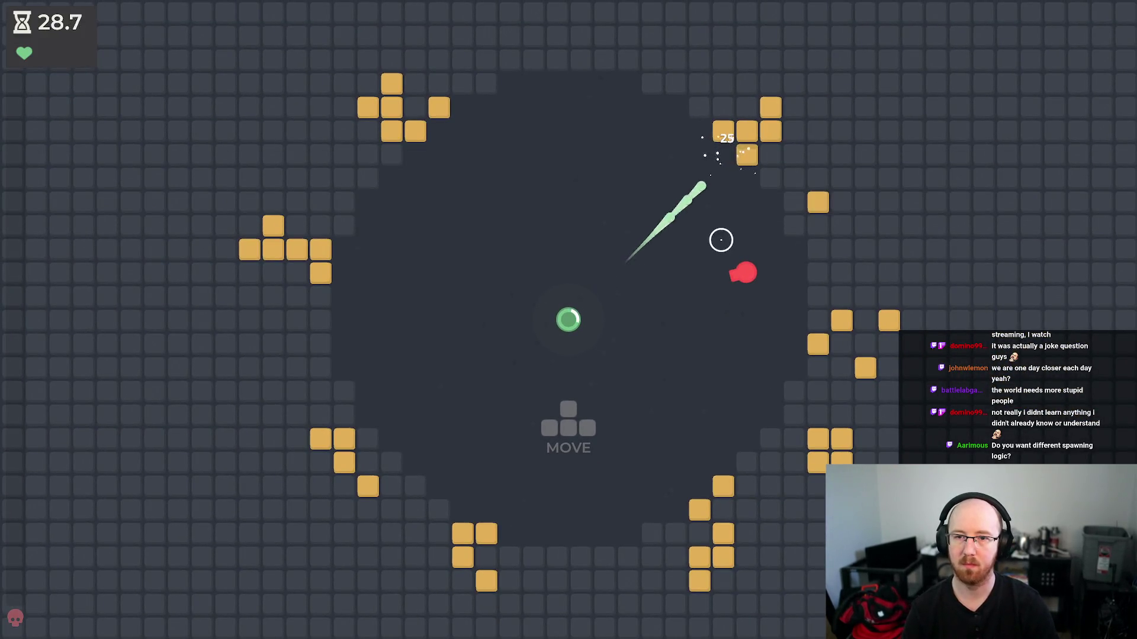
key(d)
click(740, 257)
key(s)
click(748, 264)
click(752, 268)
click(752, 268)
click(762, 248)
key(w)
click(751, 264)
click(566, 205)
click(563, 203)
click(569, 203)
click(566, 206)
click(565, 205)
key(w)
key(a)
click(563, 203)
click(563, 203)
click(532, 226)
key(a)
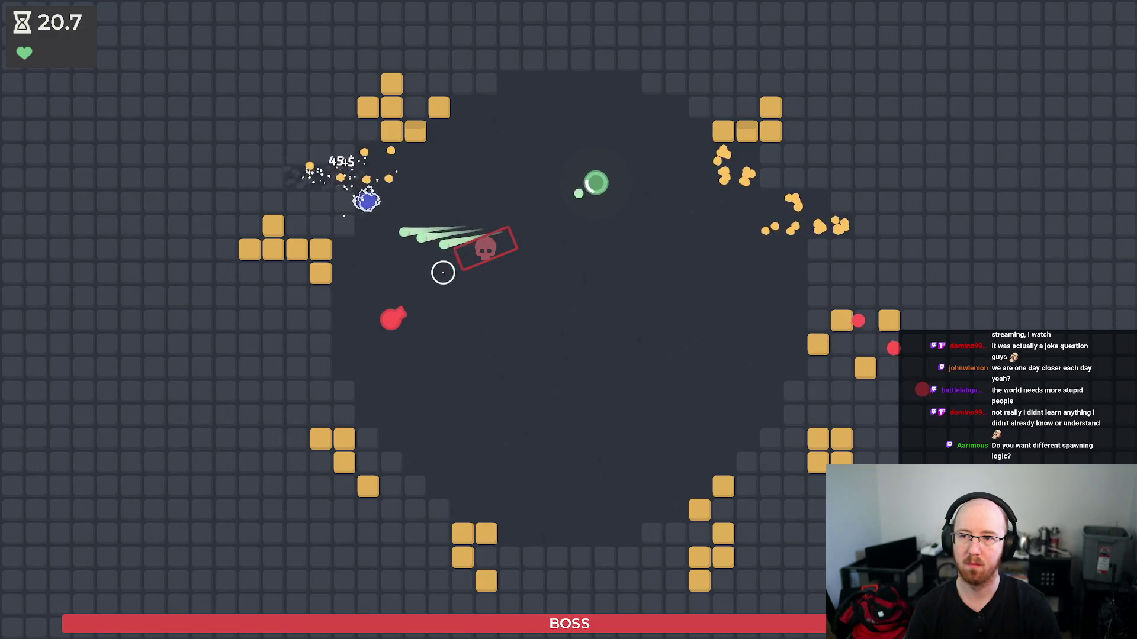
click(418, 294)
click(484, 302)
key(a)
click(541, 251)
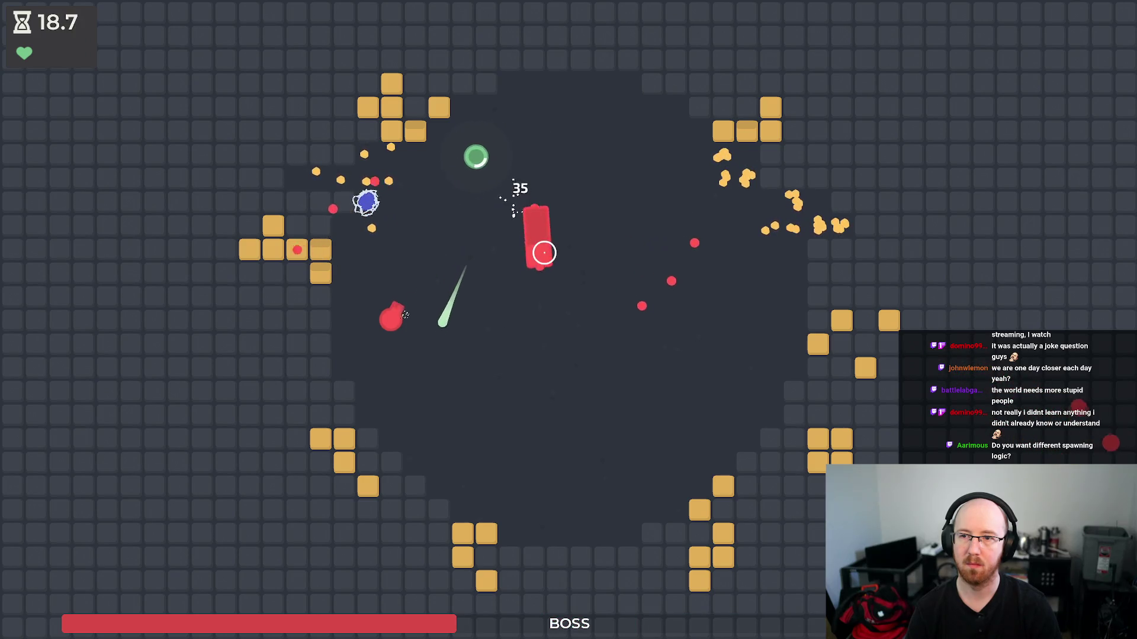
click(545, 251)
click(548, 251)
click(582, 240)
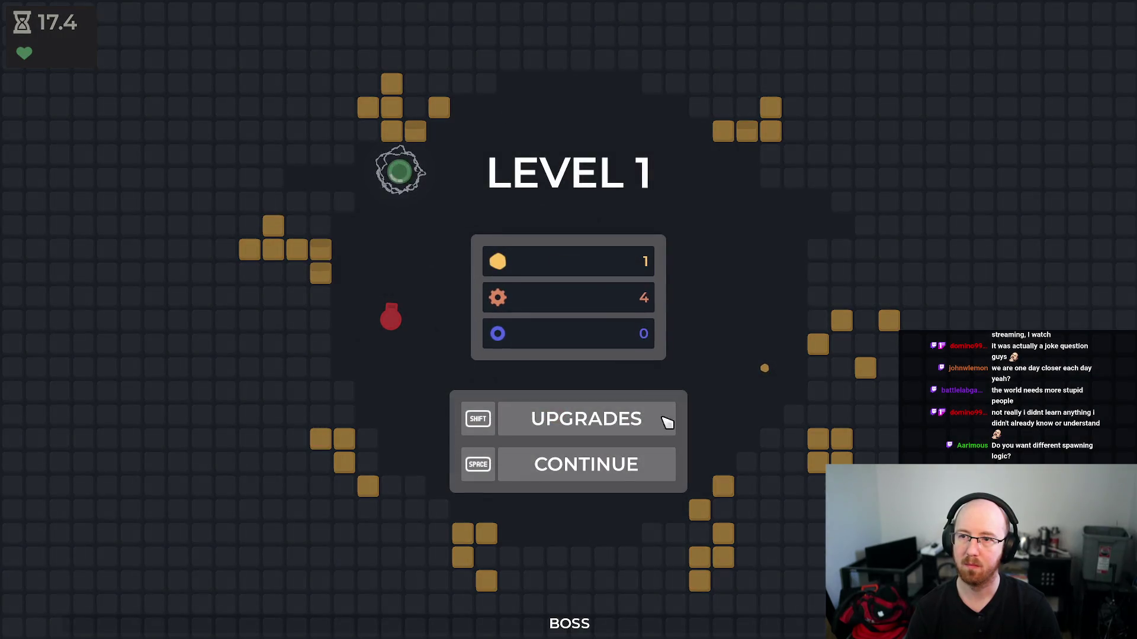
- End the run, open the upgrades screen and start Level 3 from the tree
click(563, 464)
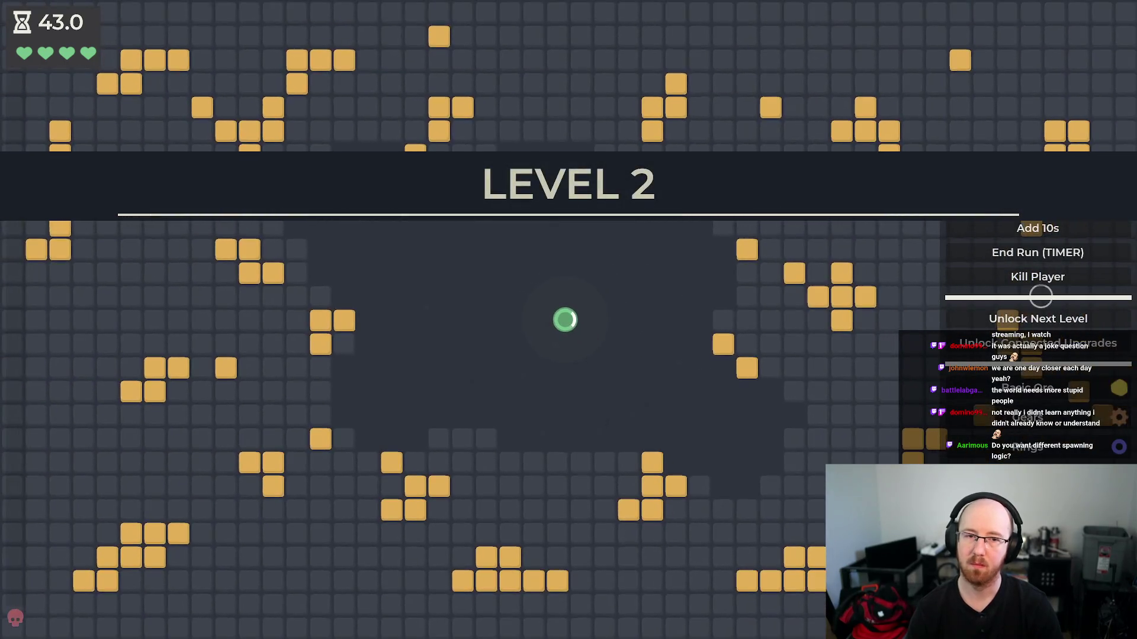
click(1042, 274)
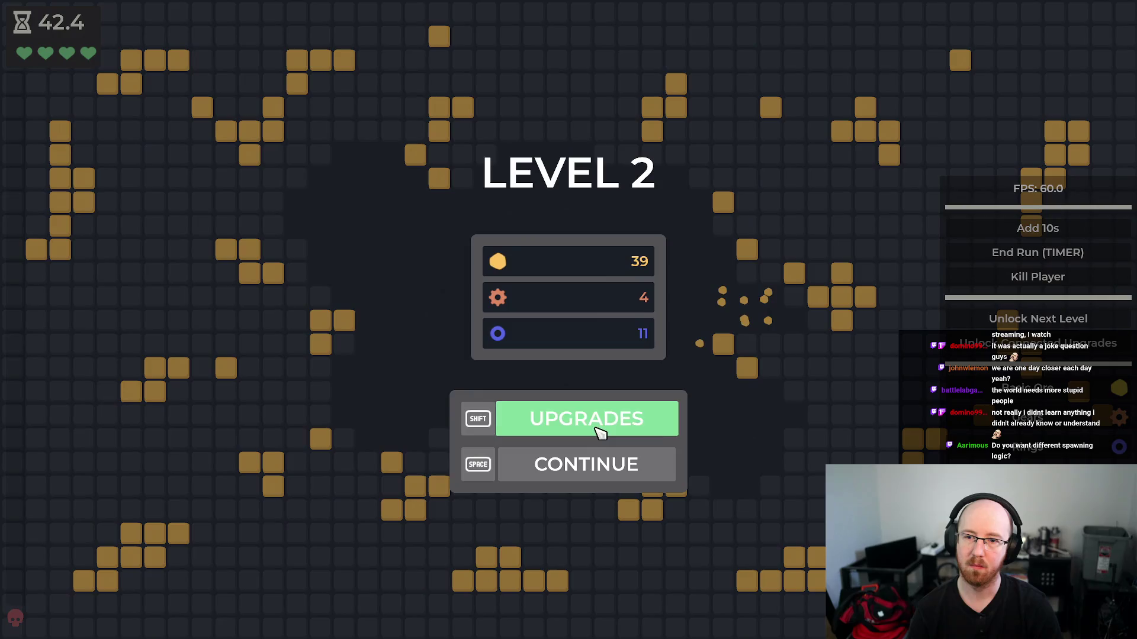
click(599, 424)
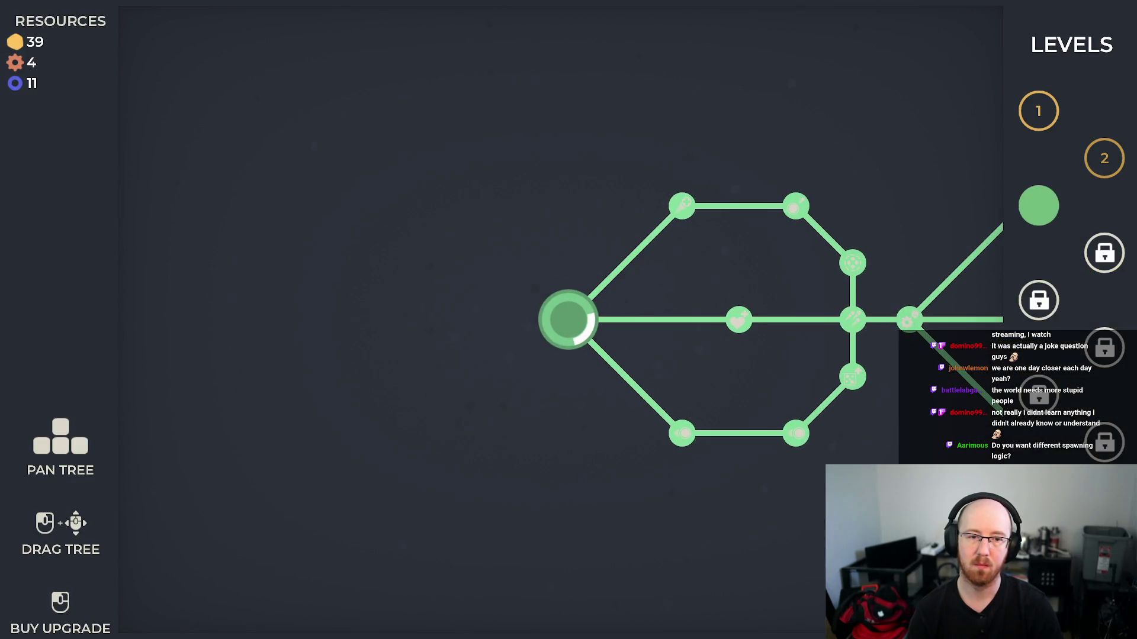
click(568, 320)
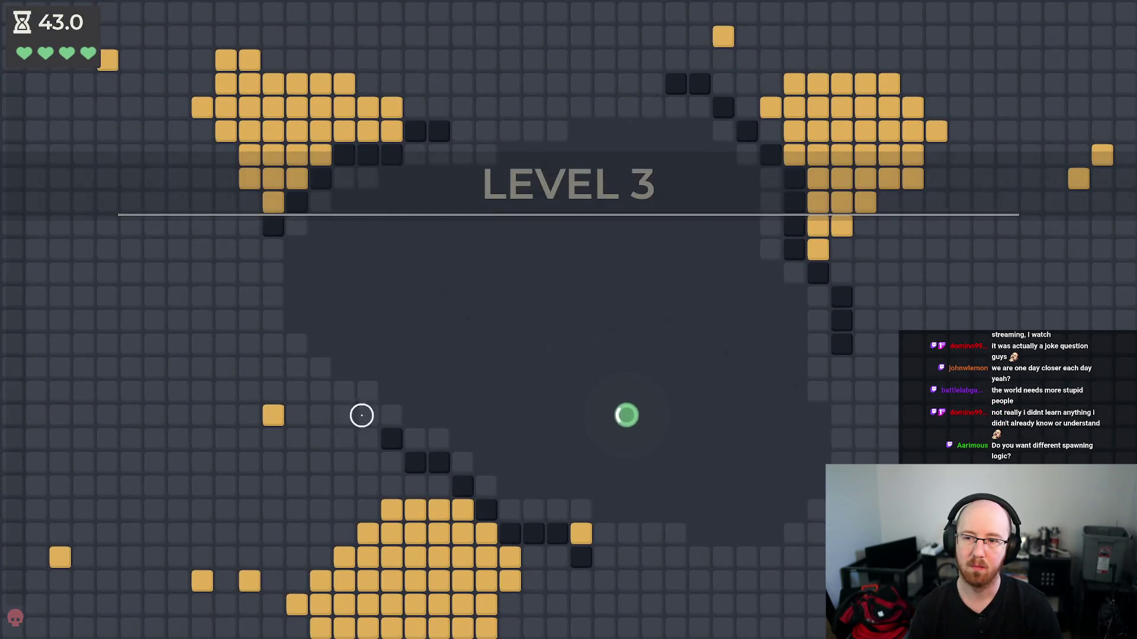
- Fly the ship through Level 3 past the boss to the summary, then stop the game with F8
key(w)
key(a)
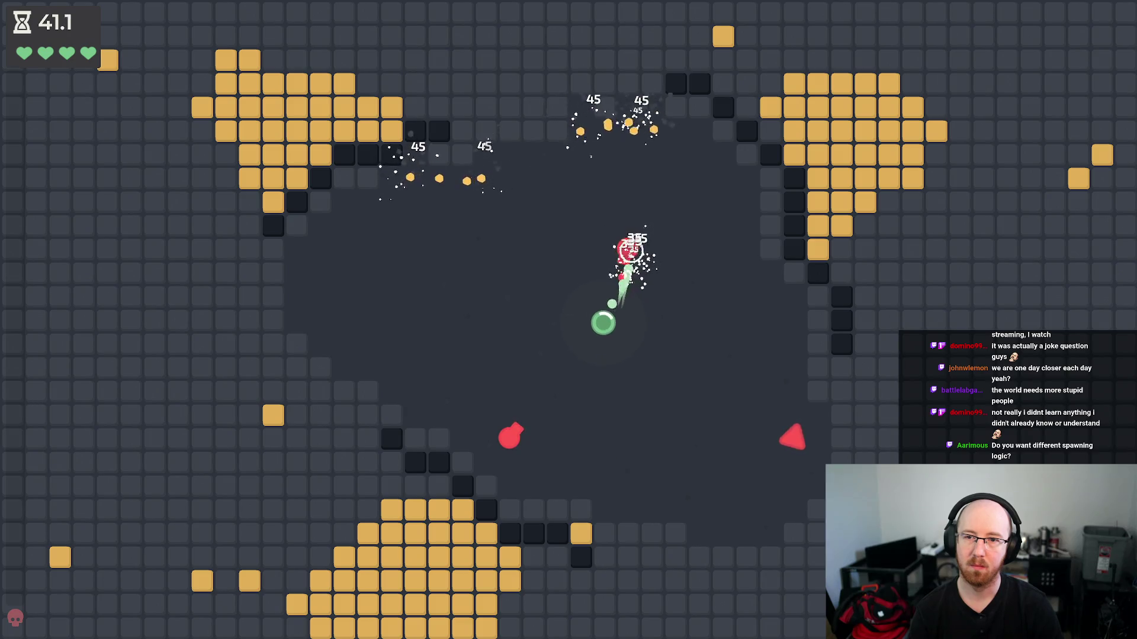
key(a)
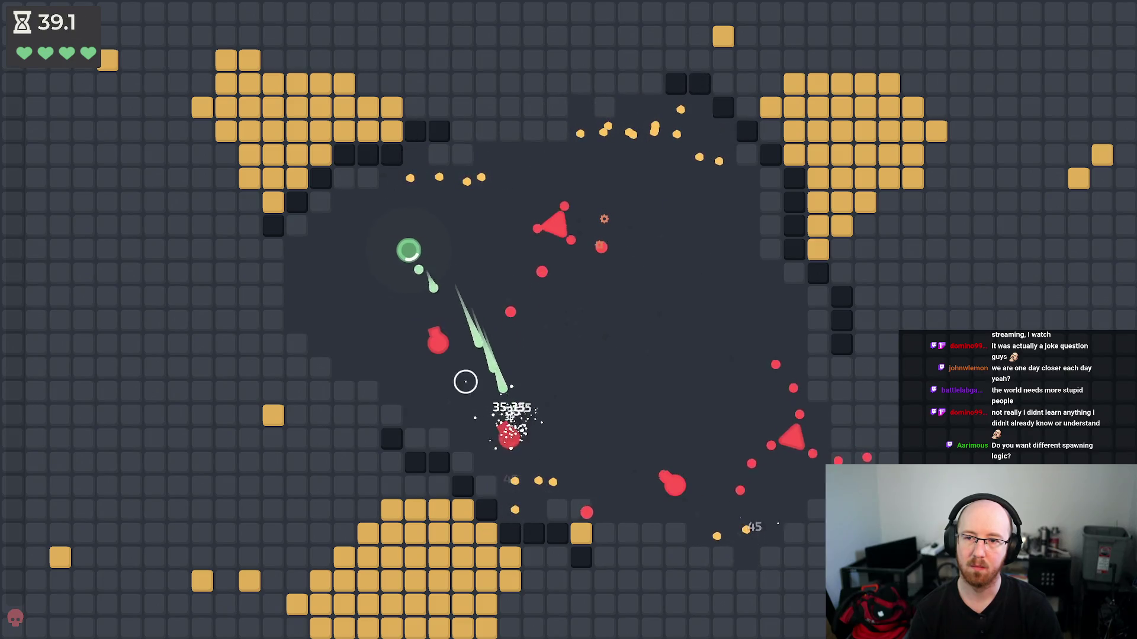
key(s)
key(d)
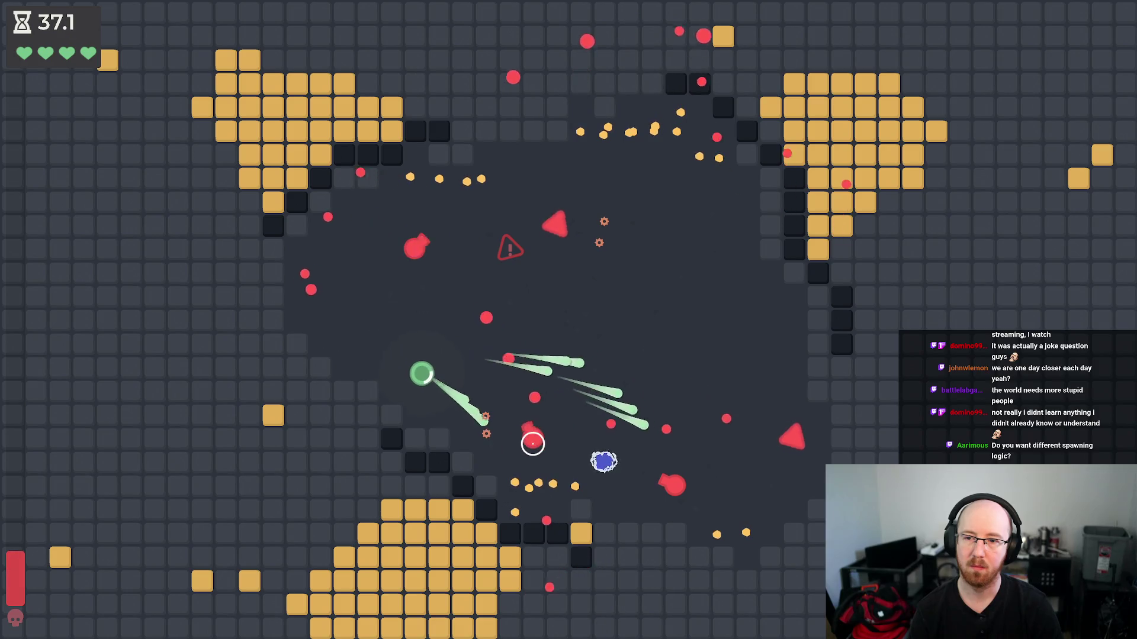
key(d)
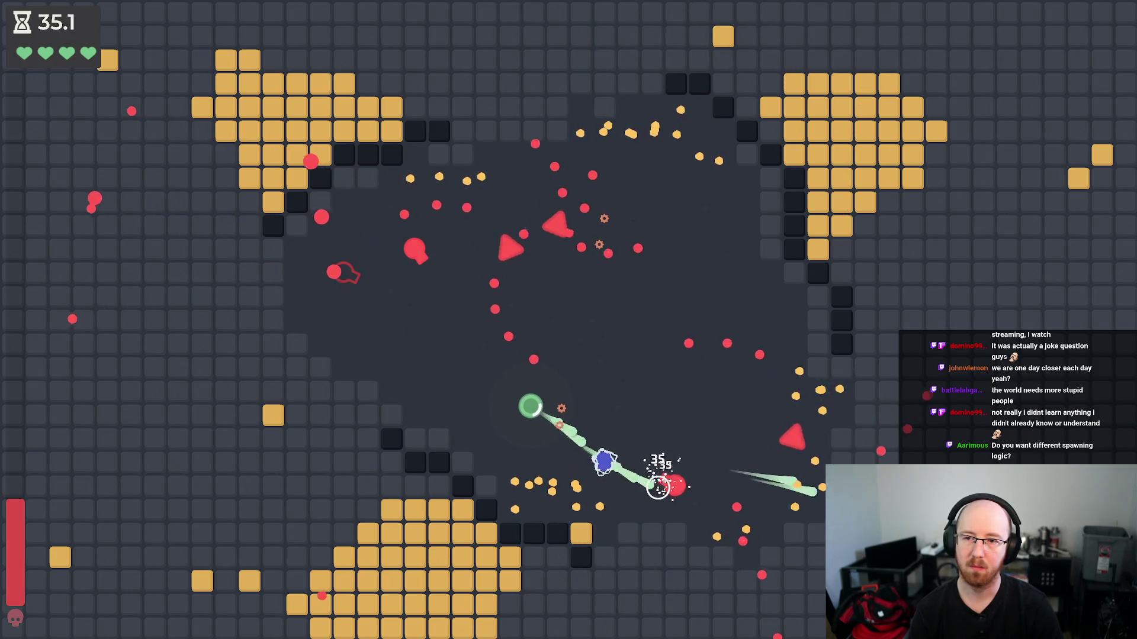
key(d)
key(w)
key(w)
key(a)
key(a)
key(w)
key(d)
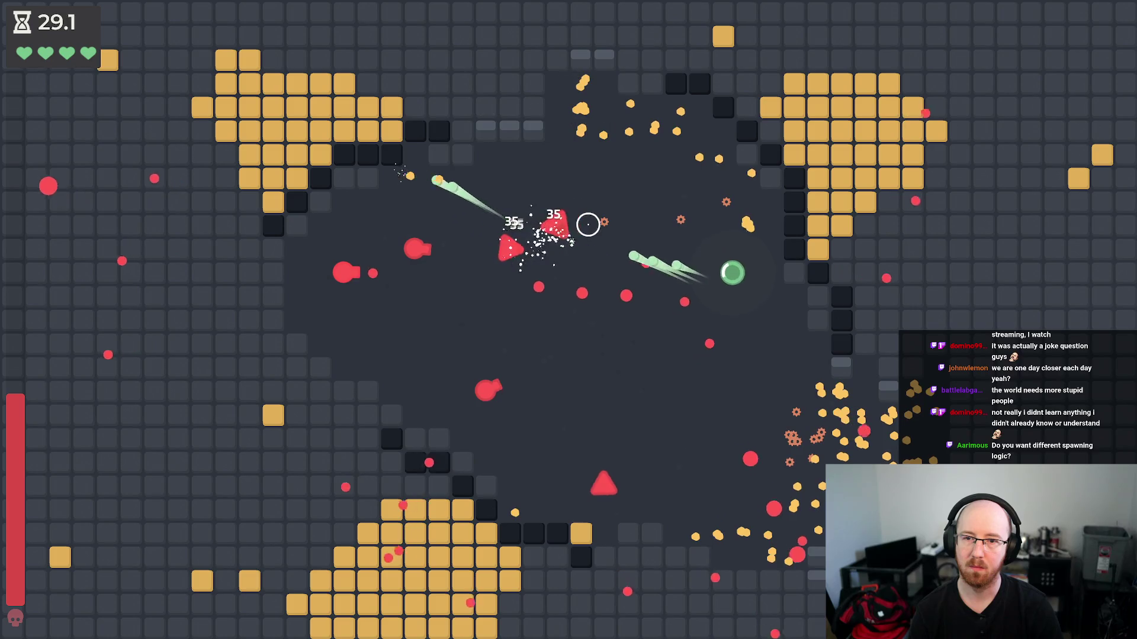
key(a)
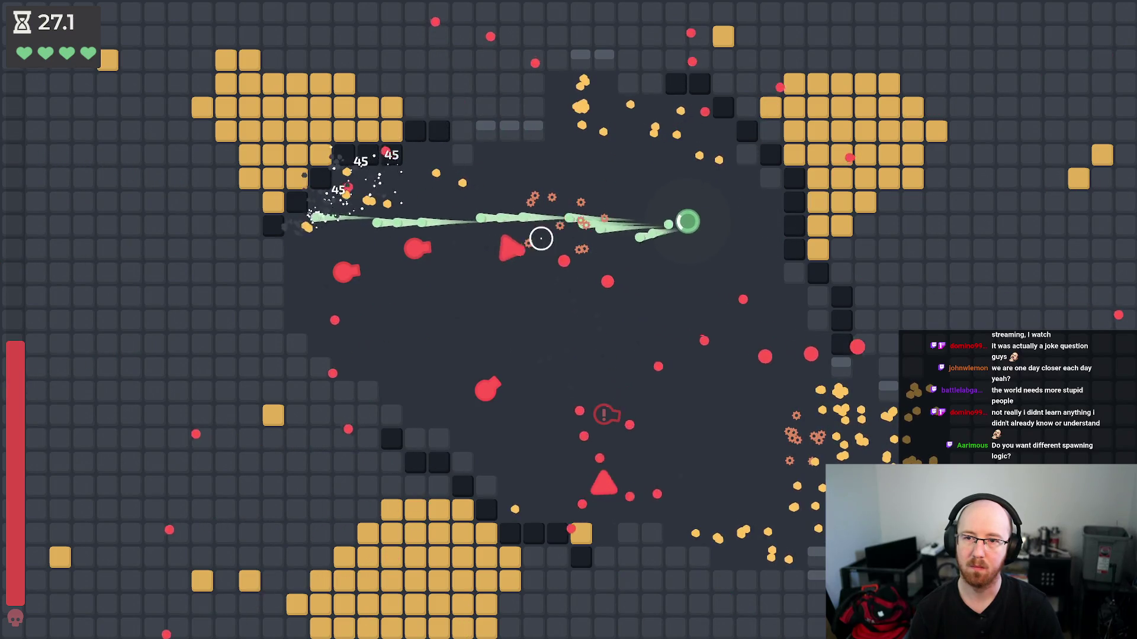
key(w)
key(a)
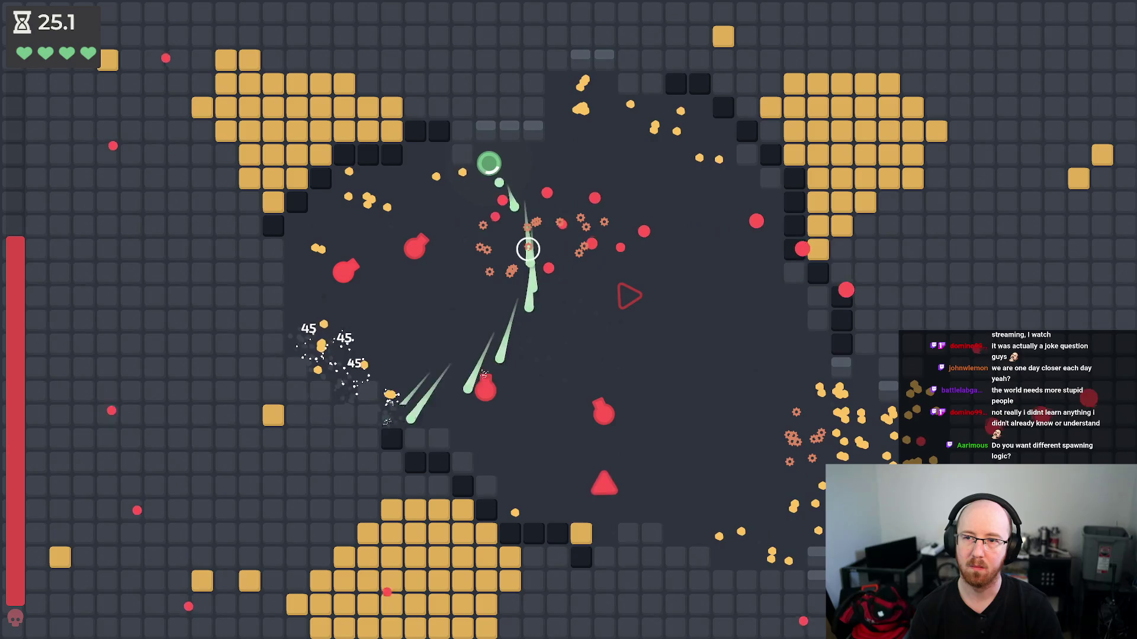
key(s)
key(d)
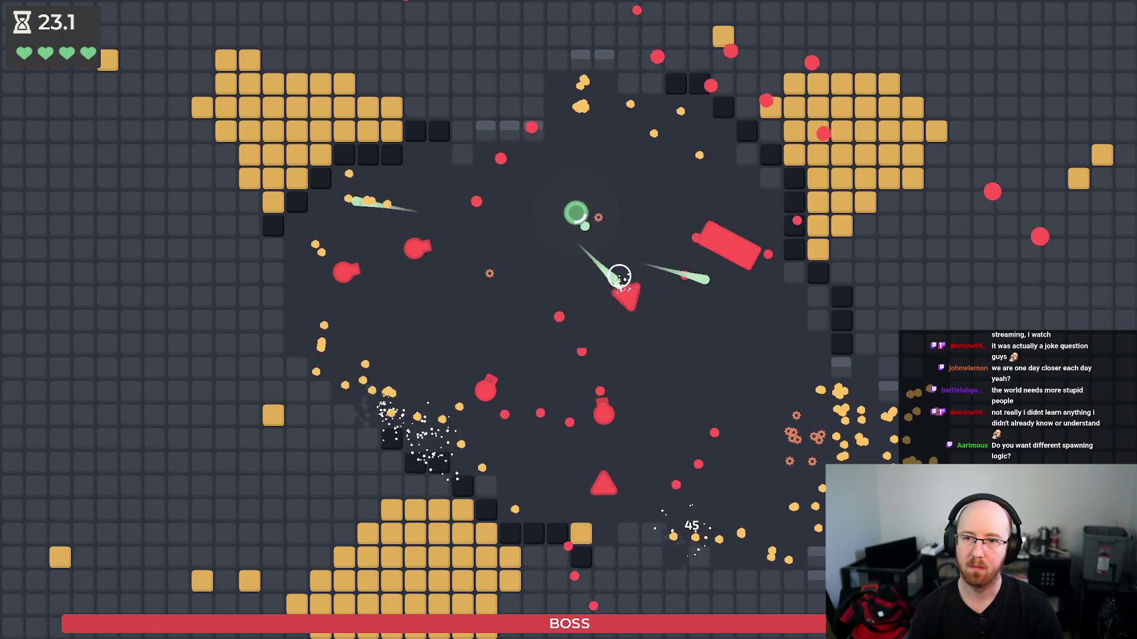
key(s)
key(w)
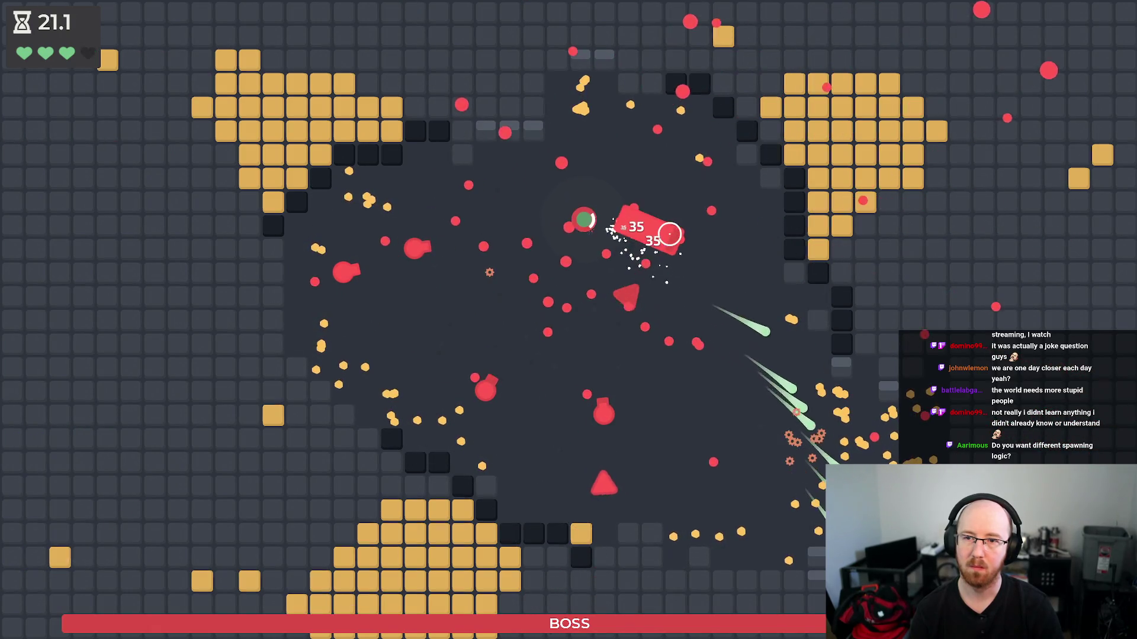
key(w)
key(a)
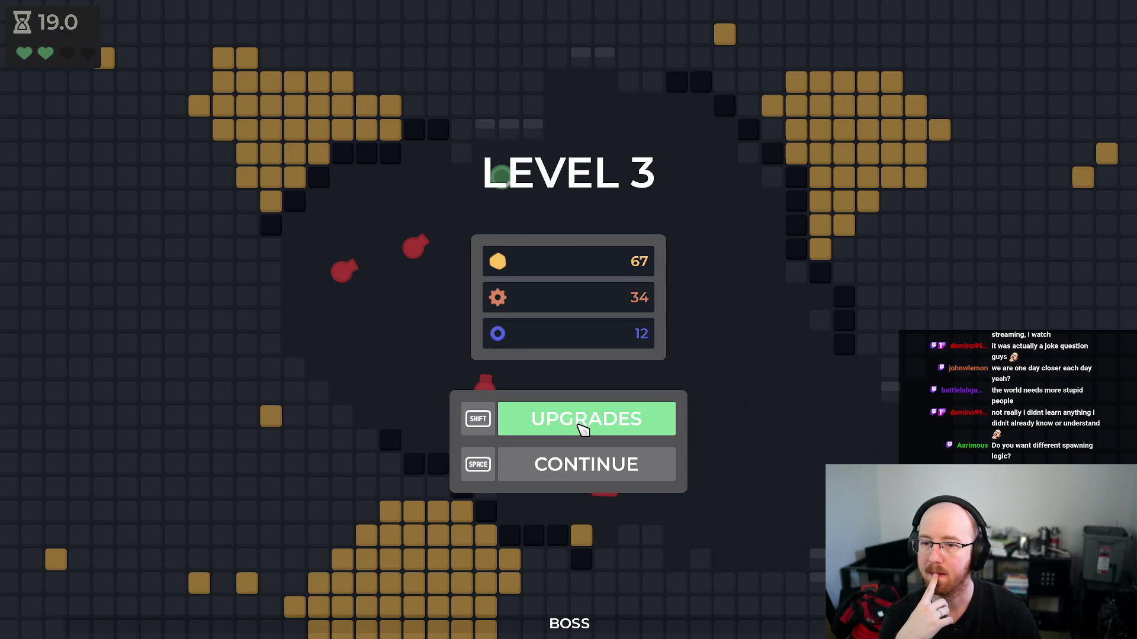
key(F8)
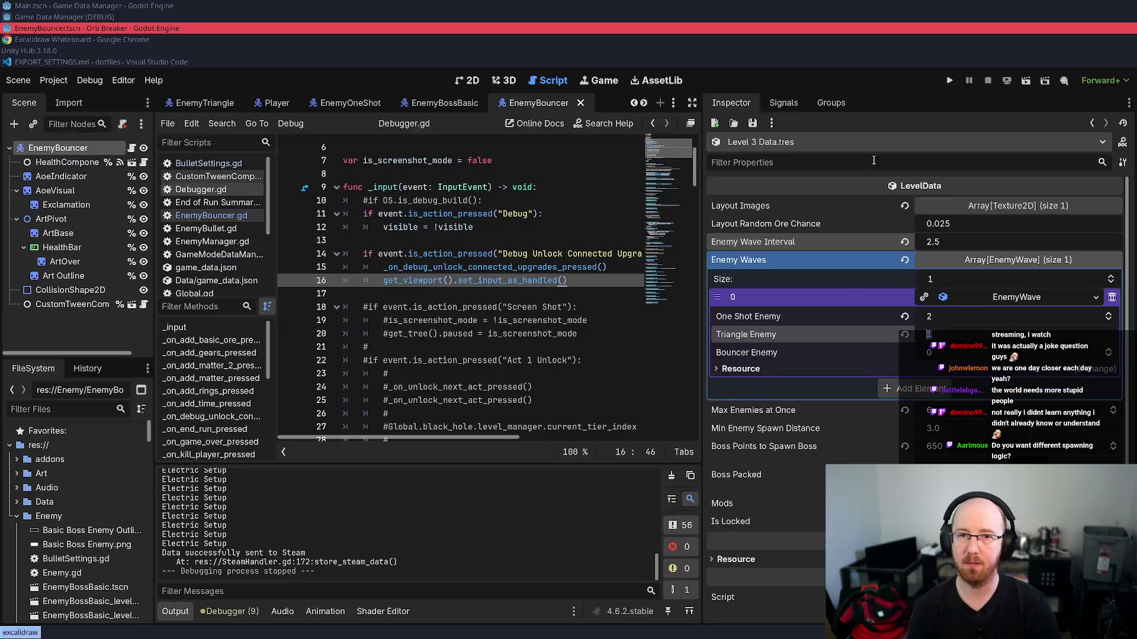
- Set Level 3 Data to wave interval 1.0, 4 max enemies and 3 one-shot enemies, then run the project
click(952, 237)
text(1)
key(Return)
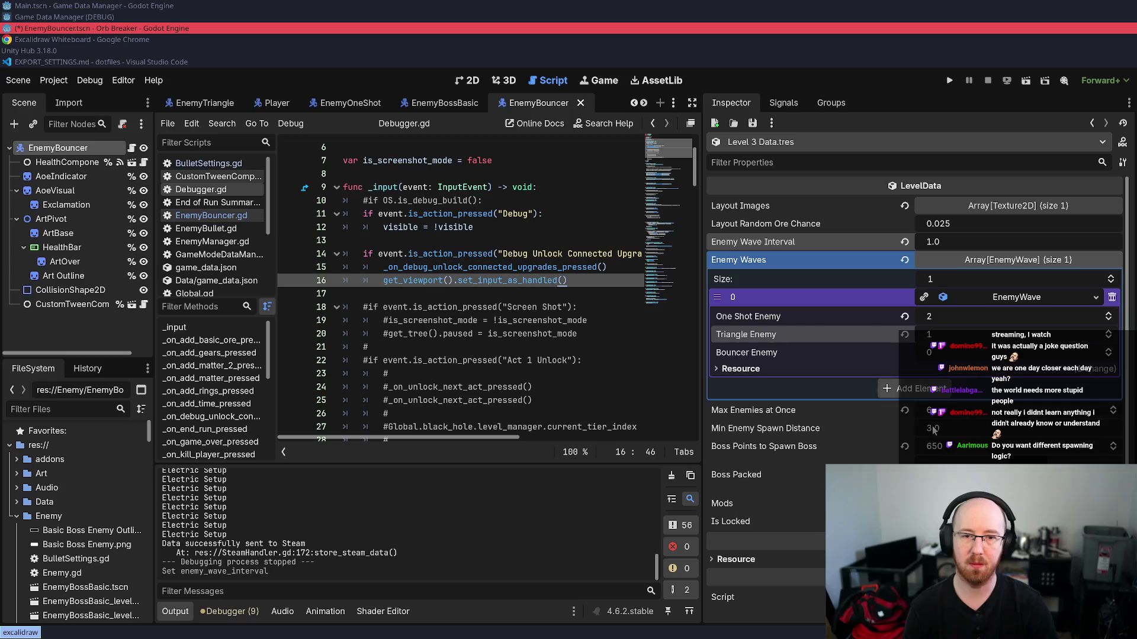
drag(956, 408, 903, 401)
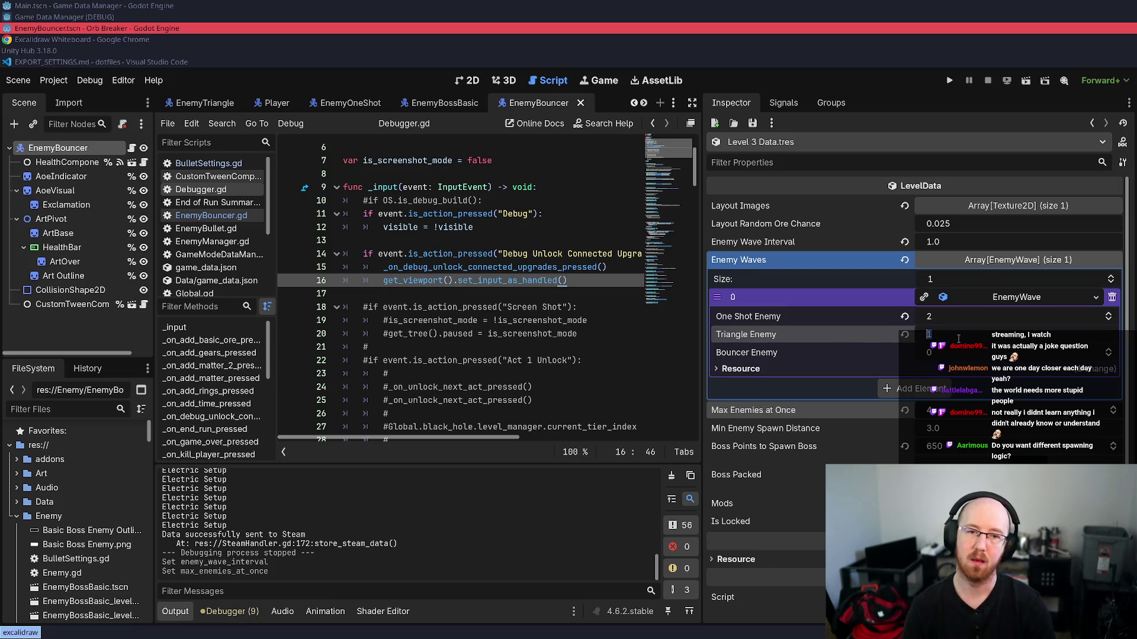
drag(953, 323, 965, 323)
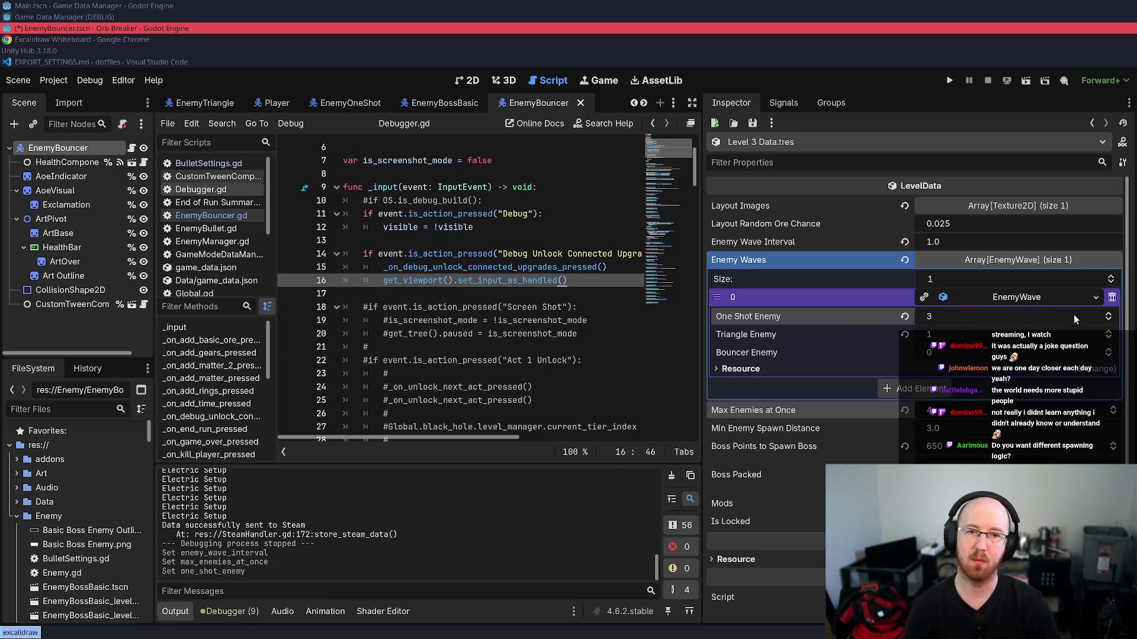
click(949, 81)
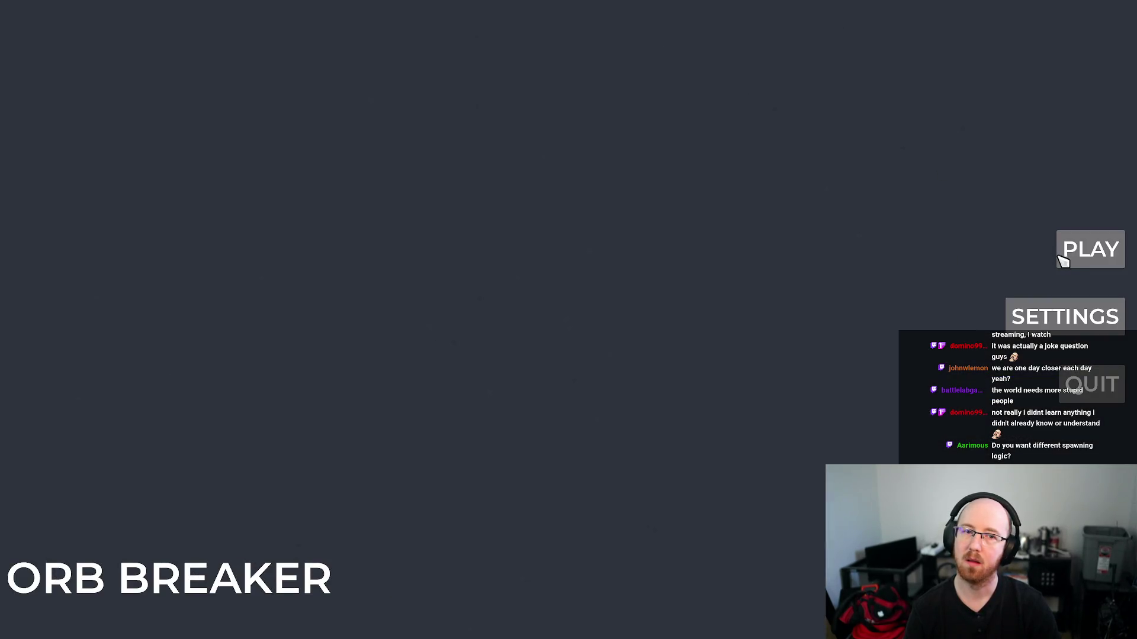
- Start a new run and use debug Kill Player twice to skip Levels 1 and 2 into Level 3
click(1061, 255)
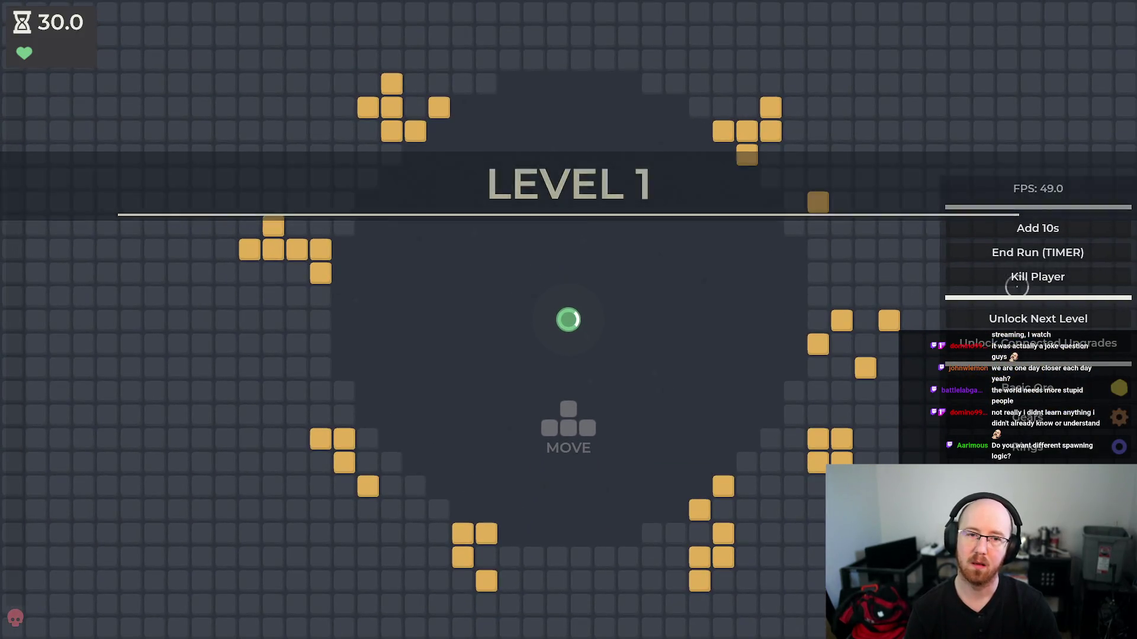
click(1017, 287)
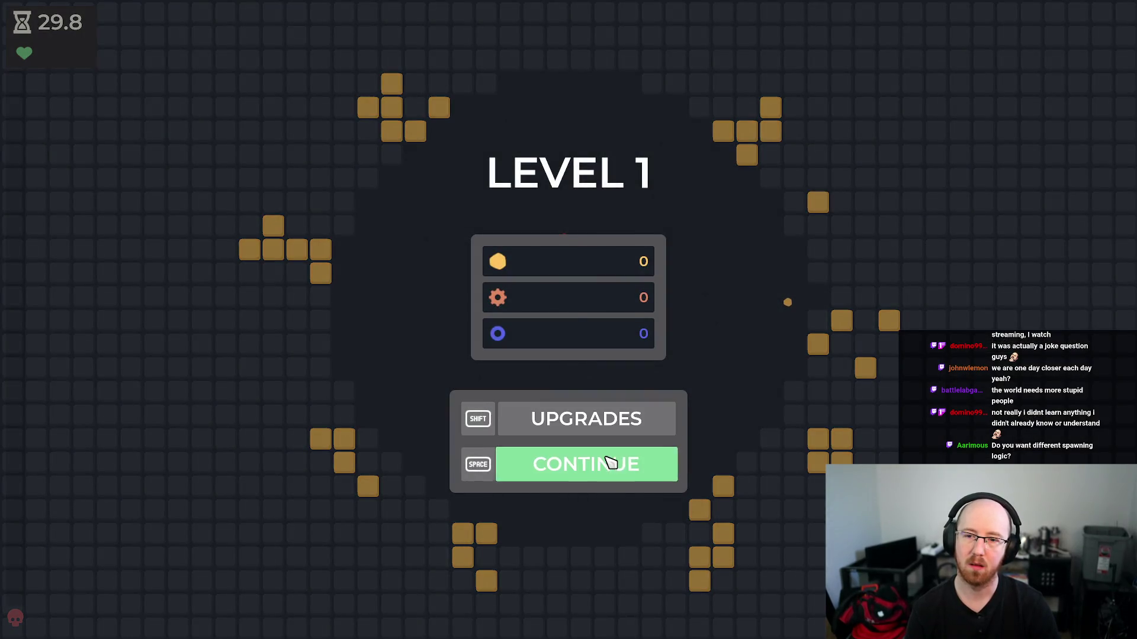
click(609, 464)
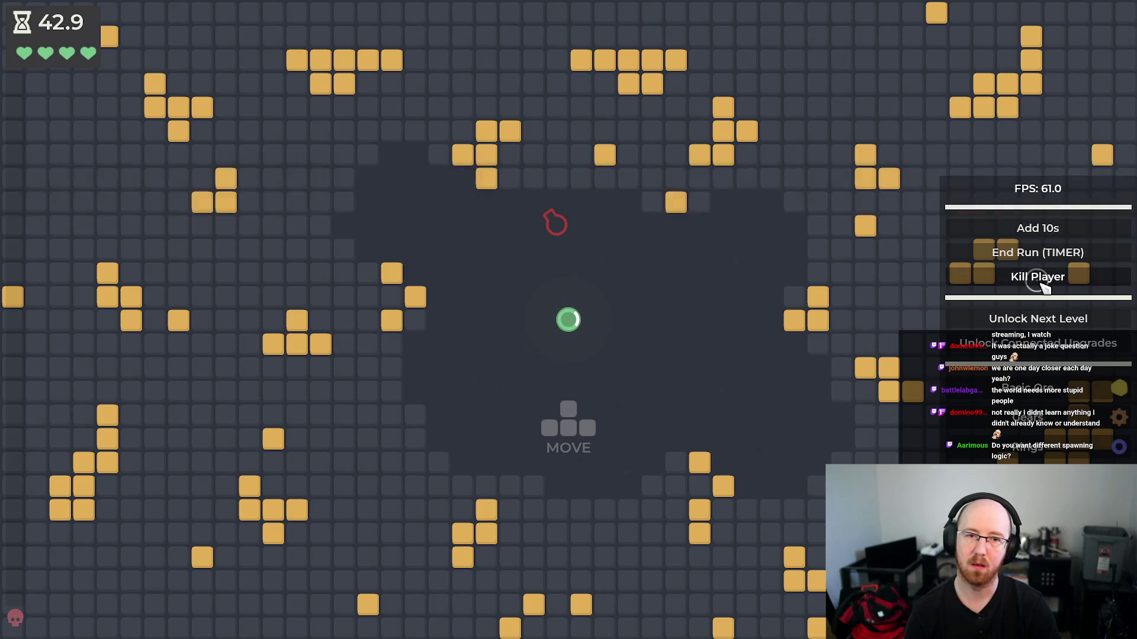
click(1042, 284)
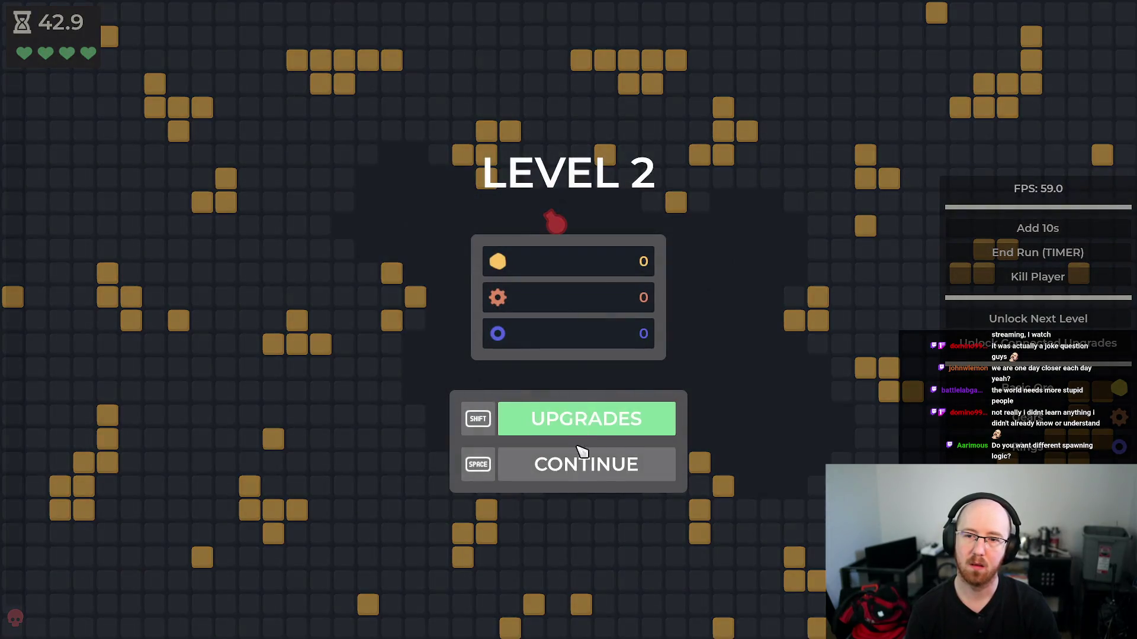
click(582, 462)
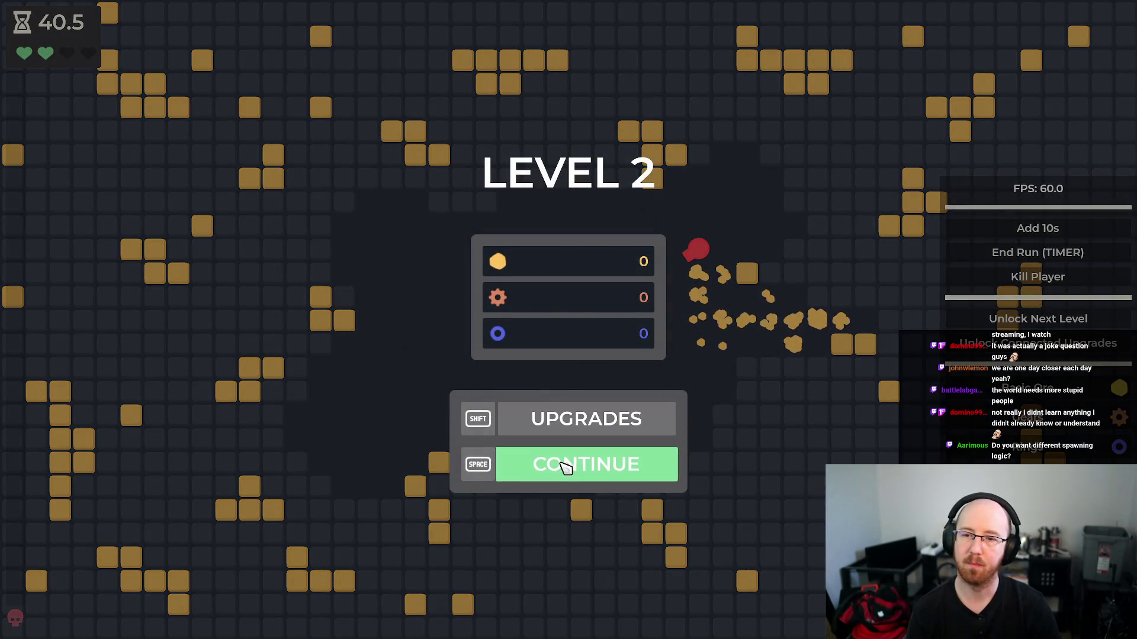
click(563, 468)
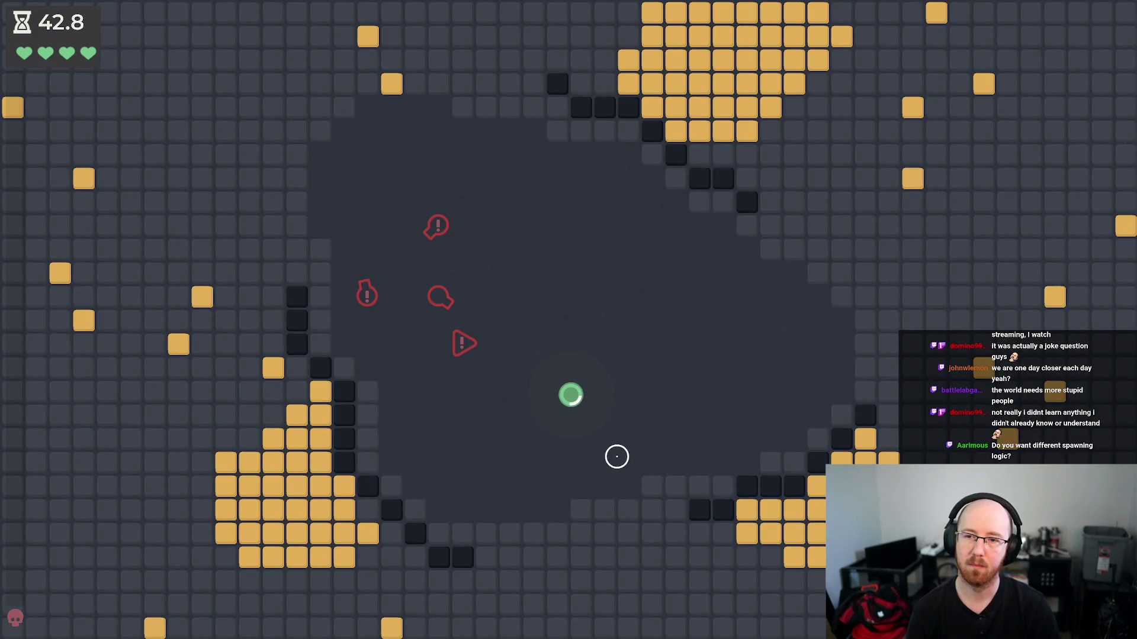
- Fly the ship around Level 3 with WASD while shooting the red enemy waves
key(d)
mouse_move(616, 456)
mouse_down()
mouse_move(436, 337)
mouse_move(463, 337)
mouse_move(454, 343)
mouse_move(438, 294)
mouse_move(495, 268)
mouse_move(468, 225)
mouse_move(436, 219)
mouse_move(505, 322)
mouse_move(527, 296)
mouse_move(554, 314)
mouse_move(603, 290)
mouse_move(632, 300)
mouse_move(708, 418)
mouse_move(718, 414)
mouse_move(653, 399)
mouse_move(530, 239)
mouse_move(507, 229)
mouse_move(624, 213)
mouse_move(624, 203)
mouse_move(674, 301)
mouse_move(709, 312)
mouse_up()
key(a)
key(w)
key(a)
key(w)
key(s)
key(a)
key(d)
key(s)
key(d)
key(w)
- Defeat the boss for 64 ore, 22 gears and 1 ring, then stop the game with F8
key(s)
key(d)
key(d)
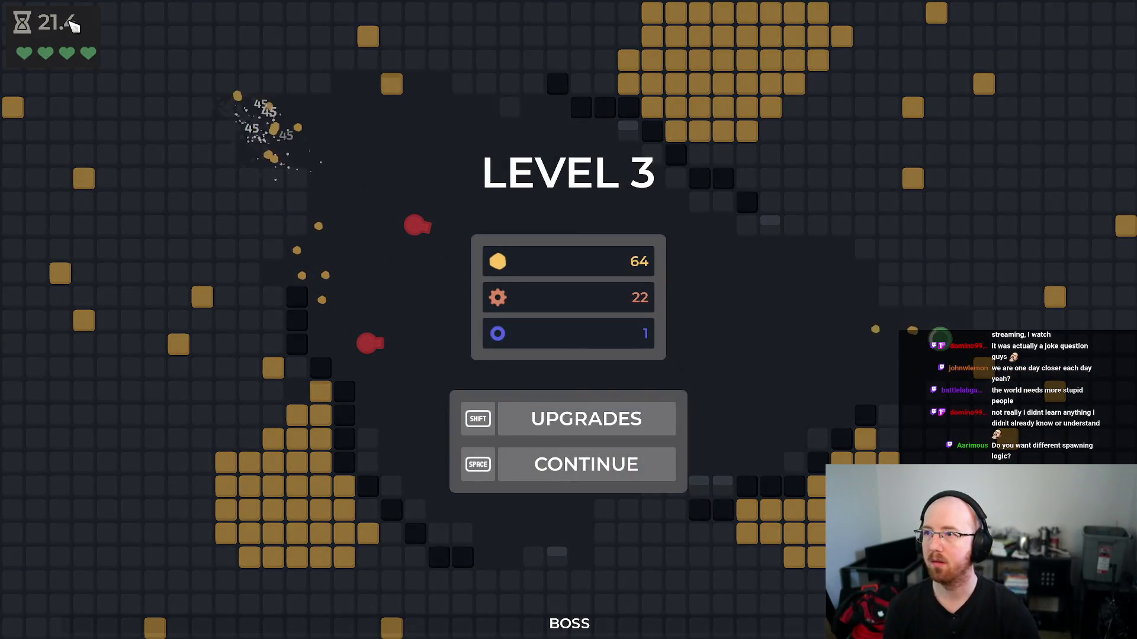
key(F8)
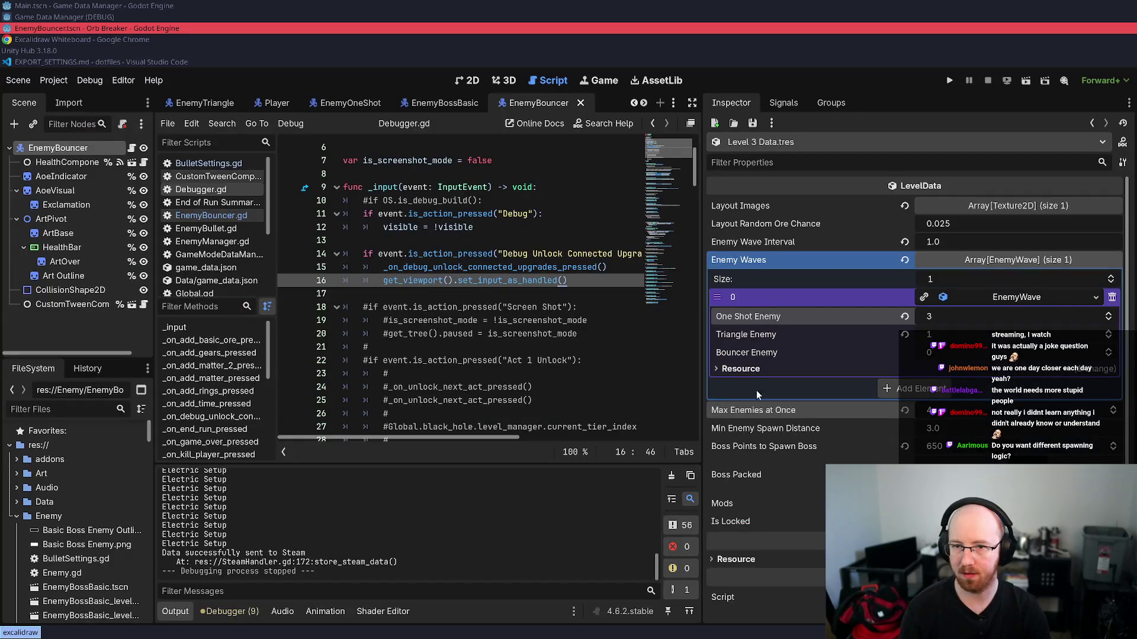
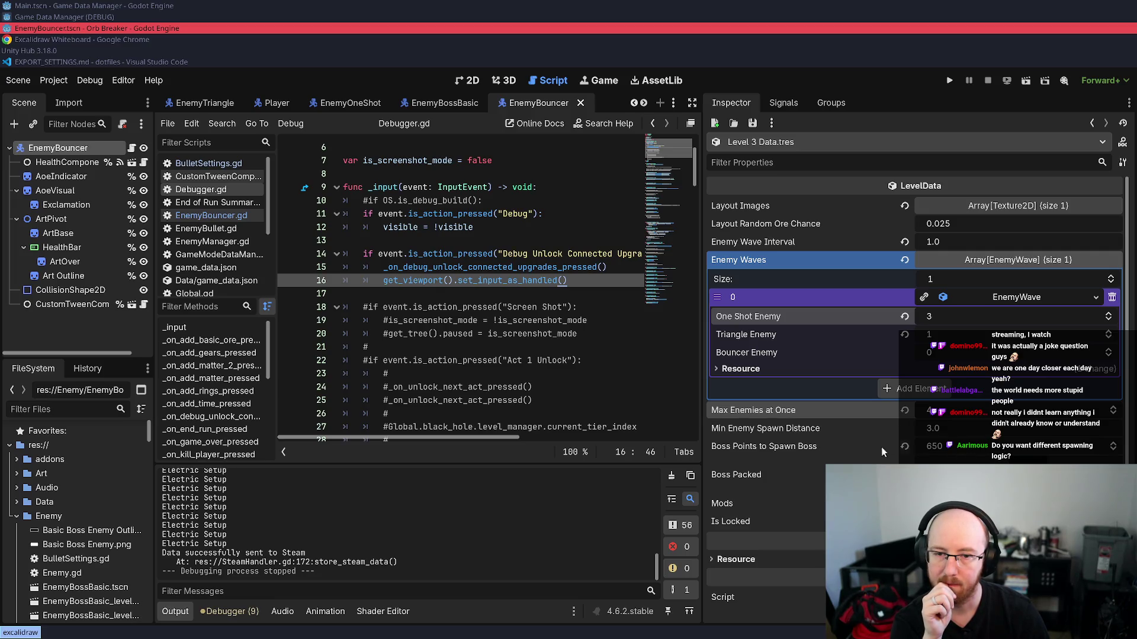
- Widen the left docks, scroll FileSystem to the Enemy folder, and select the level 2 boss scene
scroll(83, 521, down, 3)
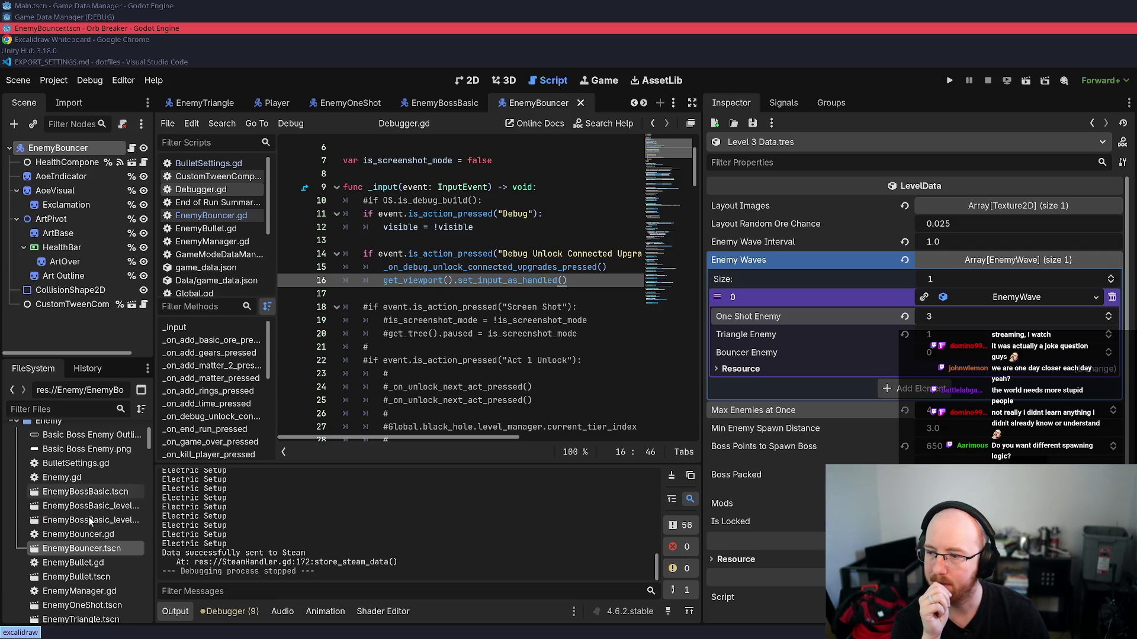
drag(153, 508, 241, 508)
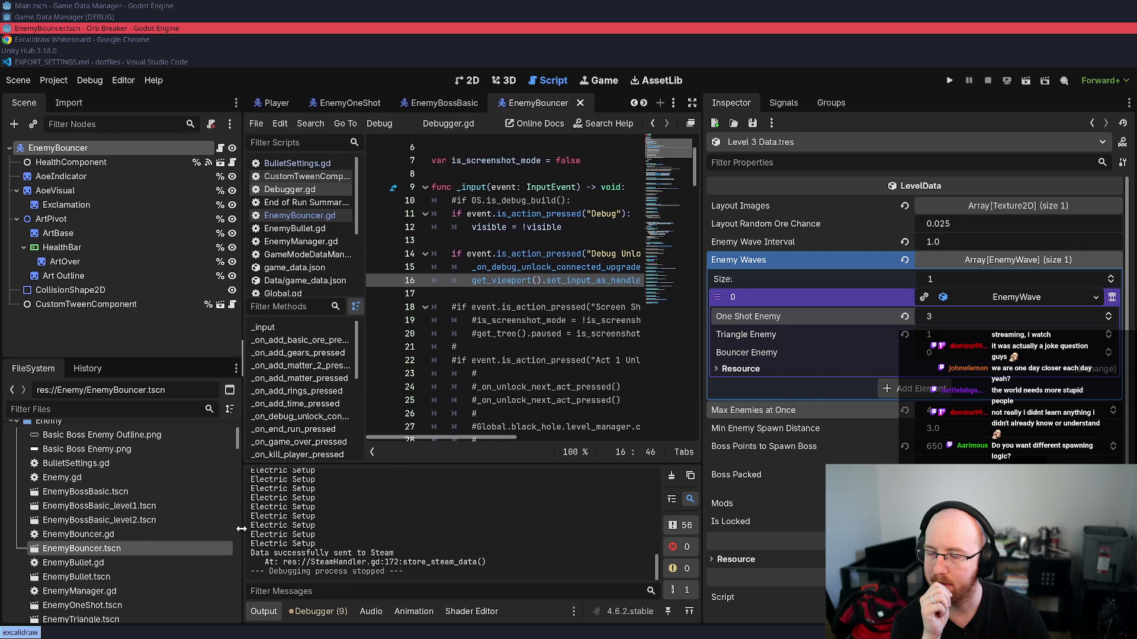
scroll(94, 531, down, 2)
scroll(95, 530, down, 1)
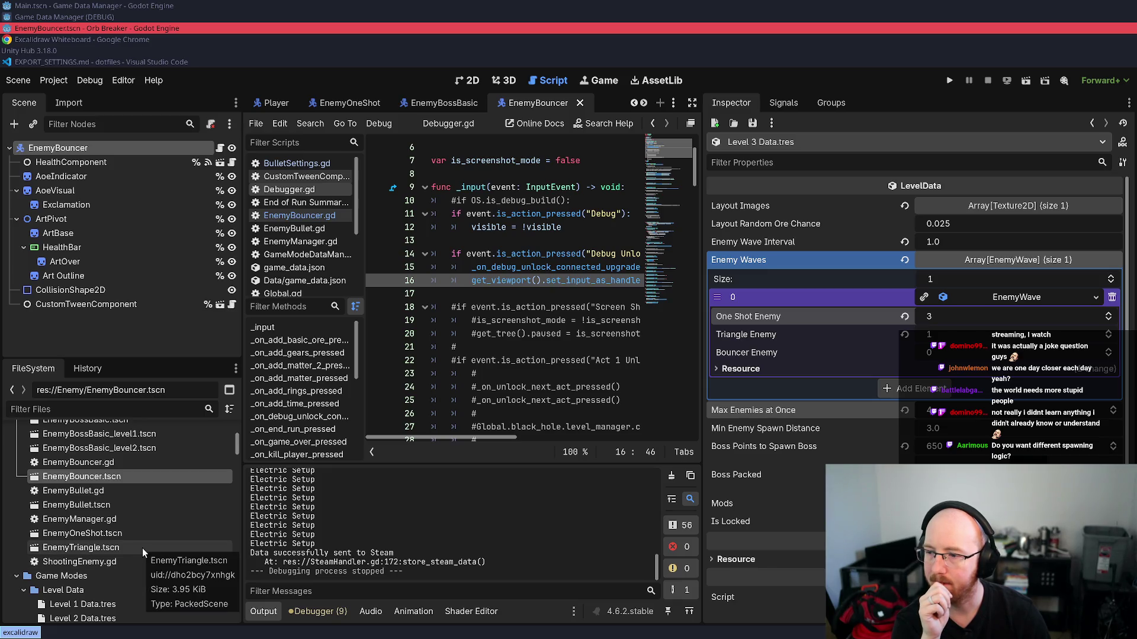
scroll(142, 548, down, 2)
scroll(119, 545, up, 7)
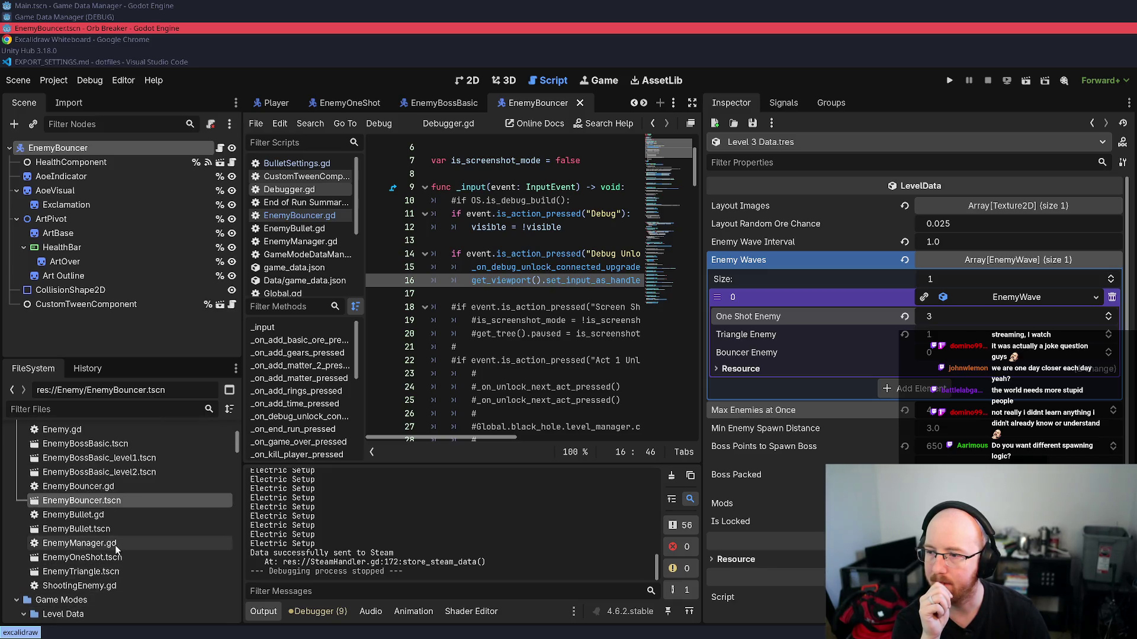
click(91, 568)
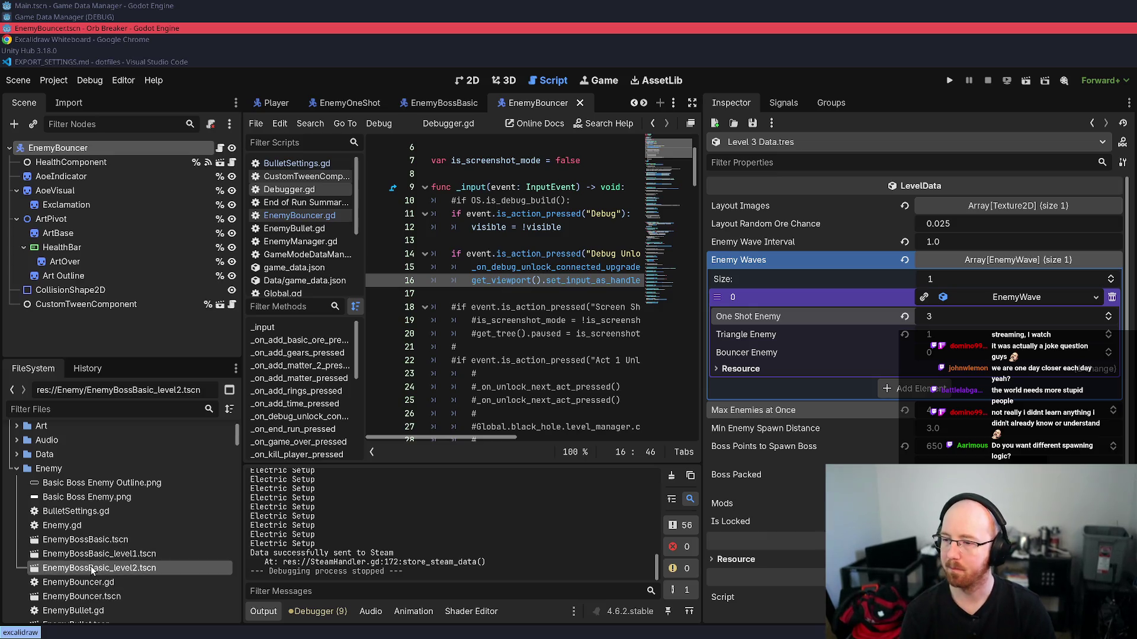
- Start duplicating the level 2 boss scene, then cancel the wrongly named copy
key(ctrl+d)
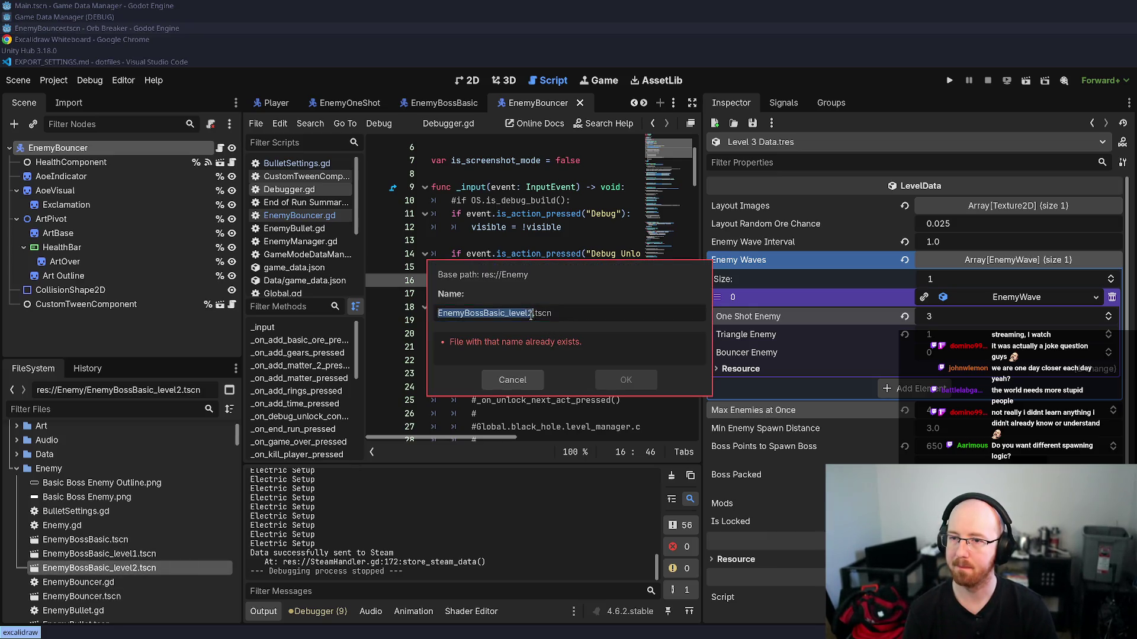
key(Right)
text(3)
key(Return)
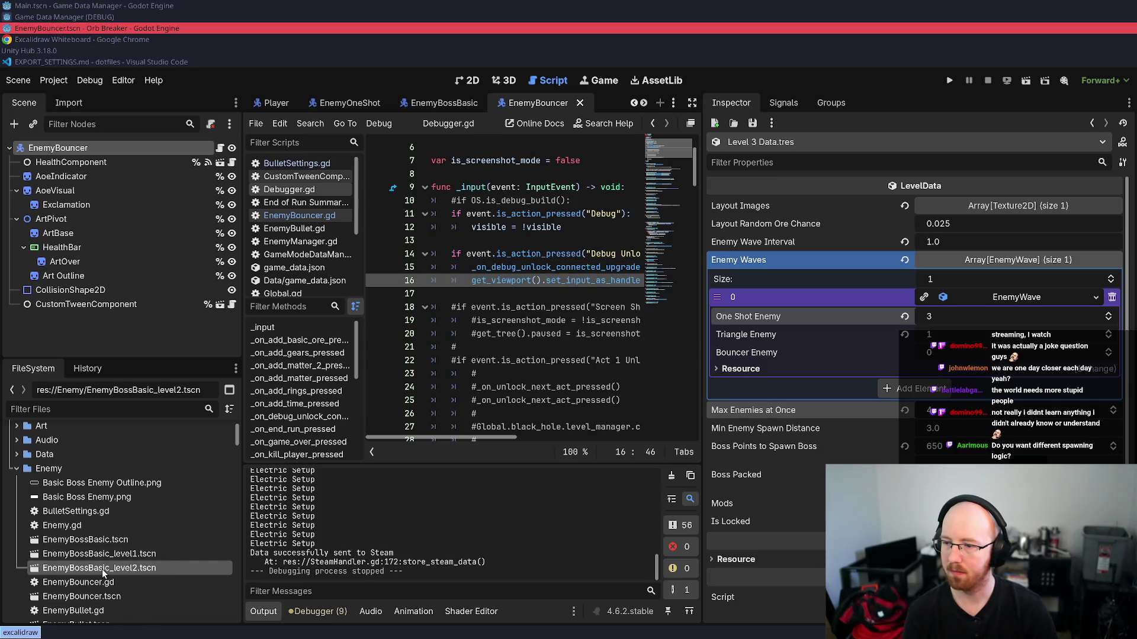
- Duplicate EnemyBossBasic_level2.tscn as EnemyBossBasic_level3.tscn and open it in the 2D view
key(ctrl+d)
key(Right)
key(BackSpace)
text(3)
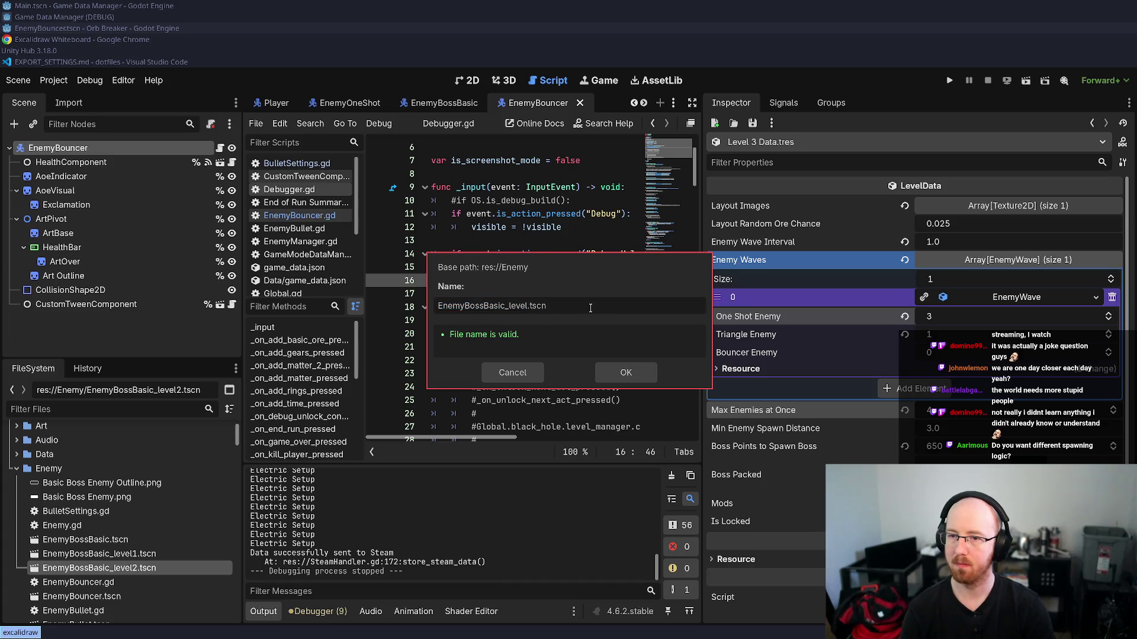
key(Return)
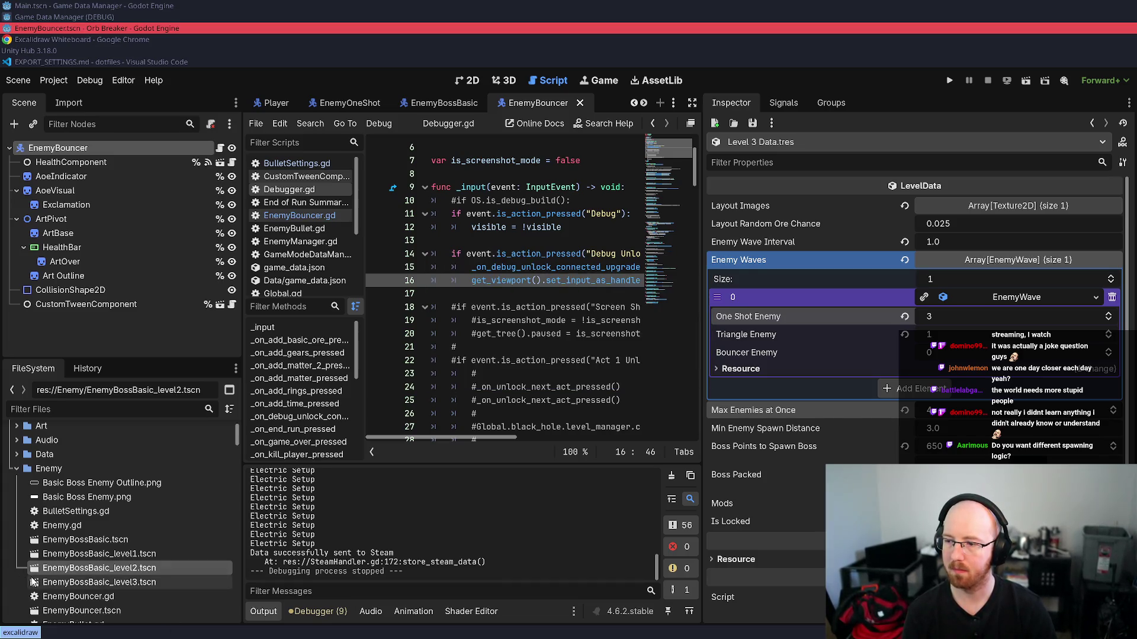
double_click(33, 584)
click(474, 75)
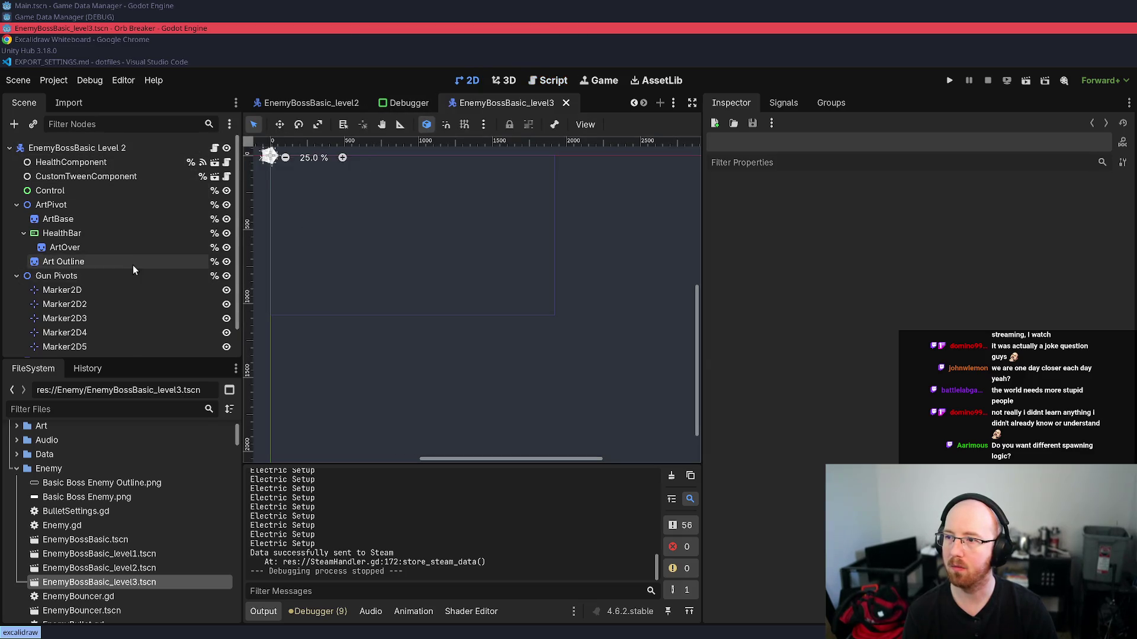
- Inspect the pentagon boss, check the Exclamation node, then show the root's shooting properties
scroll(136, 267, down, 2)
drag(319, 264, 441, 345)
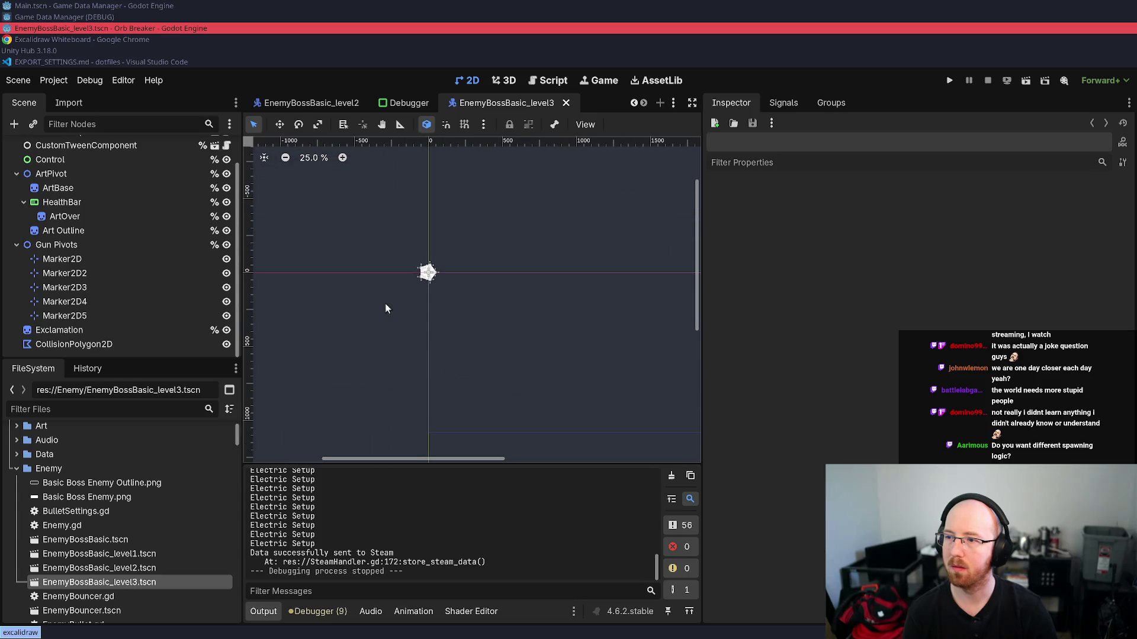
scroll(373, 293, up, 4)
scroll(449, 264, up, 5)
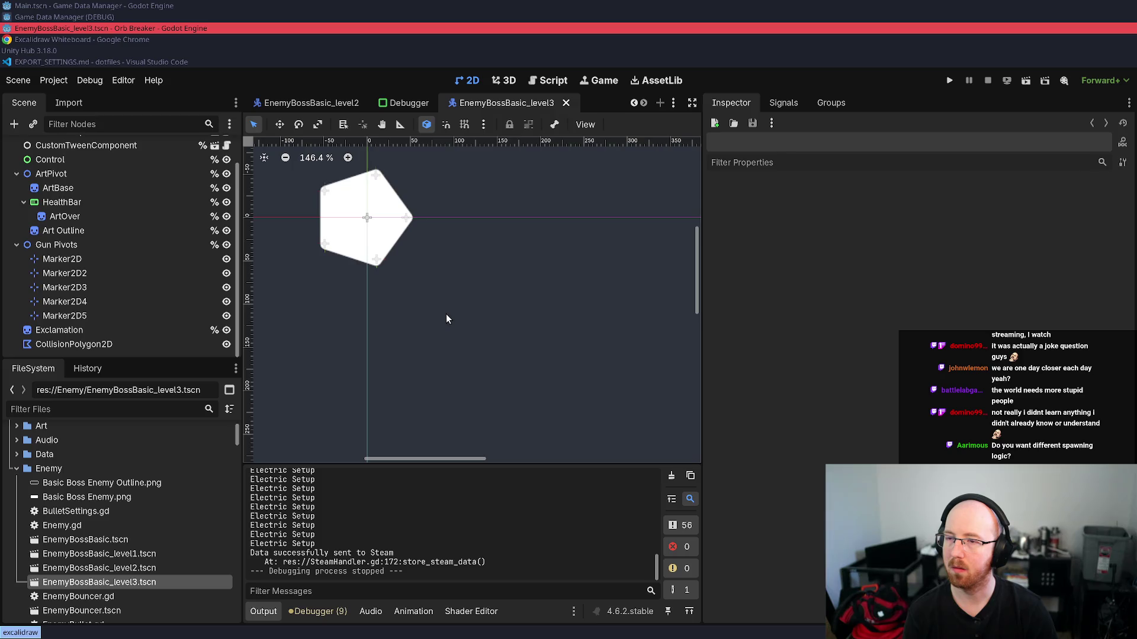
click(88, 330)
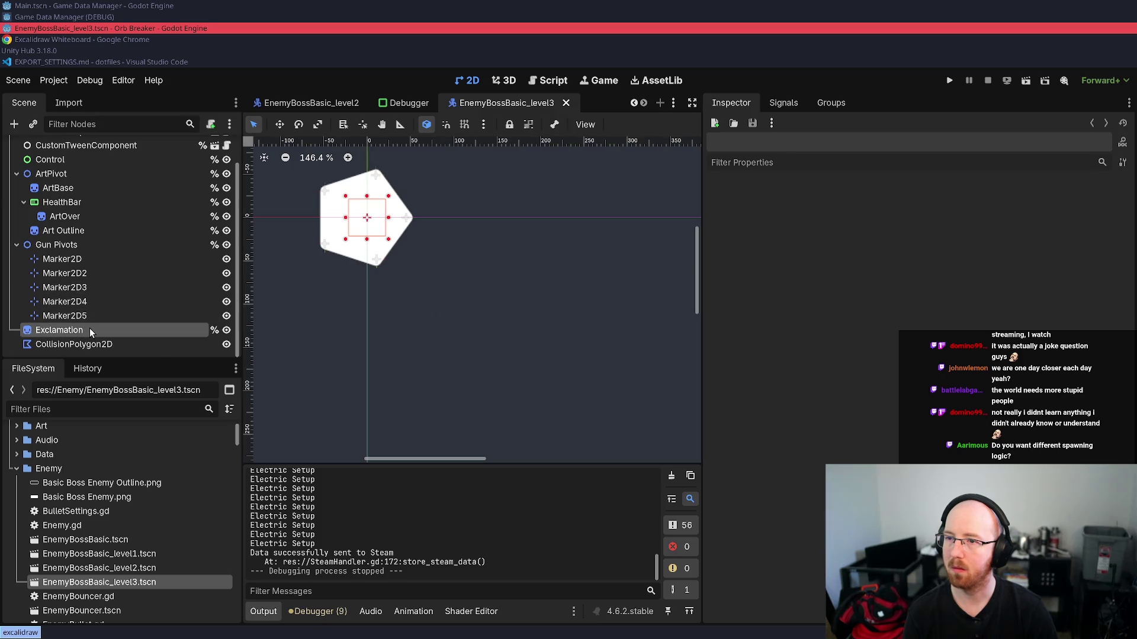
scroll(98, 250, up, 2)
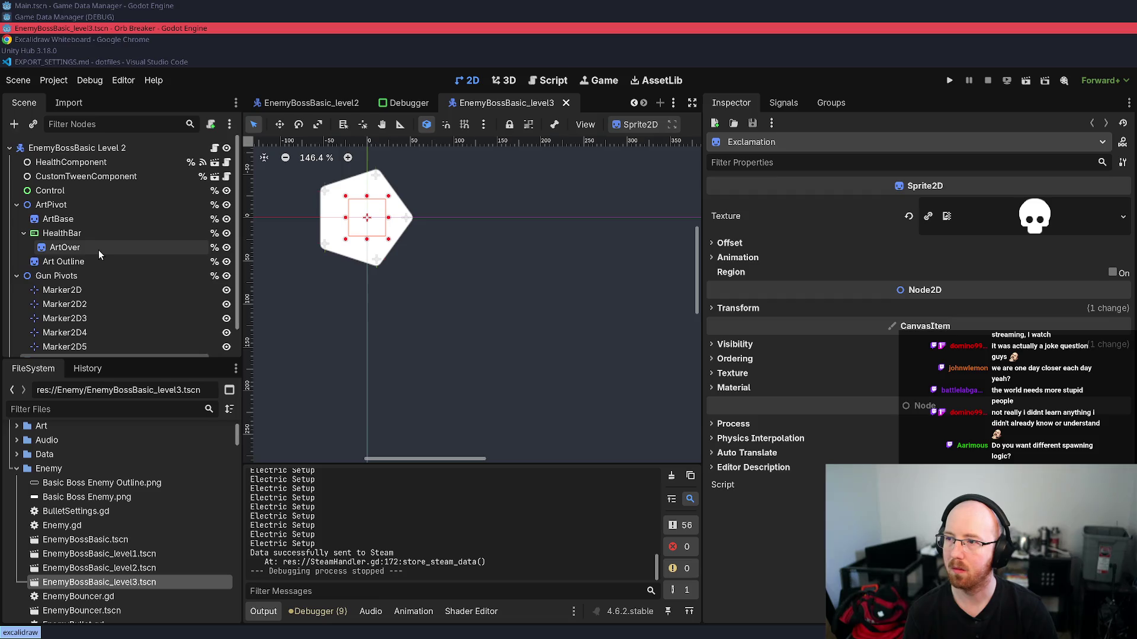
click(69, 149)
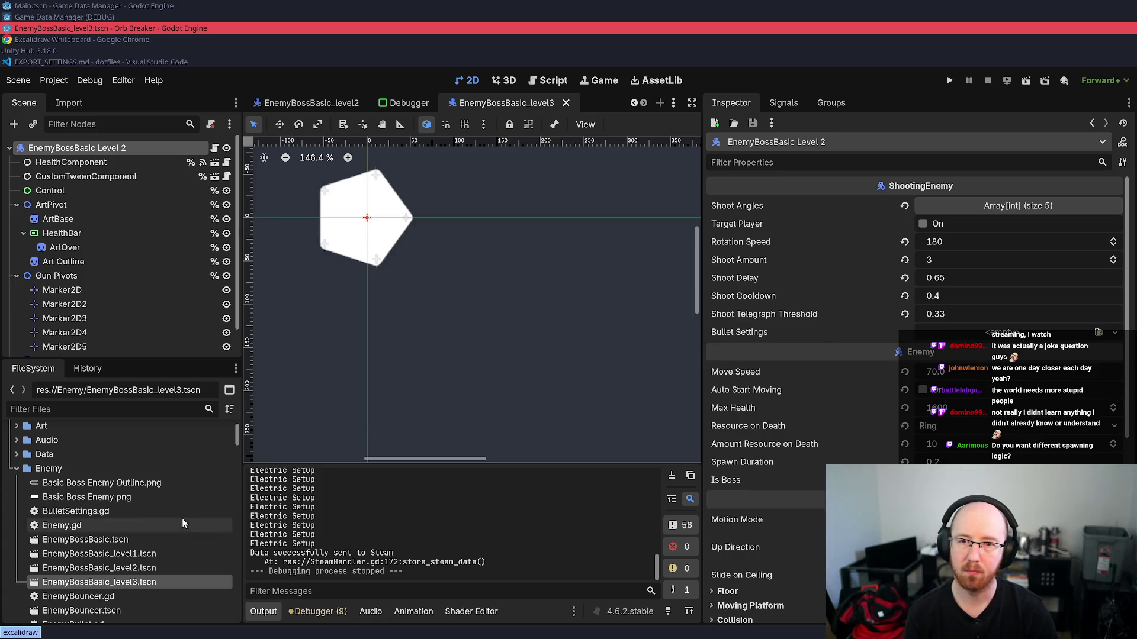
- Compare against the level 1 and base boss scenes, then return to the level 3 boss
double_click(42, 559)
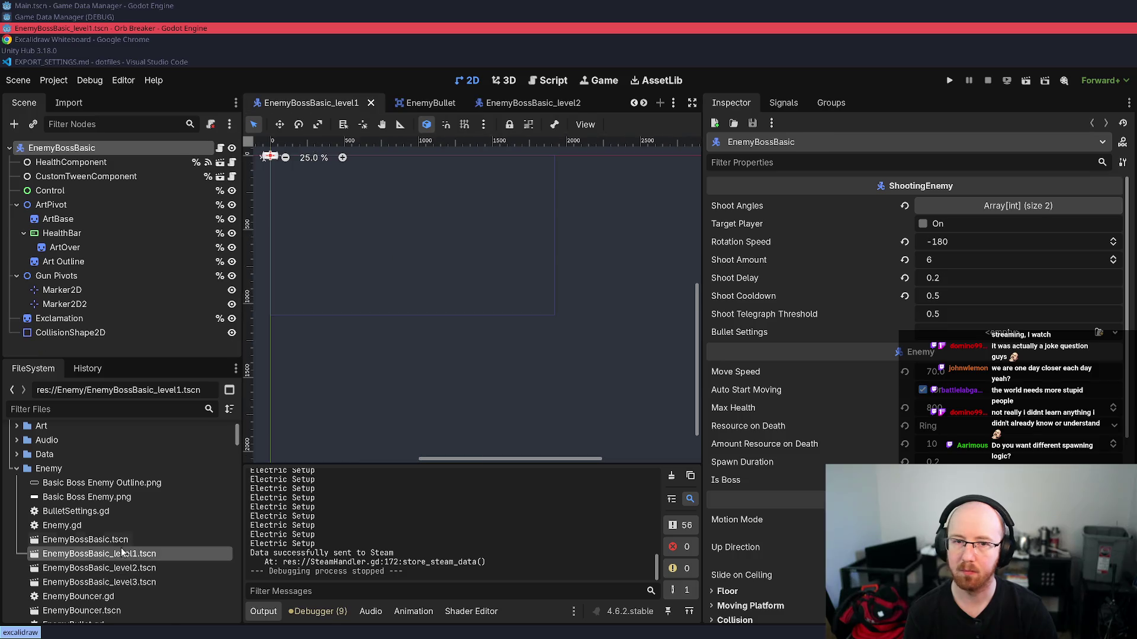
double_click(43, 541)
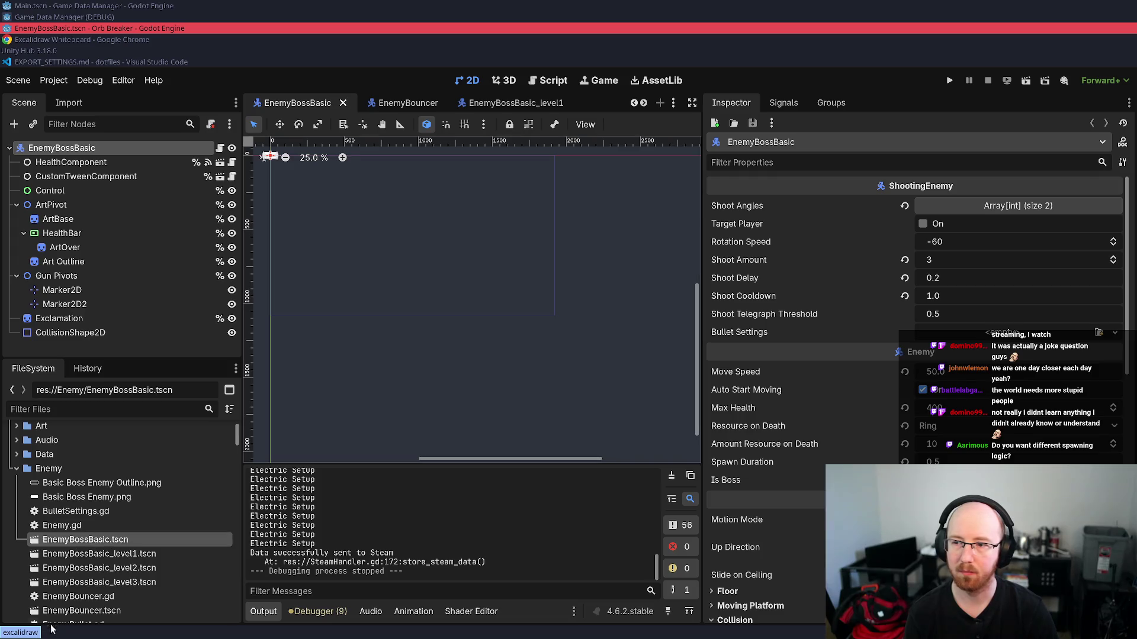
double_click(89, 582)
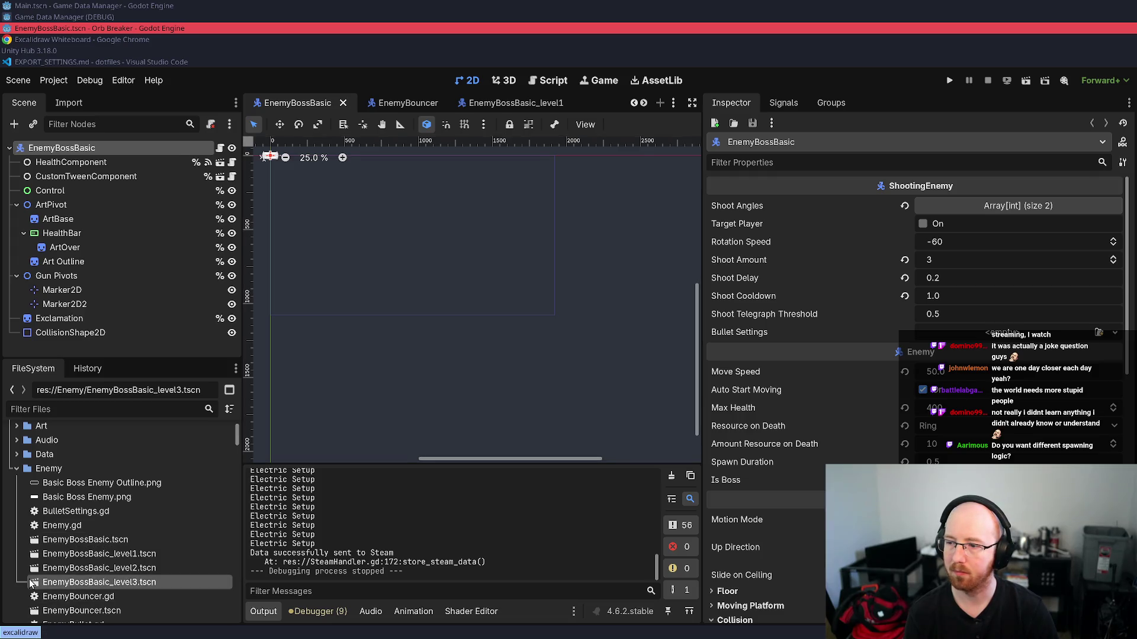
- Give the level 3 boss a new BulletSettings resource, change its bullet Speed, and save
click(1113, 334)
click(1086, 370)
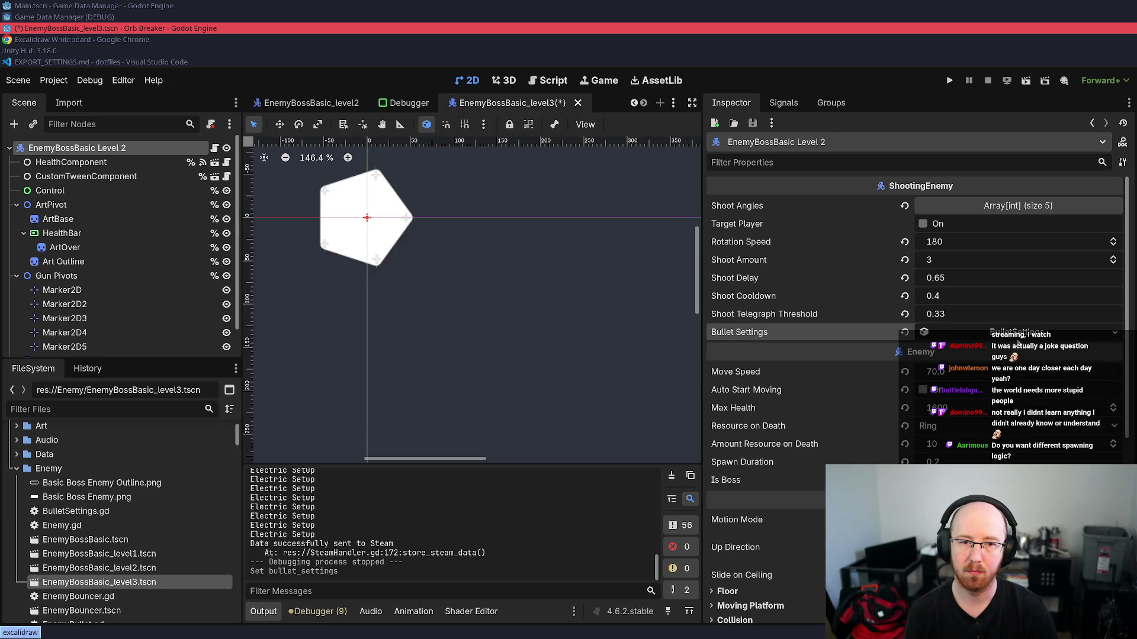
click(1005, 334)
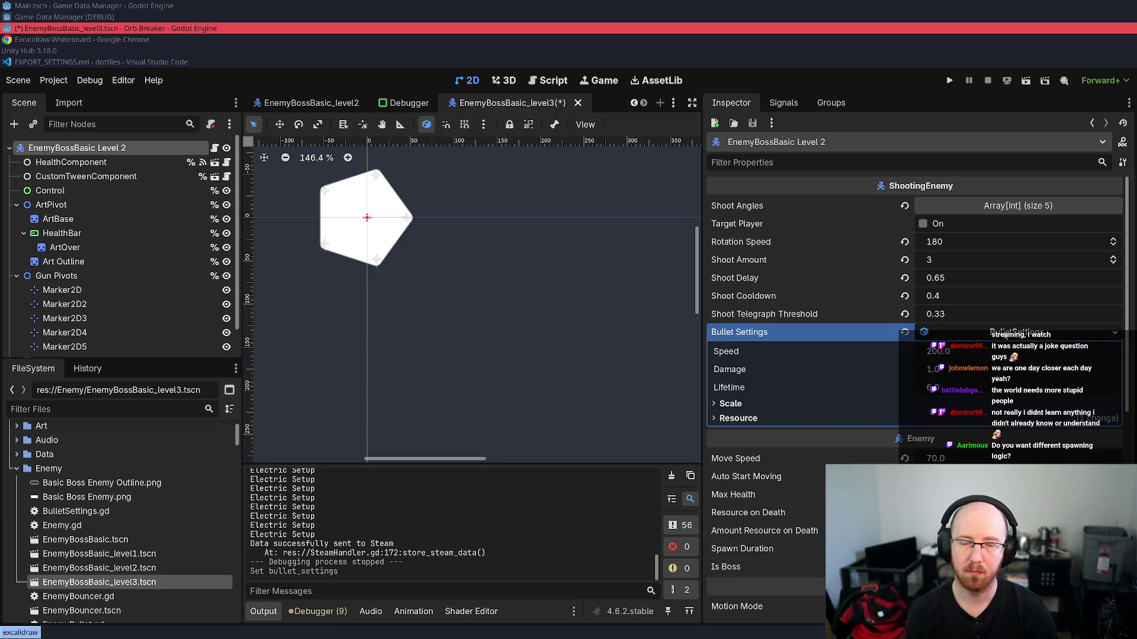
right_click(1006, 336)
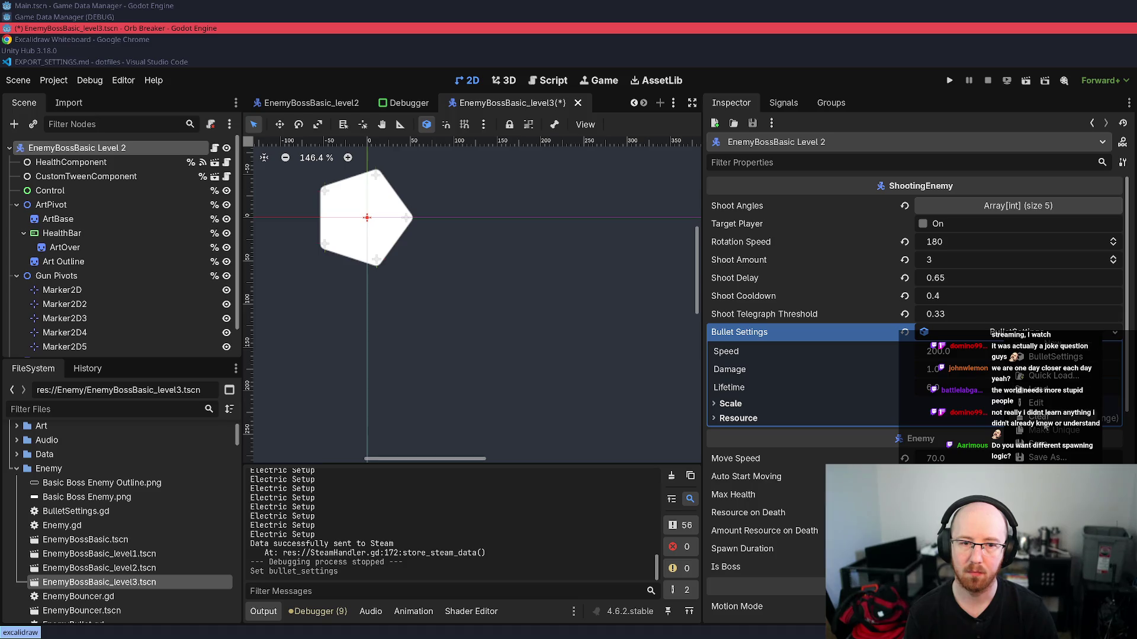
click(820, 609)
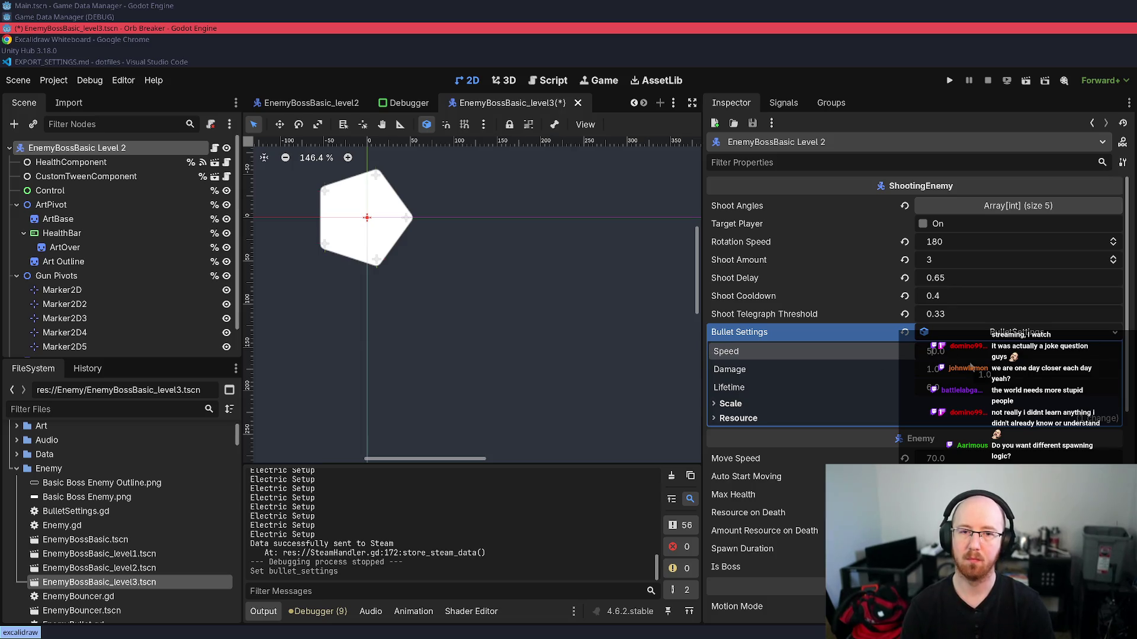
key(Return)
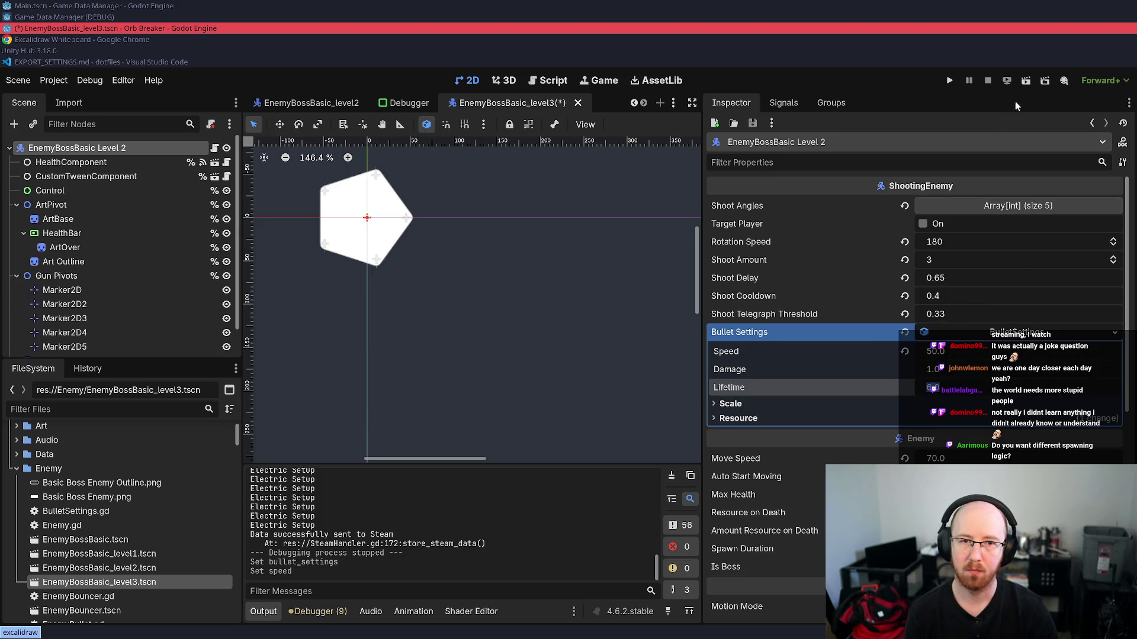
key(ctrl+s)
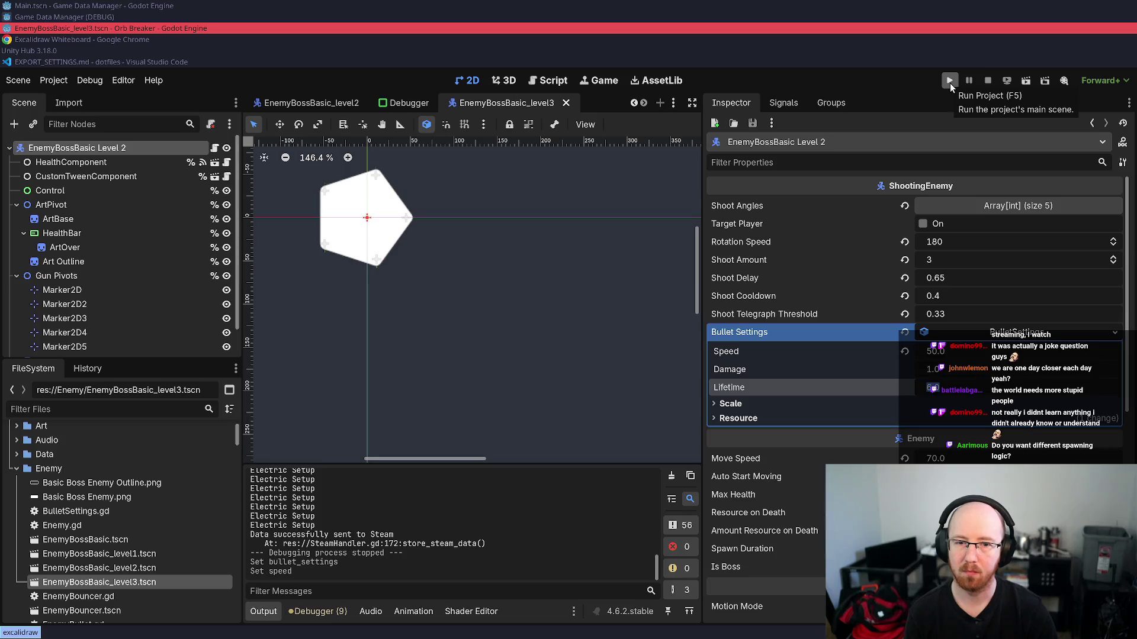
- Run Orb Breaker, start a game, and end the run to reach the upgrade tree
click(949, 83)
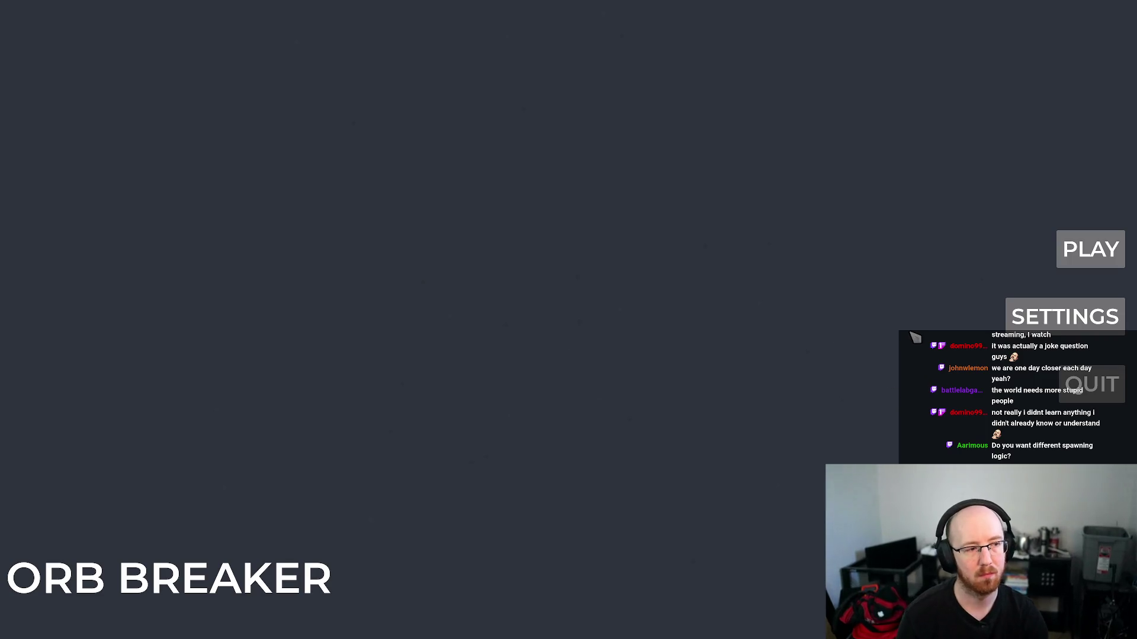
click(1077, 254)
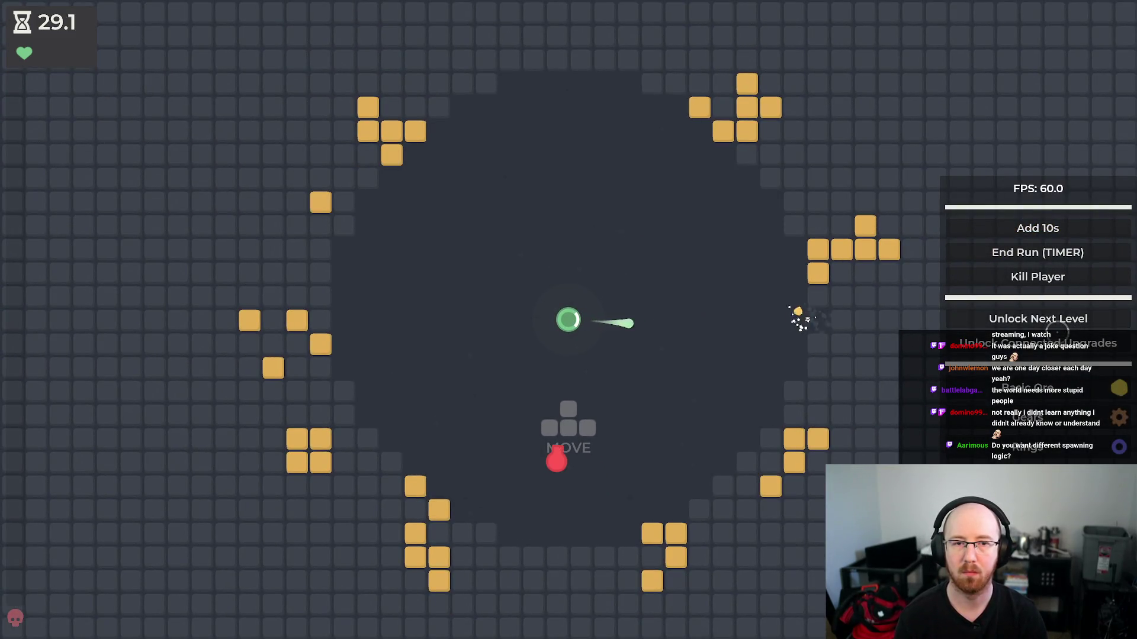
click(1051, 276)
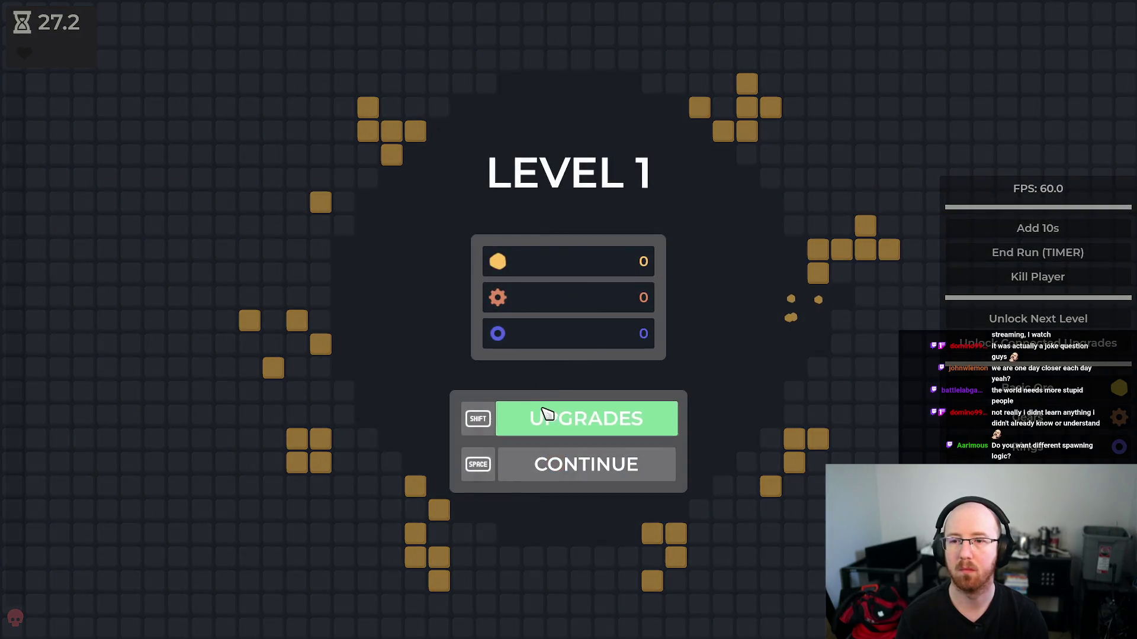
click(545, 414)
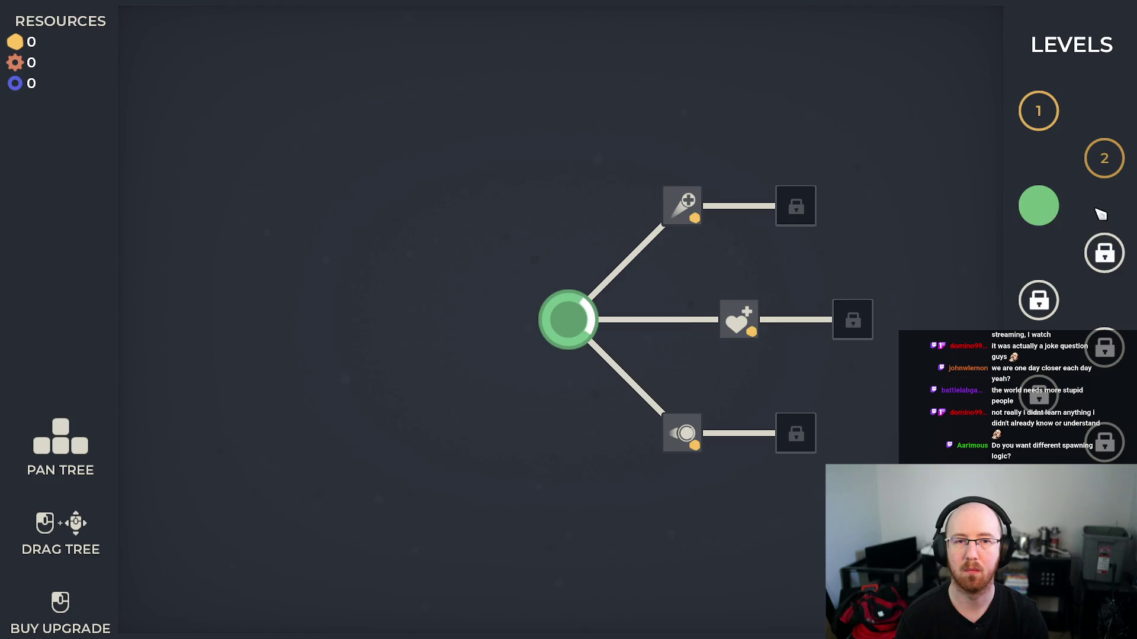
- Start Level 3, briefly fight the boss, then stop the game with Escape
click(1040, 307)
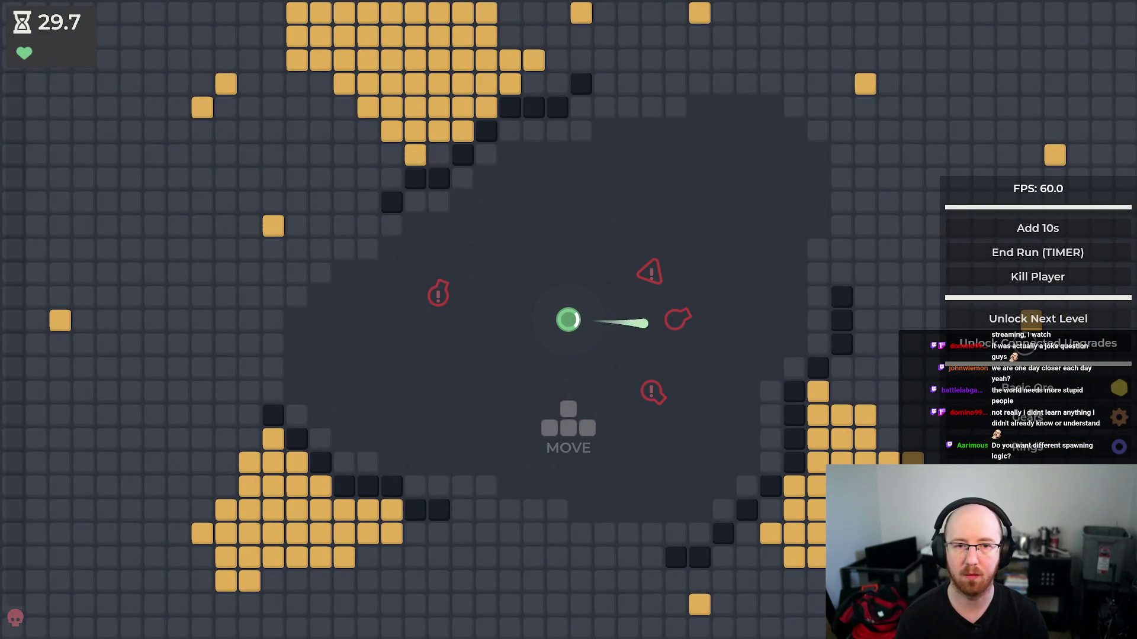
mouse_move(1036, 311)
click(1023, 279)
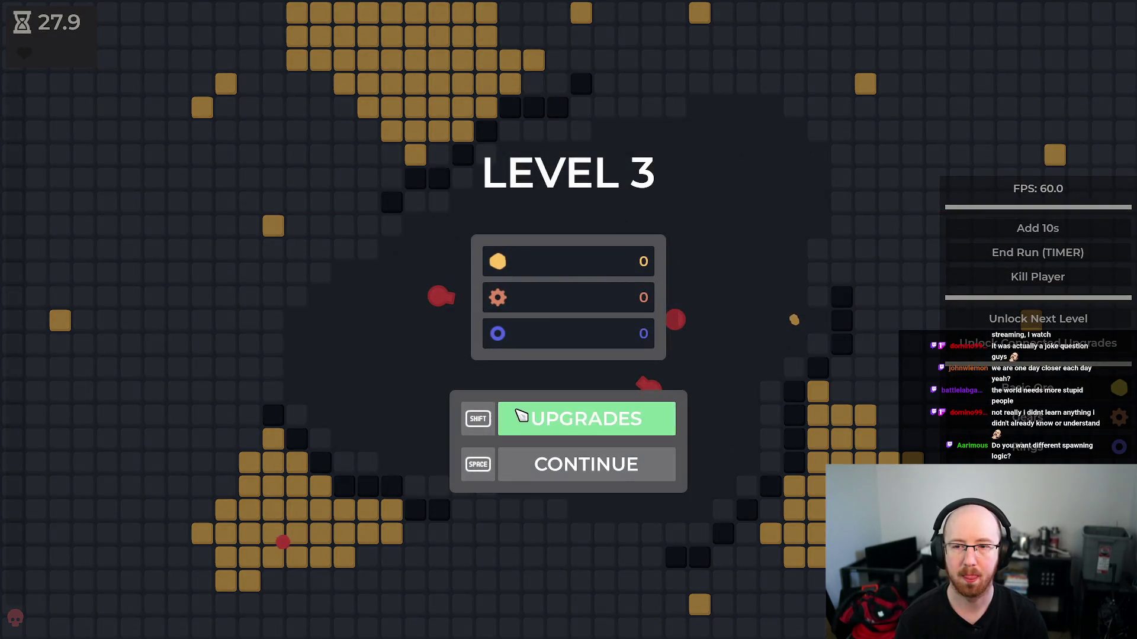
click(521, 415)
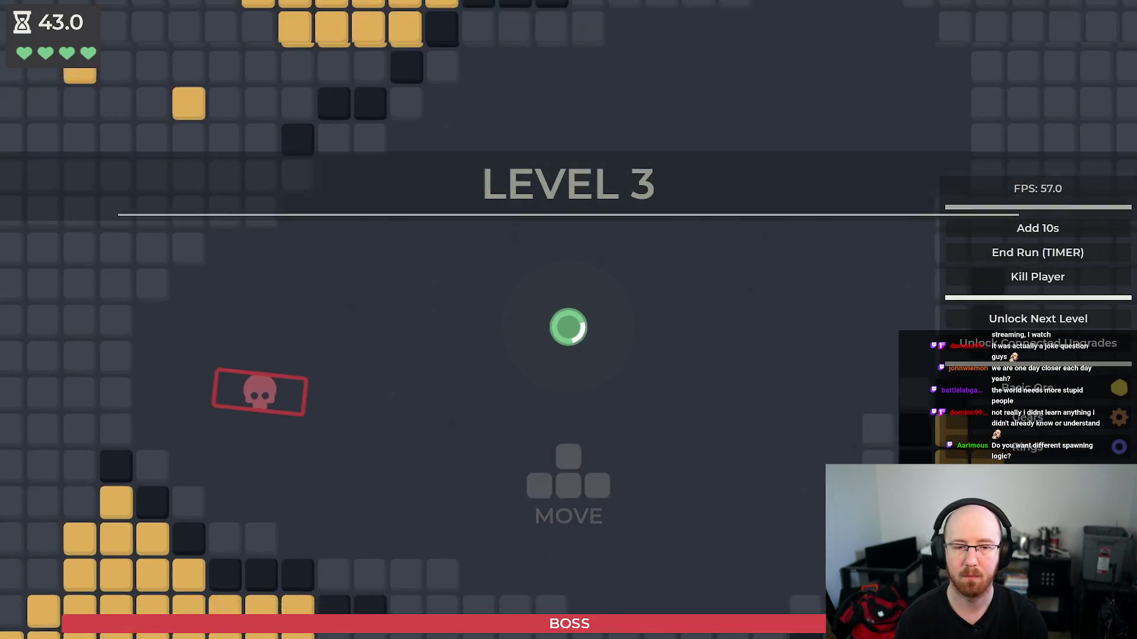
key(w)
key(d)
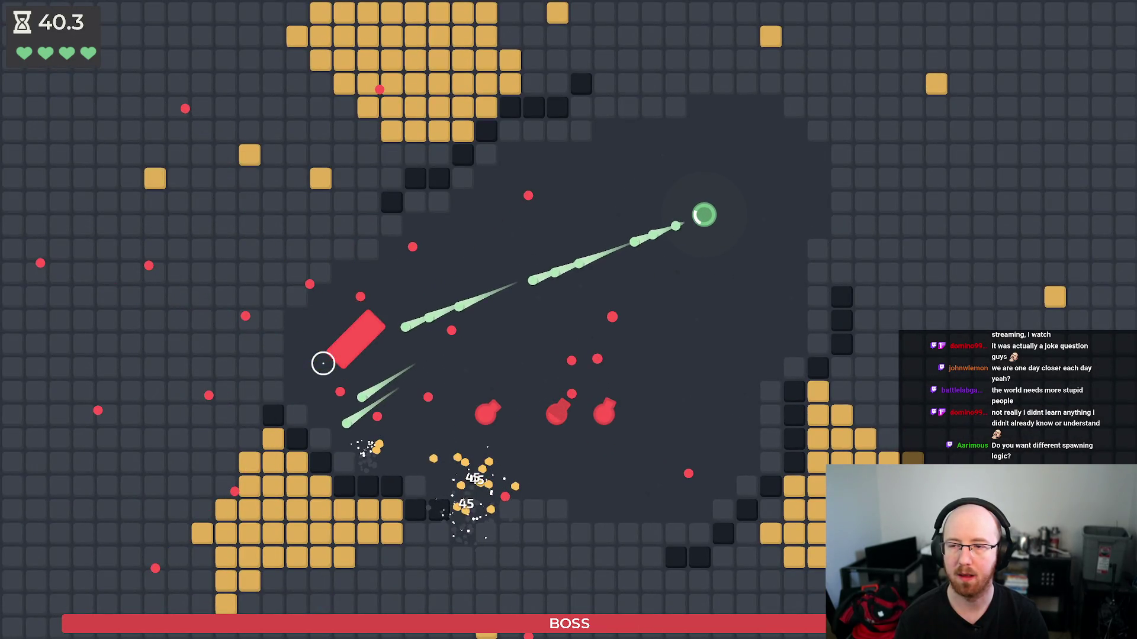
key(Escape)
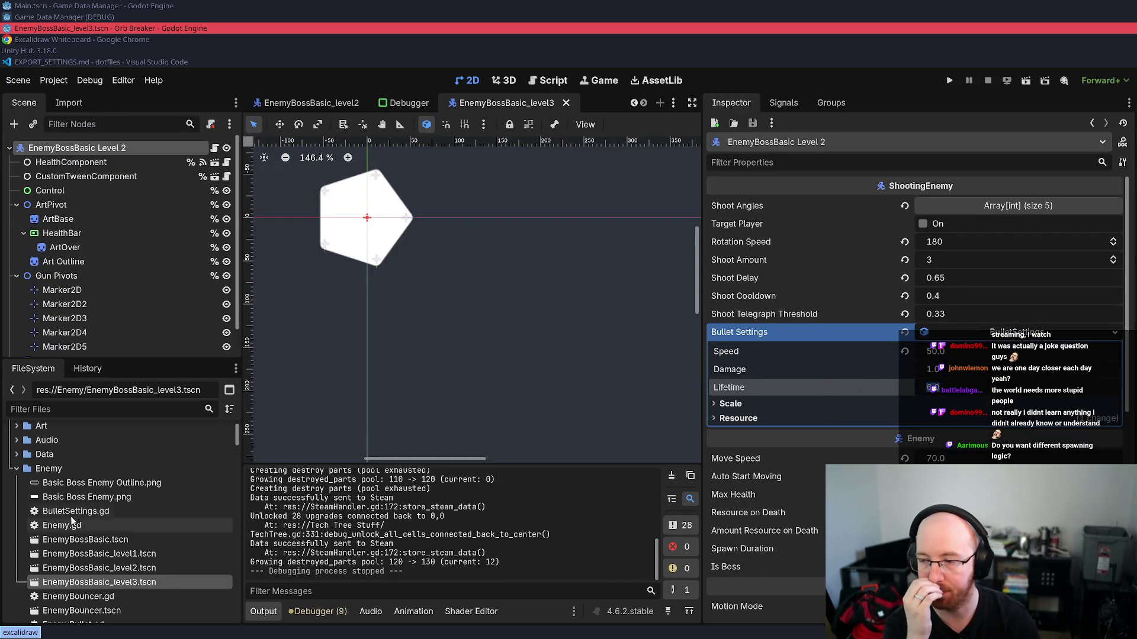
- Open Level 3 Data.tres through Quick Open by searching 'level3'
key(shift+alt+o)
text(level3)
key(Up)
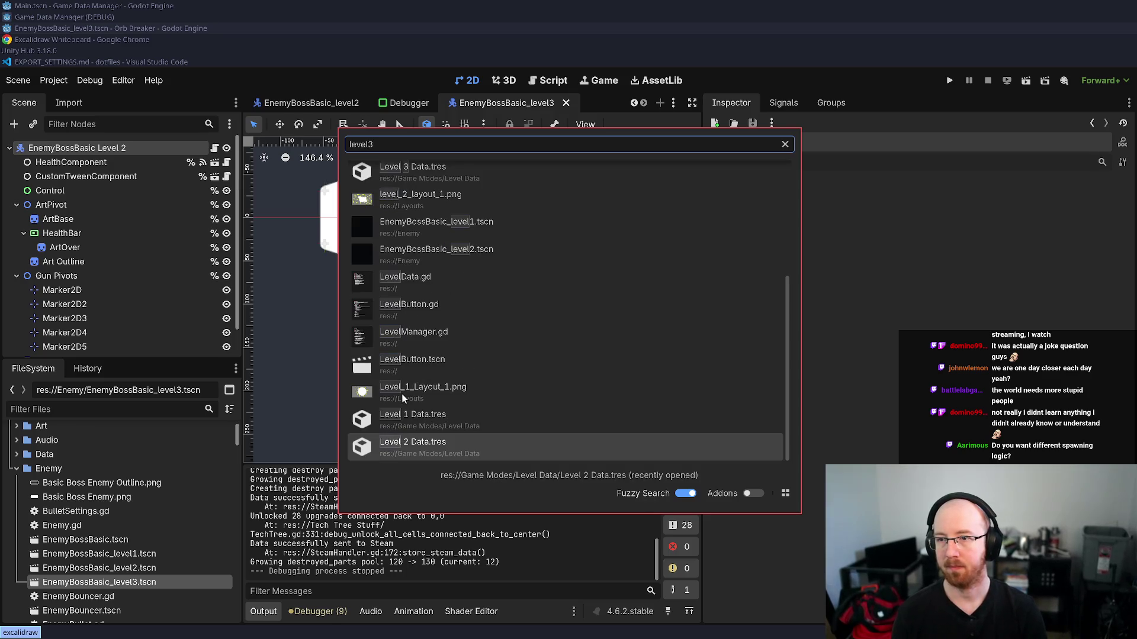
key(Return)
key(shift+alt+o)
click(413, 366)
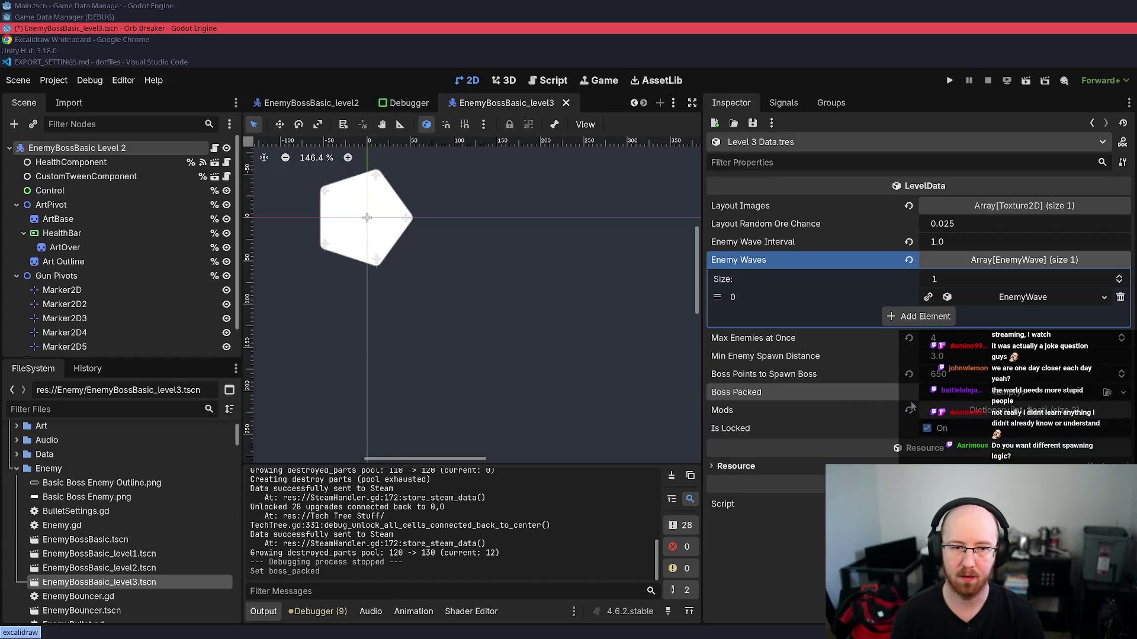
- Assign EnemyBossBasic_level3.tscn as Boss Packed, save, and launch the game
mouse_move(99, 582)
mouse_down()
mouse_move(740, 474)
mouse_move(1010, 400)
mouse_up()
key(ctrl+s)
click(949, 80)
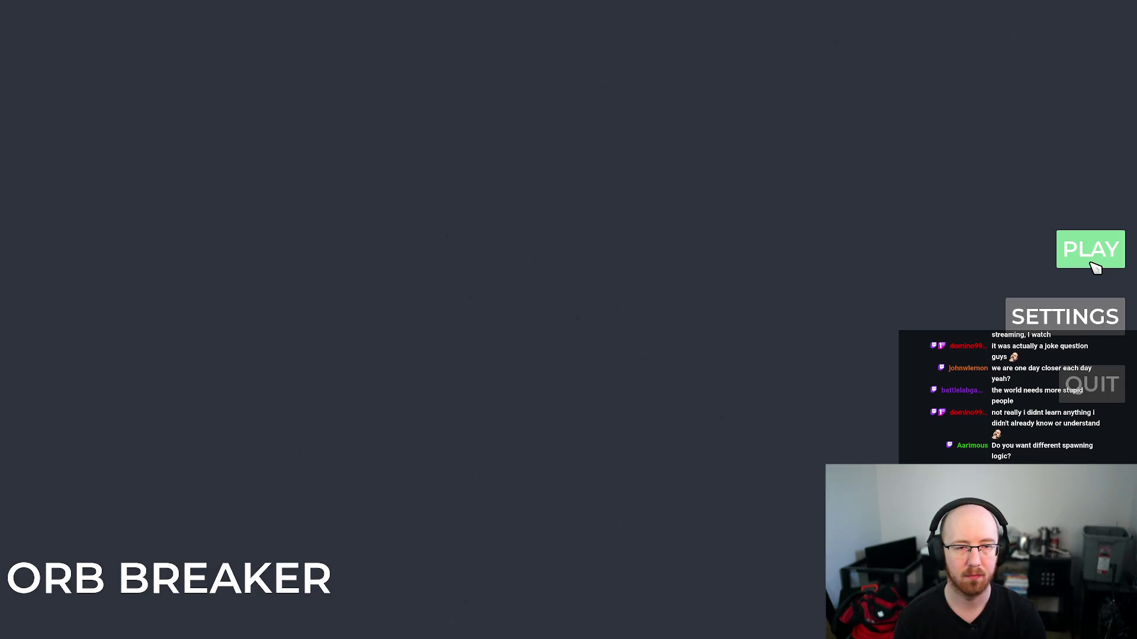
- Start a game, end it with Kill Player, and launch Level 3 from the upgrade tree
click(1090, 263)
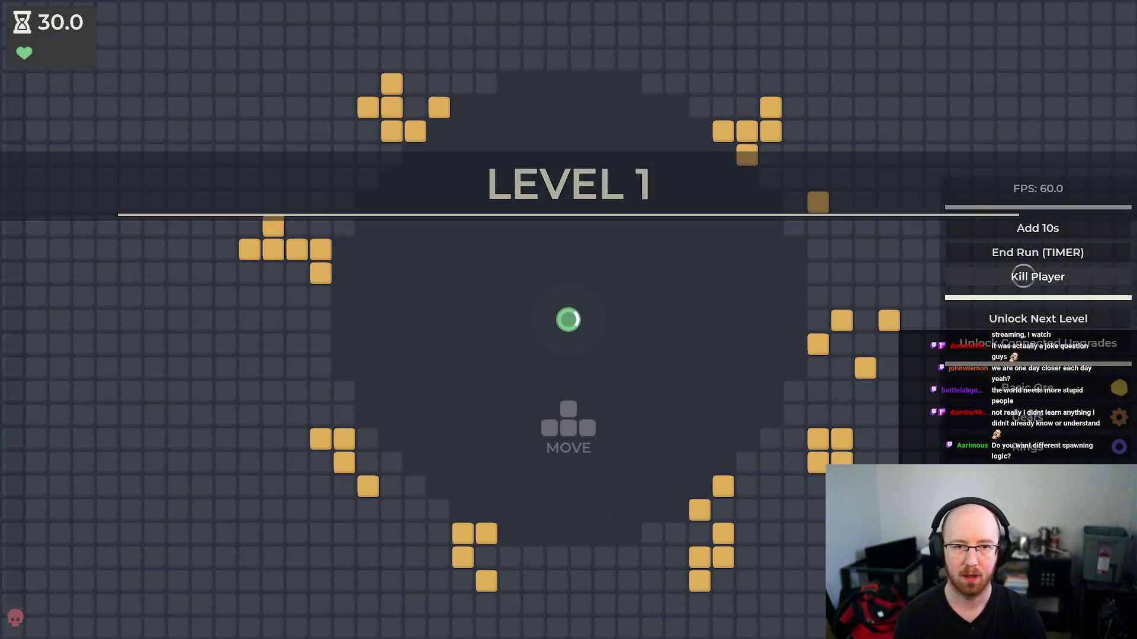
click(1022, 276)
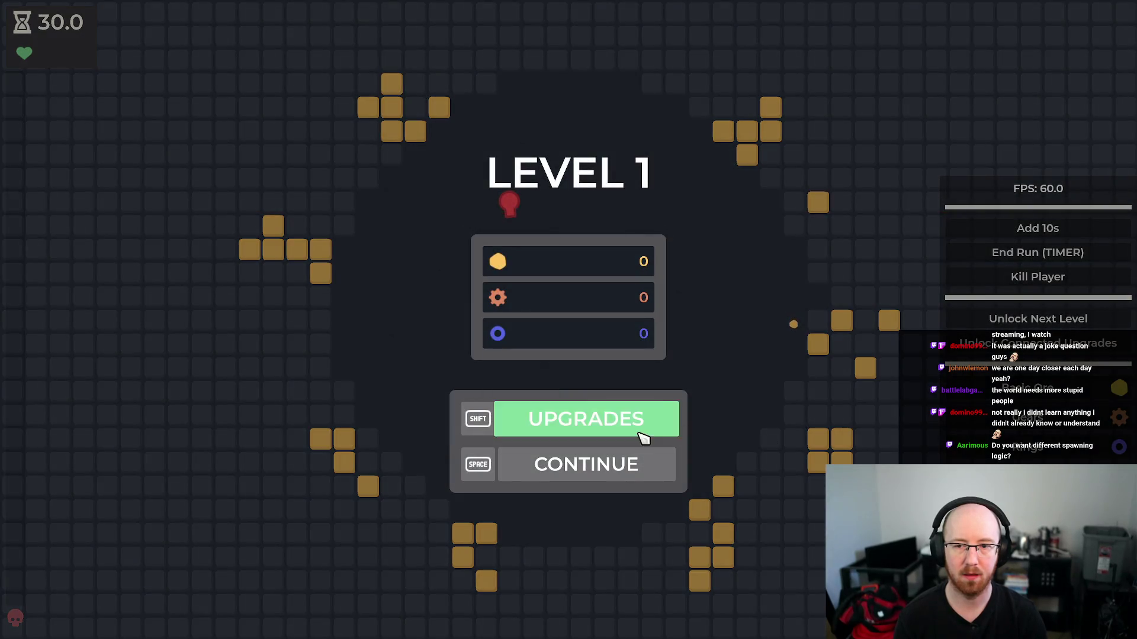
click(639, 421)
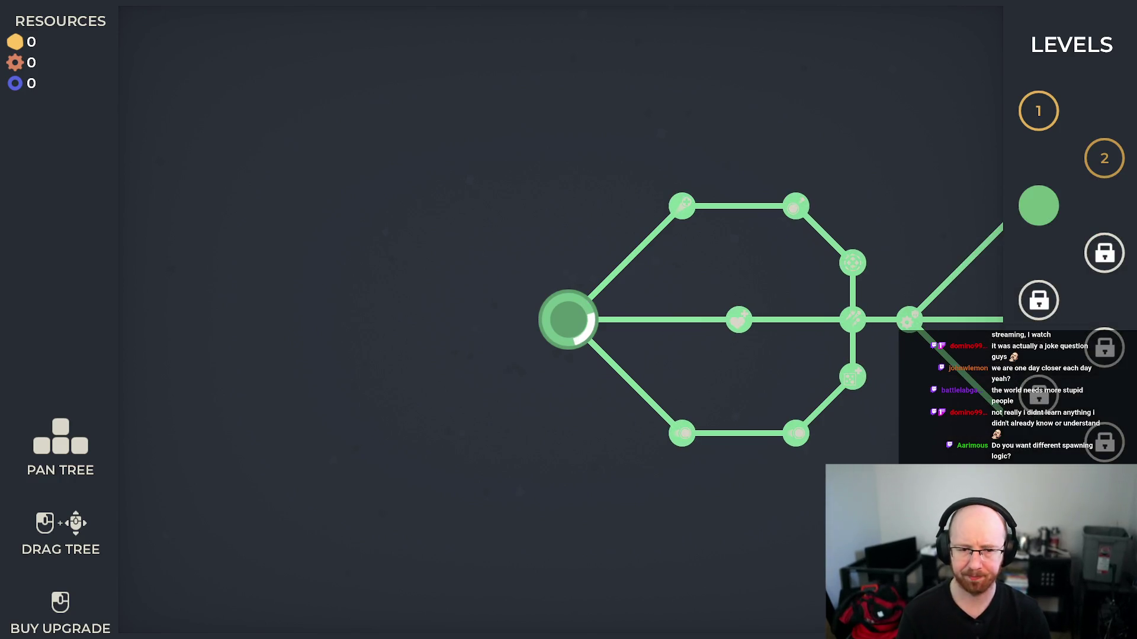
click(1038, 205)
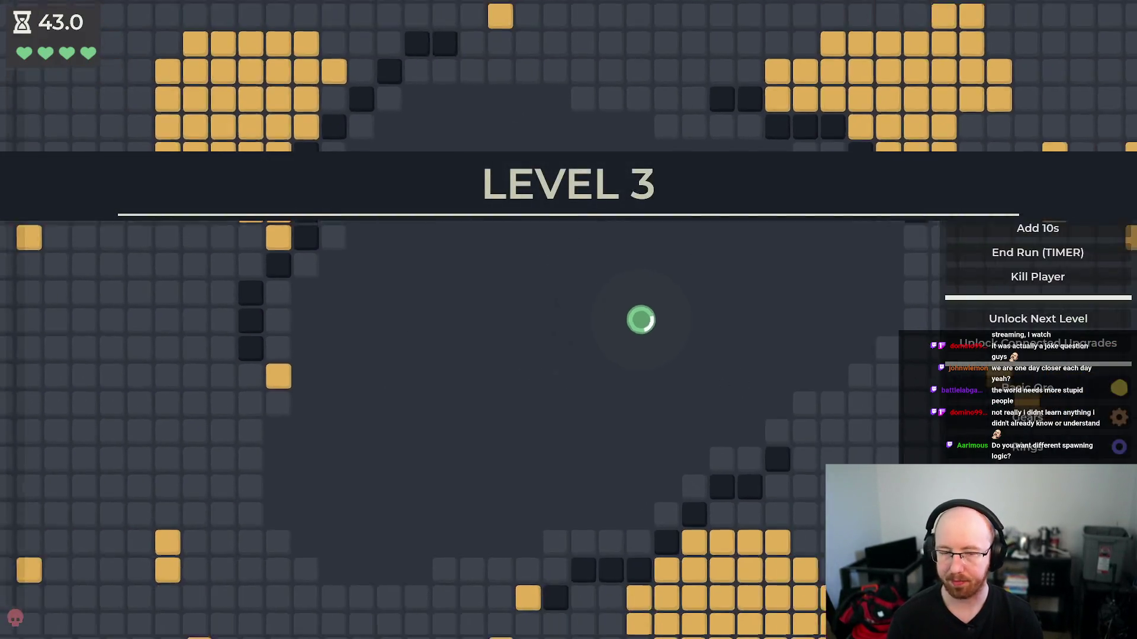
- Dodge bullets while shooting the boss until it dies, then stop the game with F8
key(d)
key(s)
key(a)
key(s)
key(a)
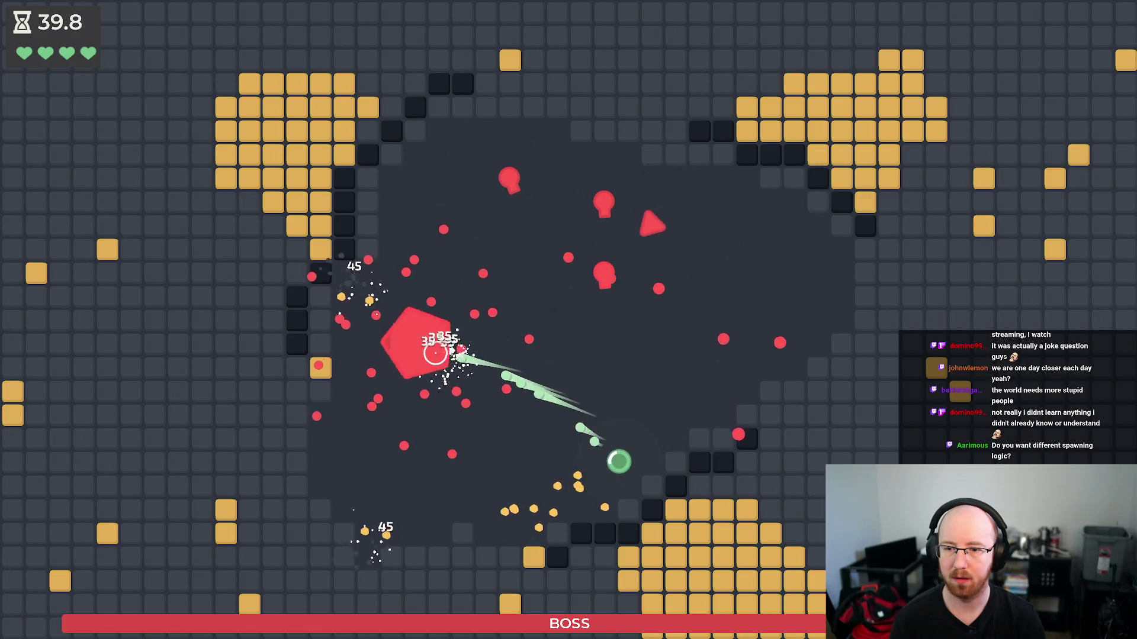
key(w)
key(d)
key(d)
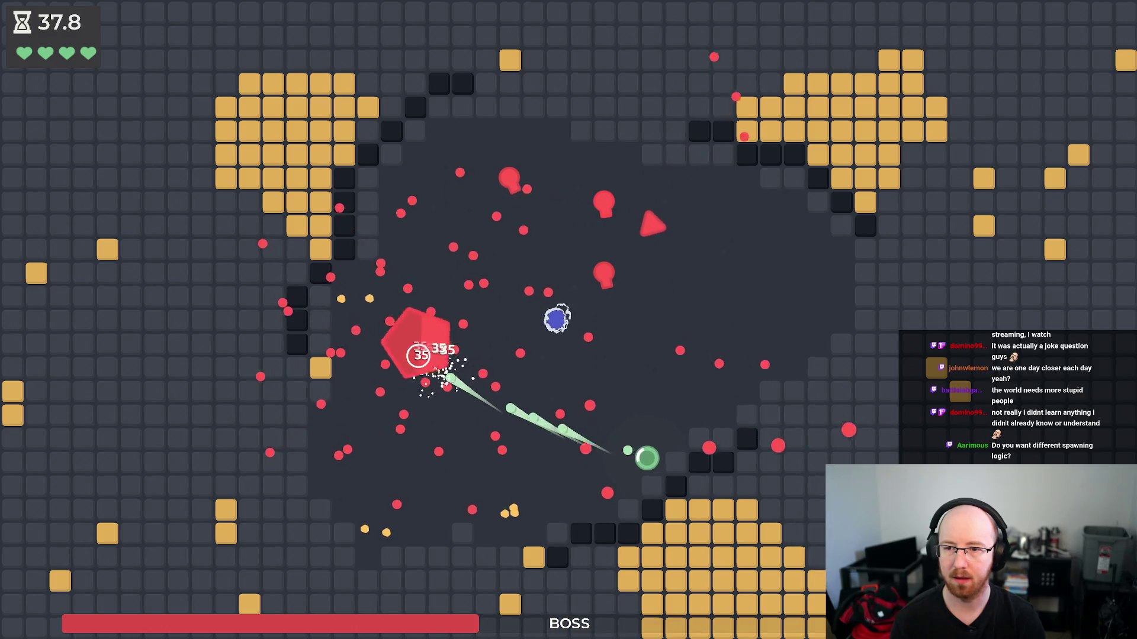
key(w)
key(a)
key(s)
key(d)
key(w)
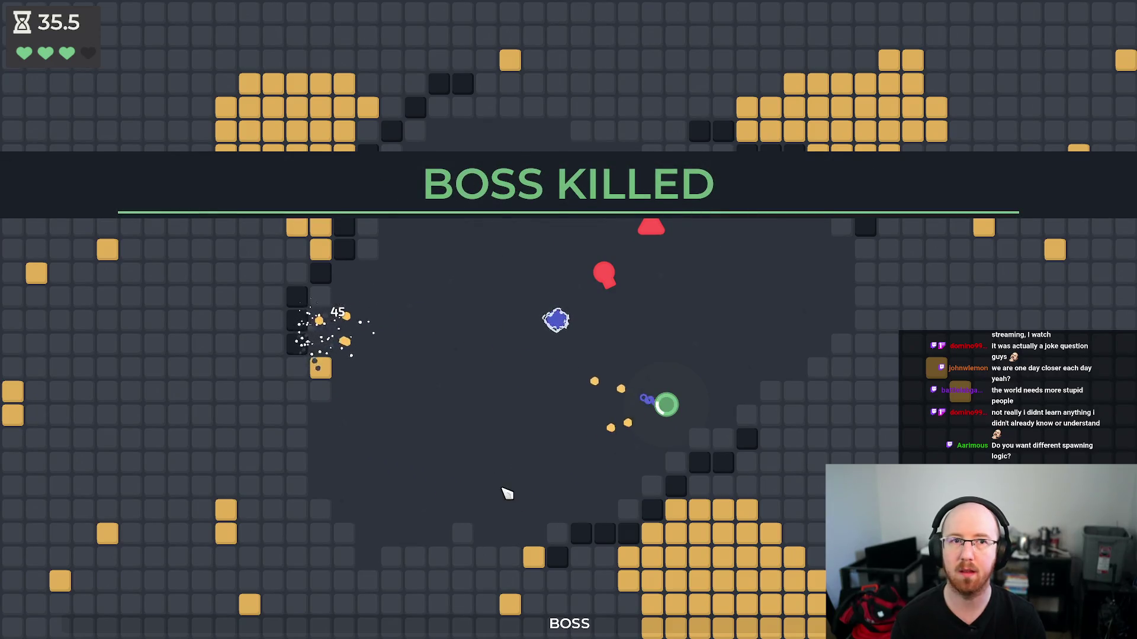
key(F8)
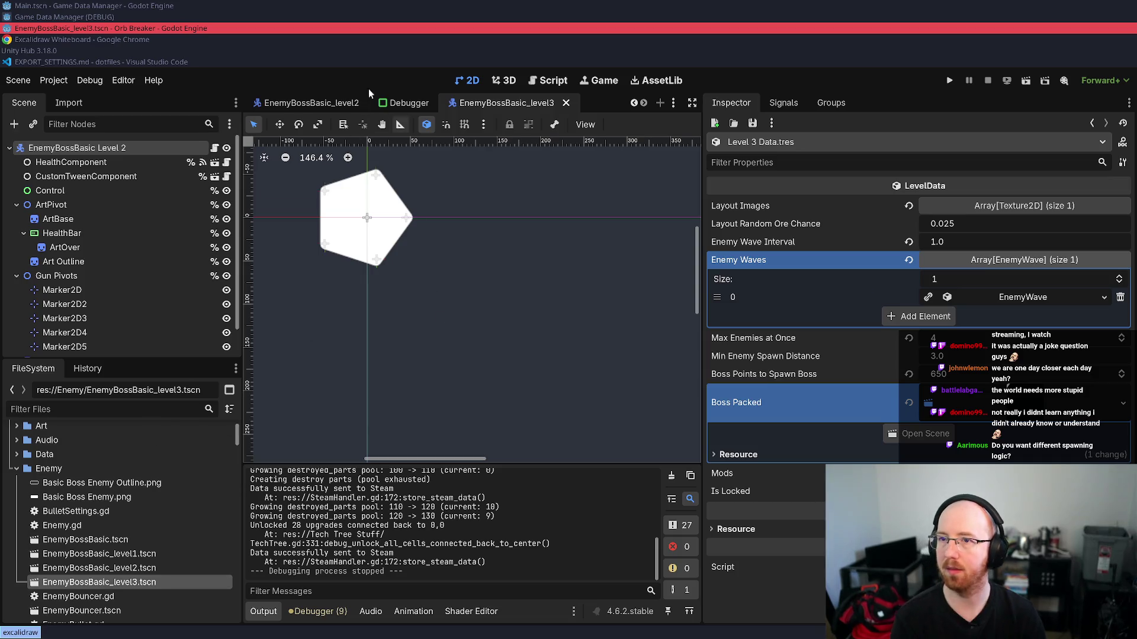
- Rename the boss scene's root node from Level 2 to 'EnemyBossBasic Level 3'
right_click(114, 148)
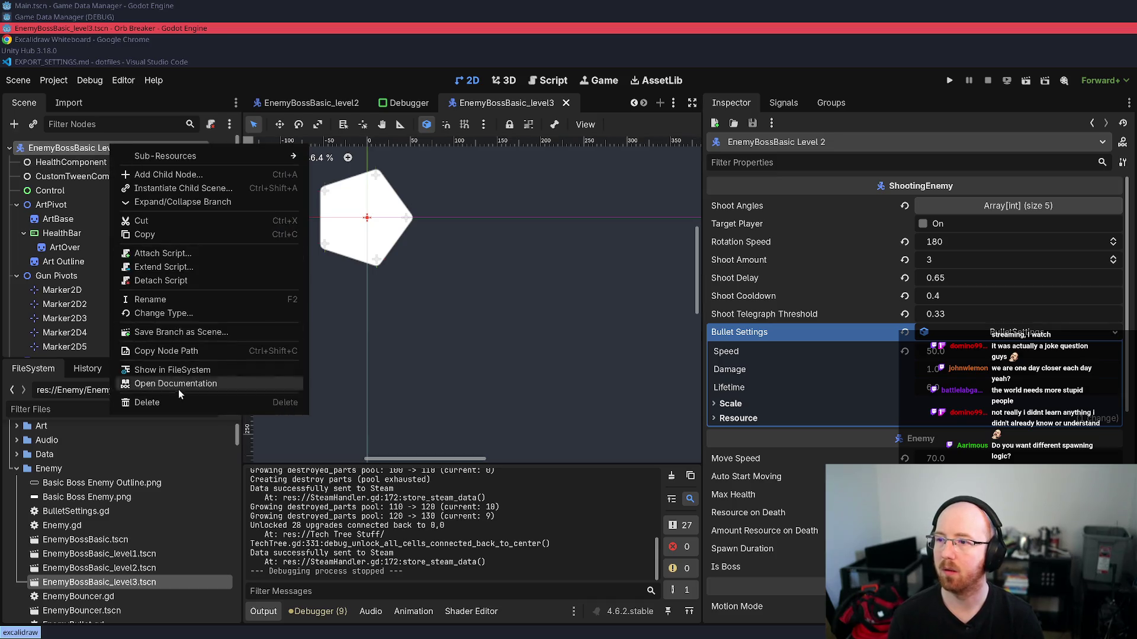
click(148, 299)
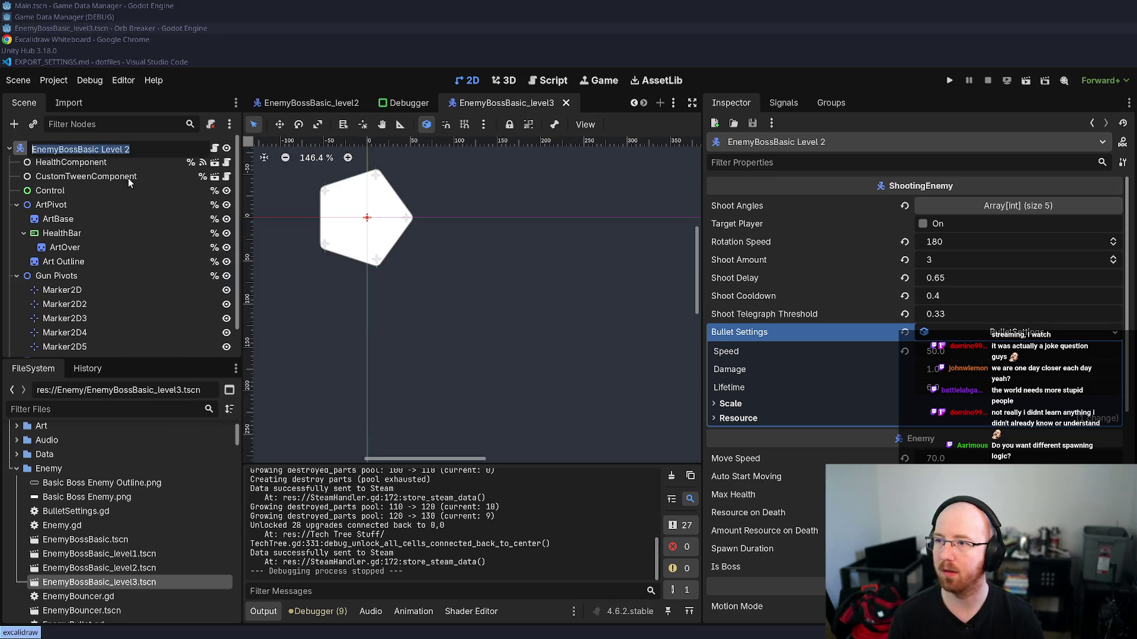
click(141, 149)
key(BackSpace)
text(3)
key(Return)
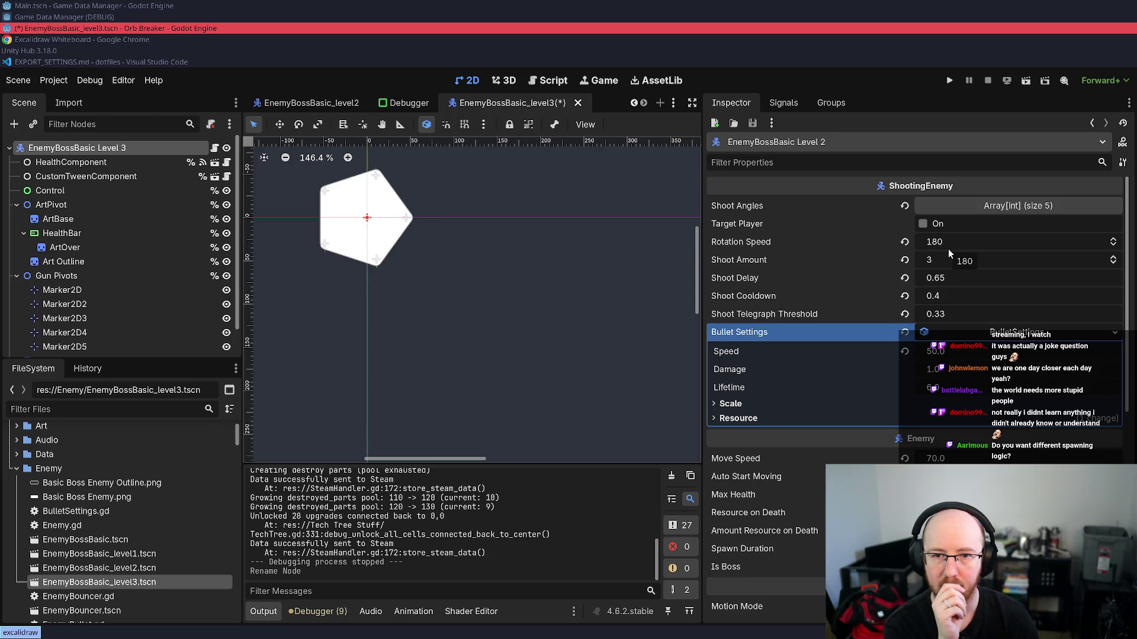
- Set the boss bullet Speed to 70, update the Lifetime, and save the scene
click(932, 352)
text(70)
key(Return)
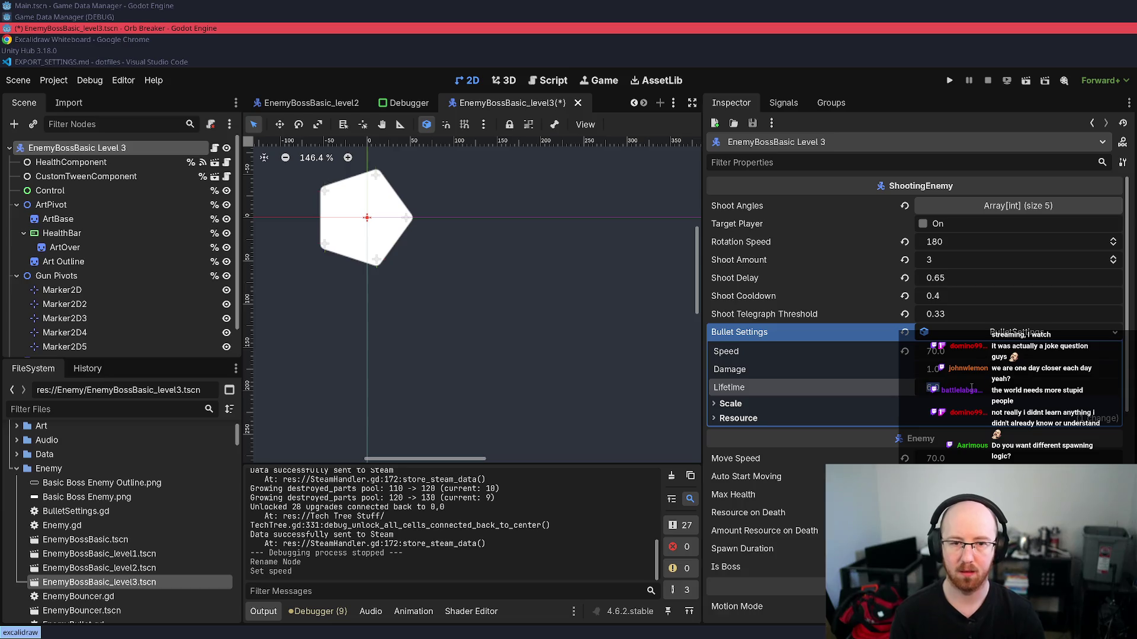
key(Return)
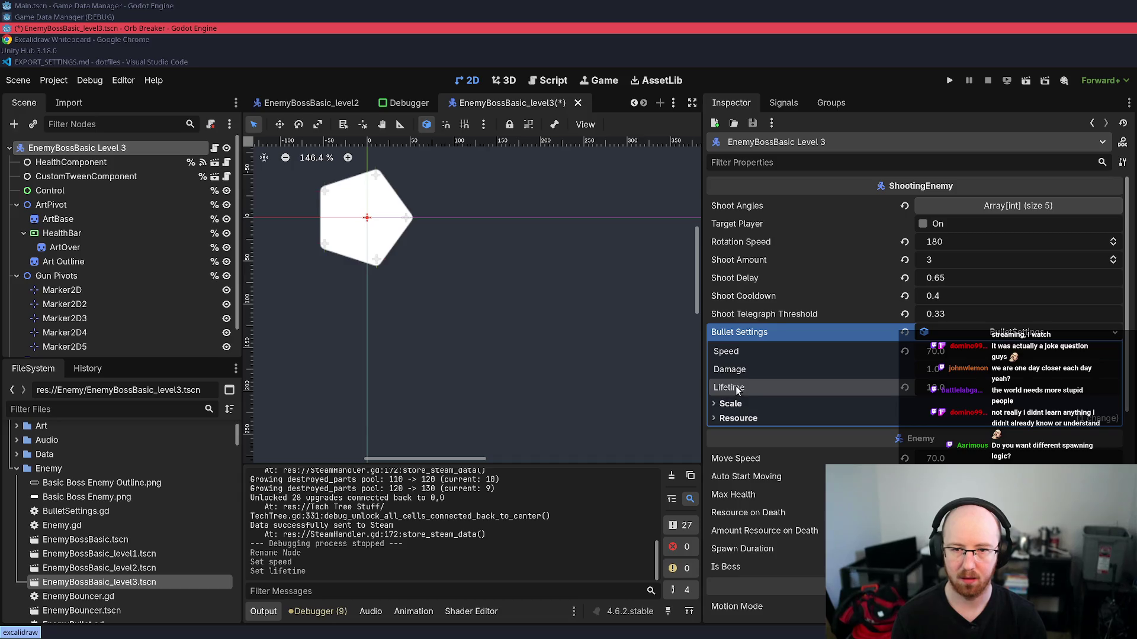
key(ctrl+s)
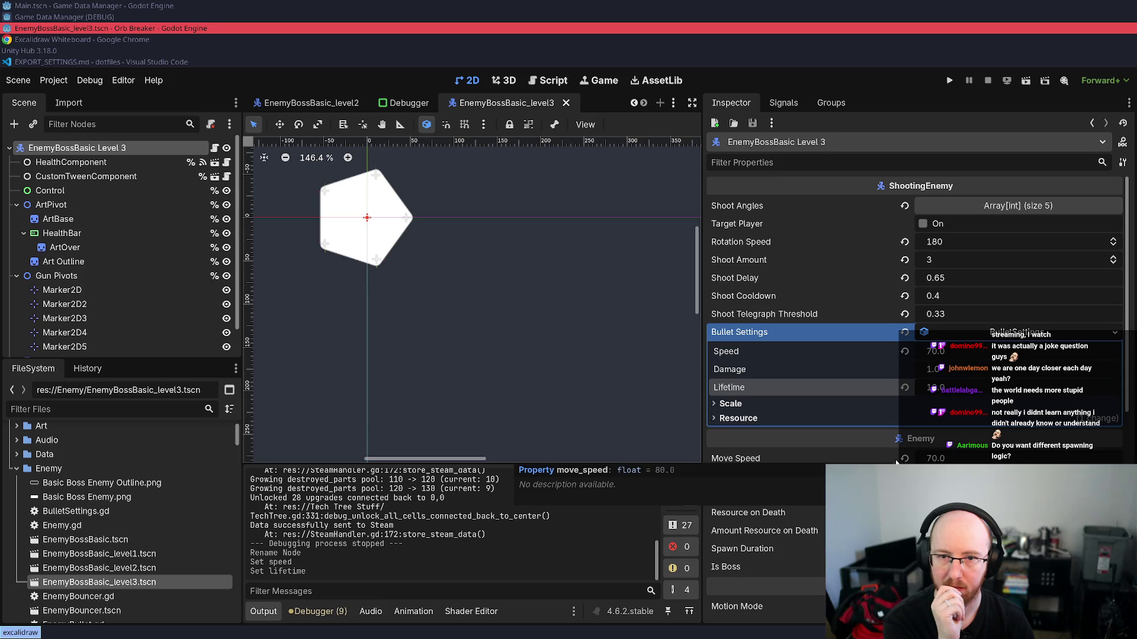
click(956, 272)
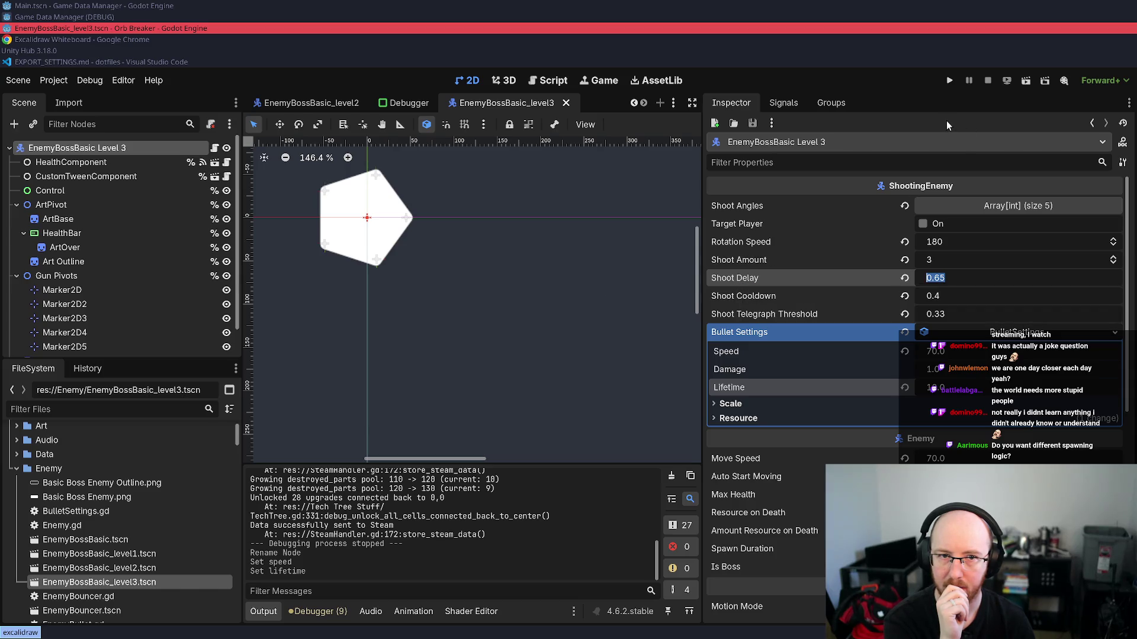
- Try a Shoot Delay of 1.2, then reset it to the default 0.1
click(964, 280)
key(ctrl+a)
text(1.2)
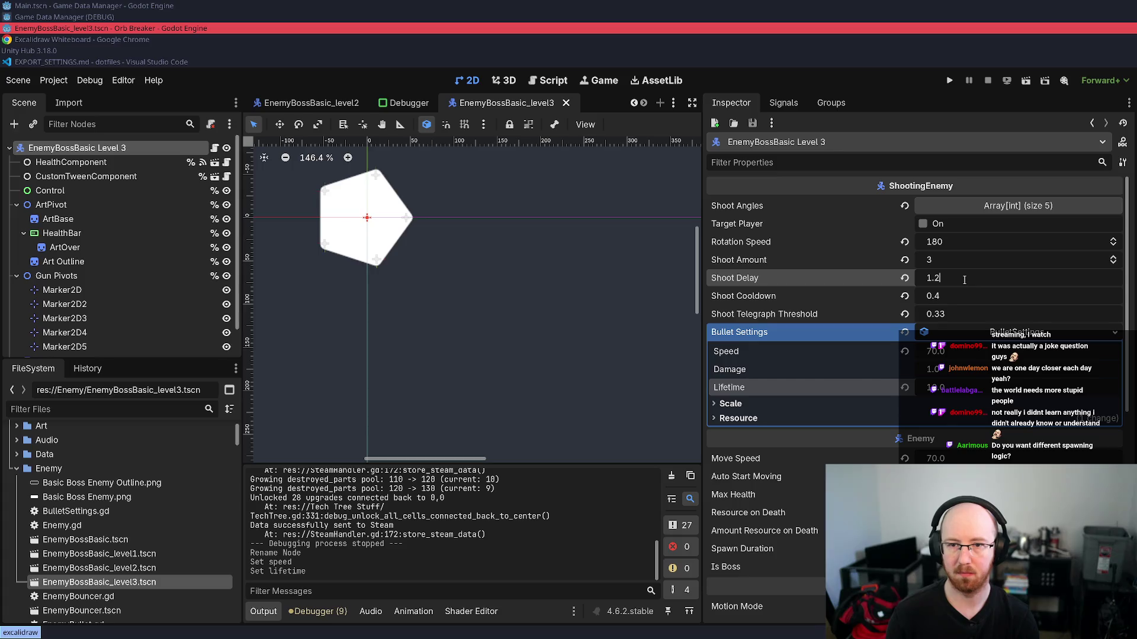
key(Return)
click(905, 279)
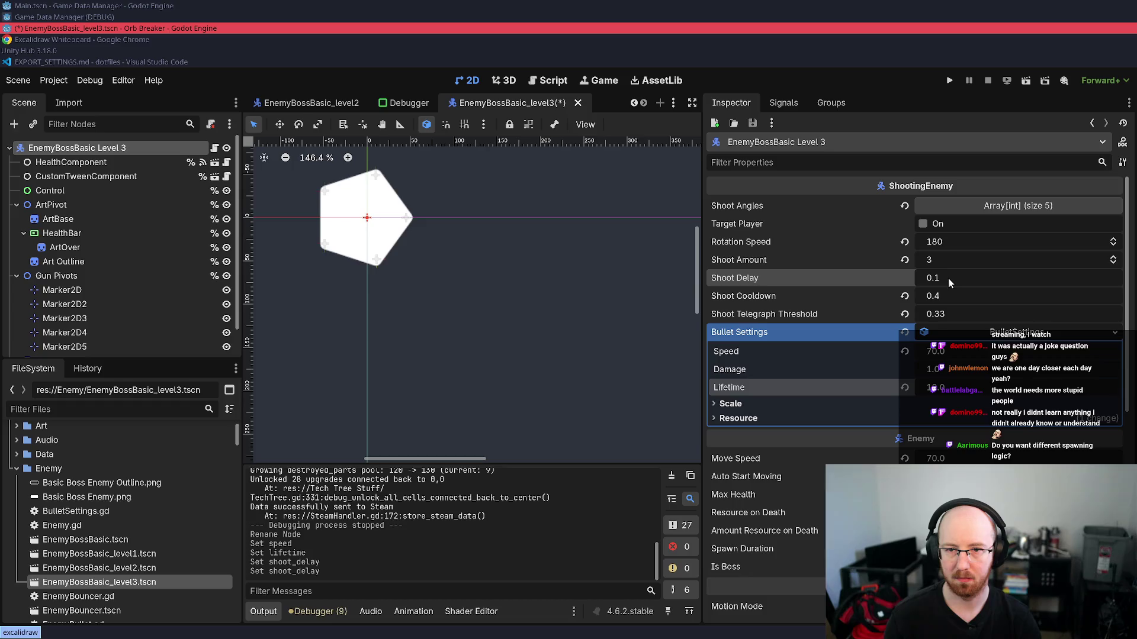
- Set Shoot Cooldown to 1.0 and save the boss scene
click(954, 296)
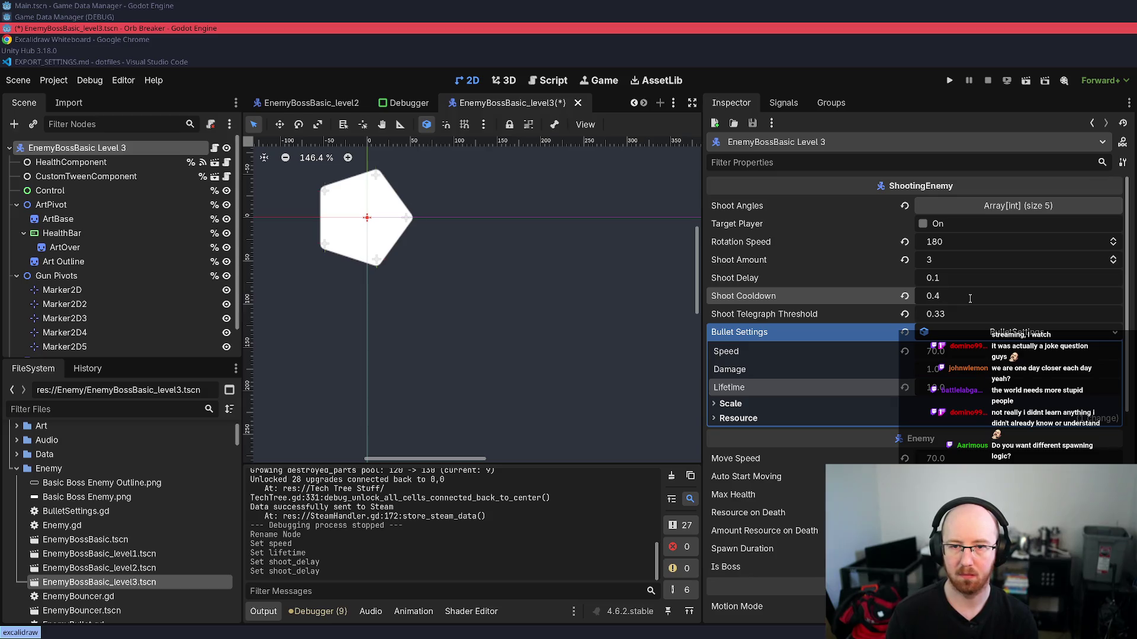
key(BackSpace)
key(BackSpace)
key(BackSpace)
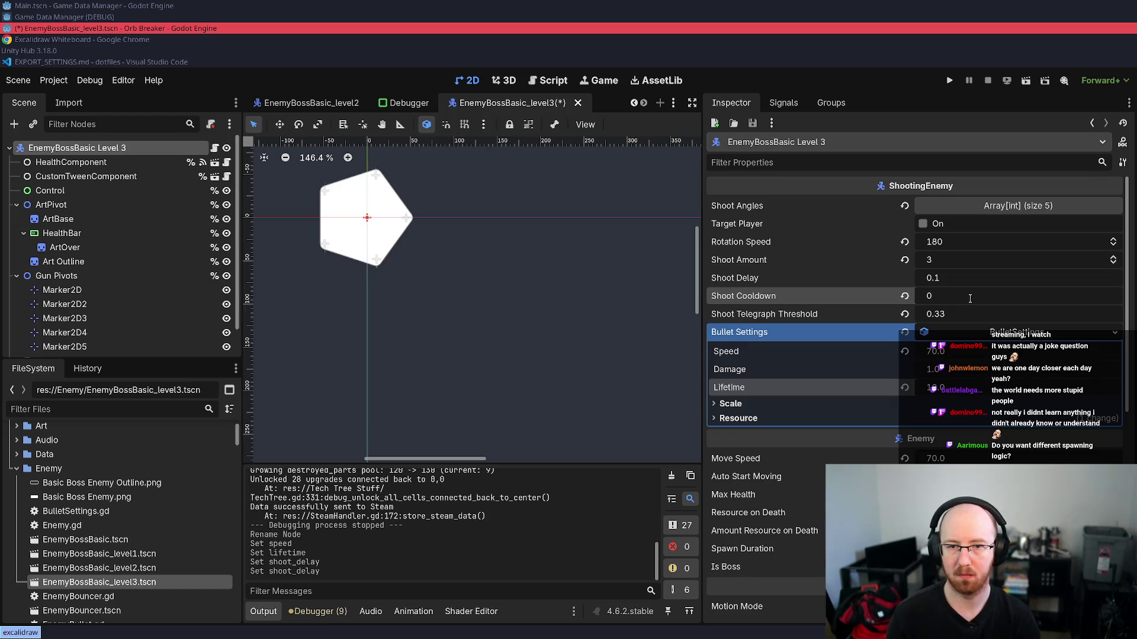
text(1)
key(Return)
key(ctrl+s)
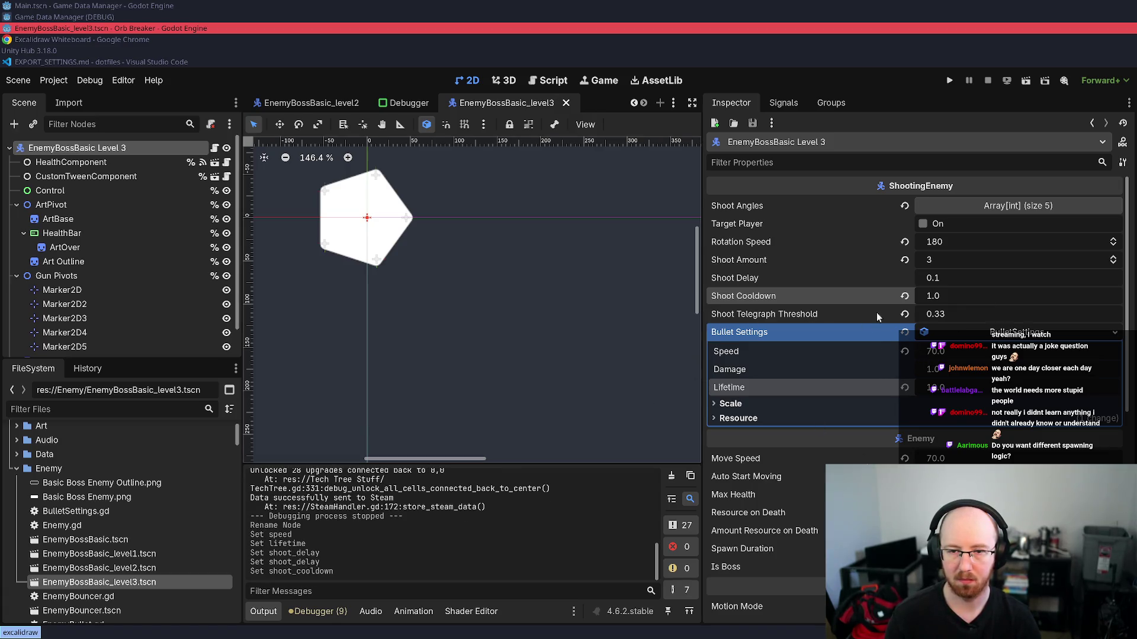
- Turn on bullet scaling with a Radius Start of 2.0 and save
click(726, 403)
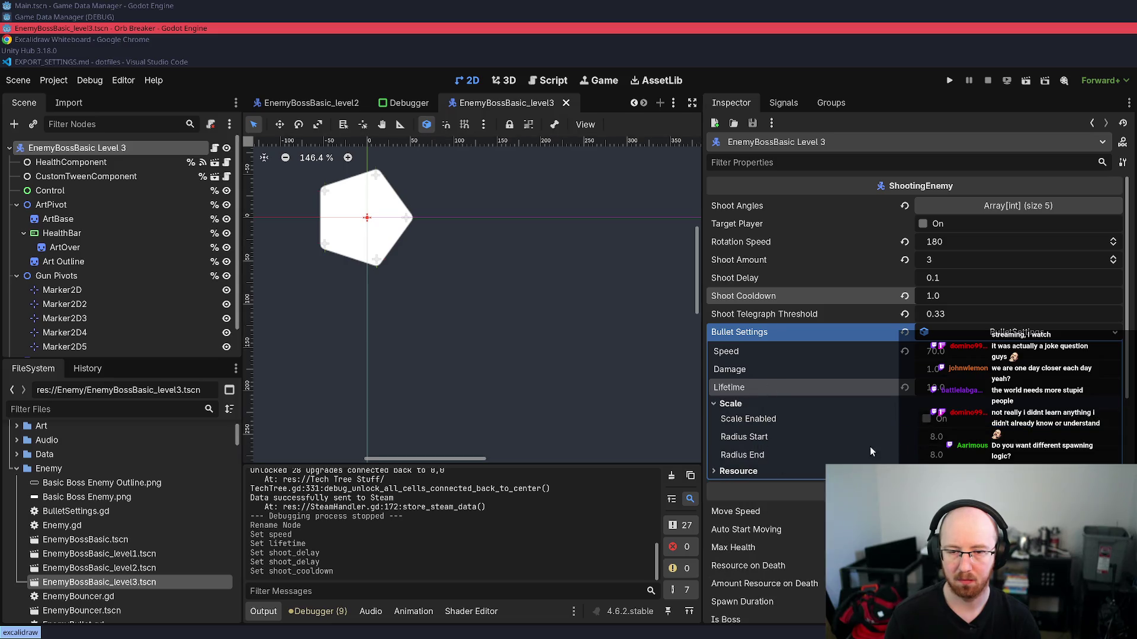
click(927, 419)
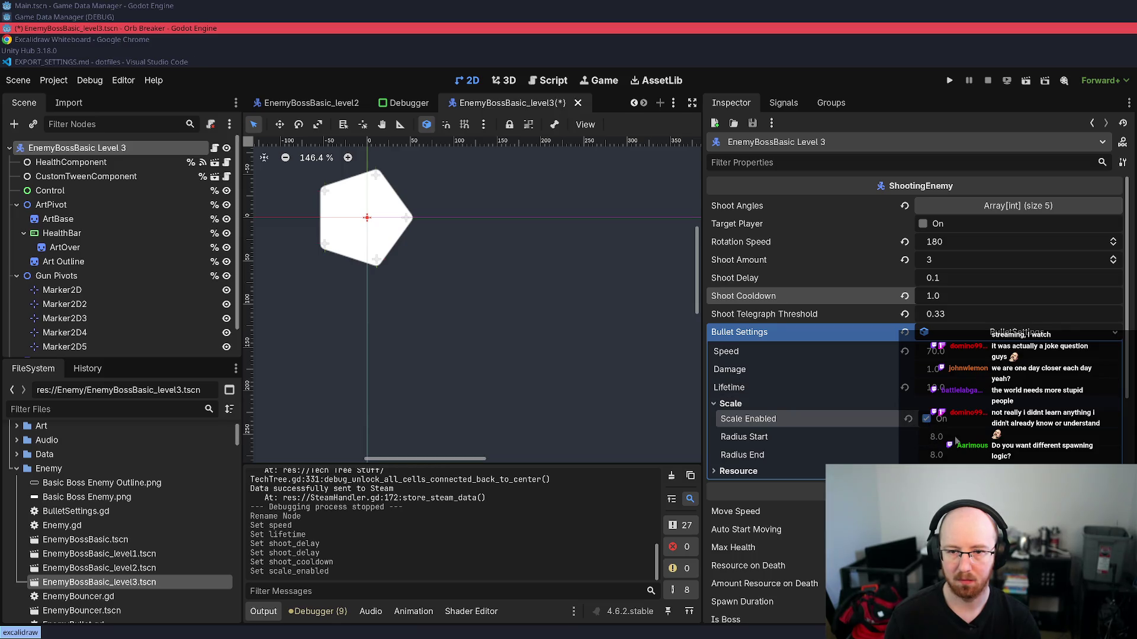
click(954, 438)
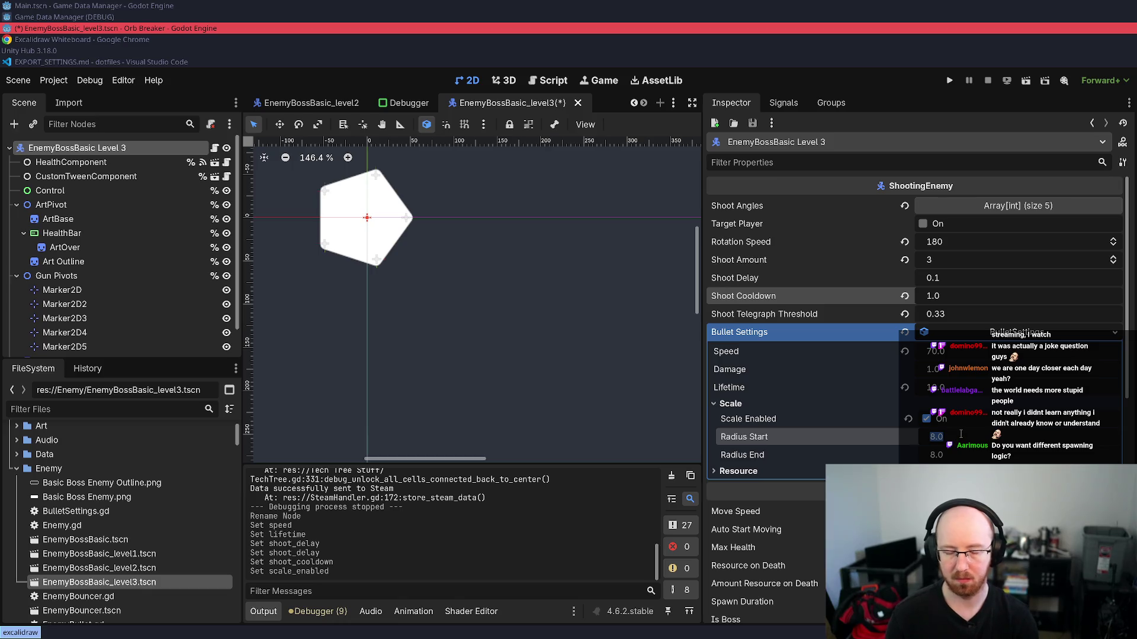
text(2)
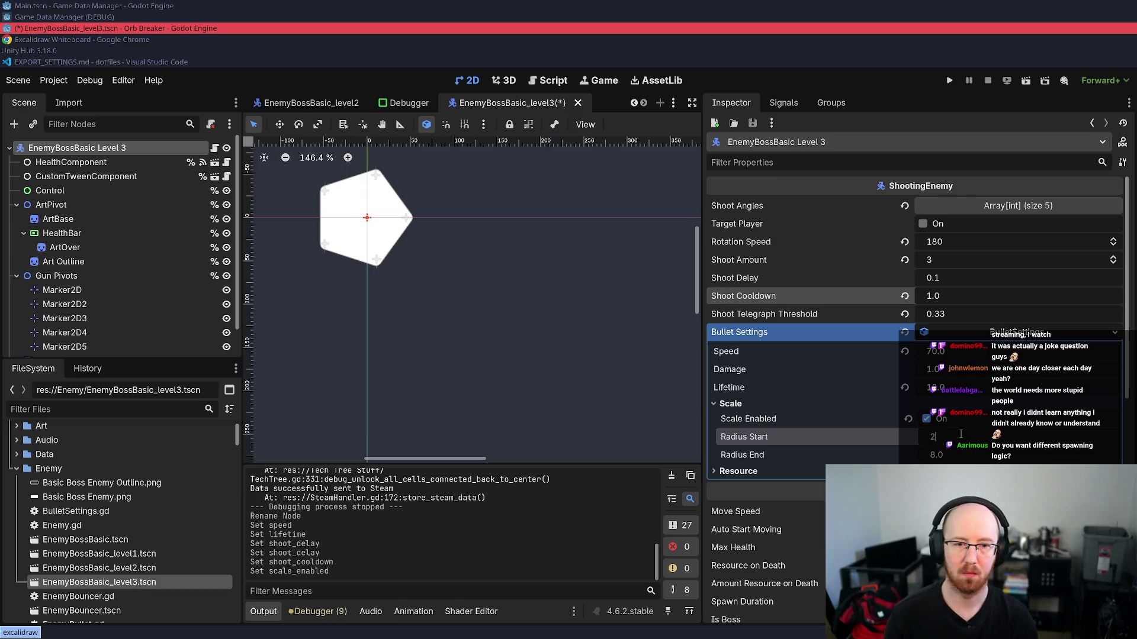
key(Return)
key(ctrl+s)
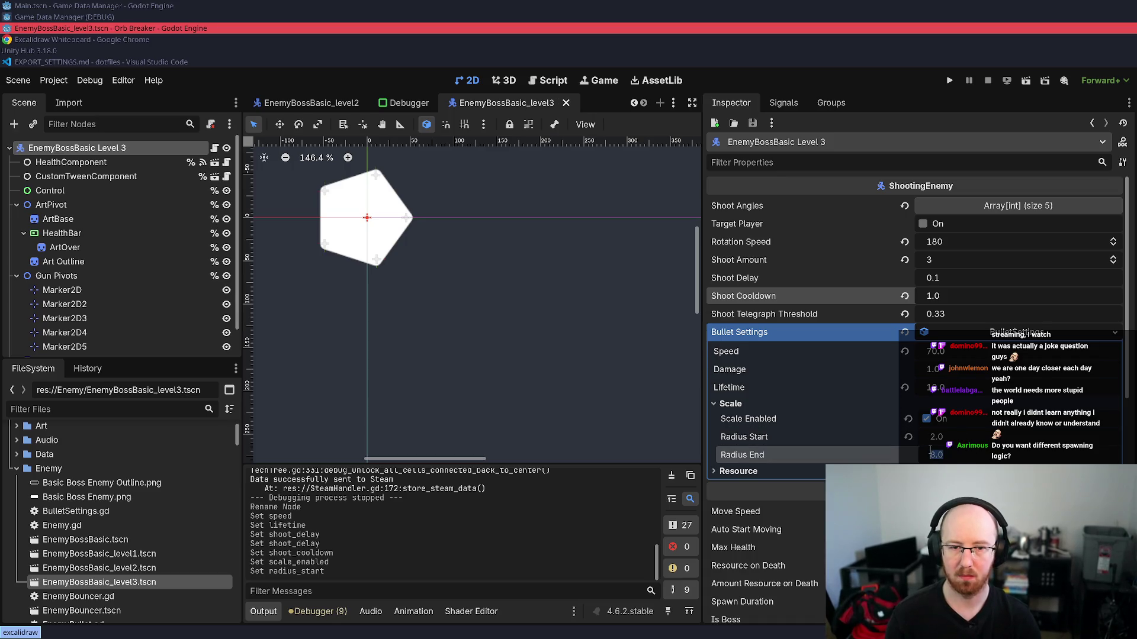
- Set the bullet Radius End to 12.0, save, and launch the game
click(933, 454)
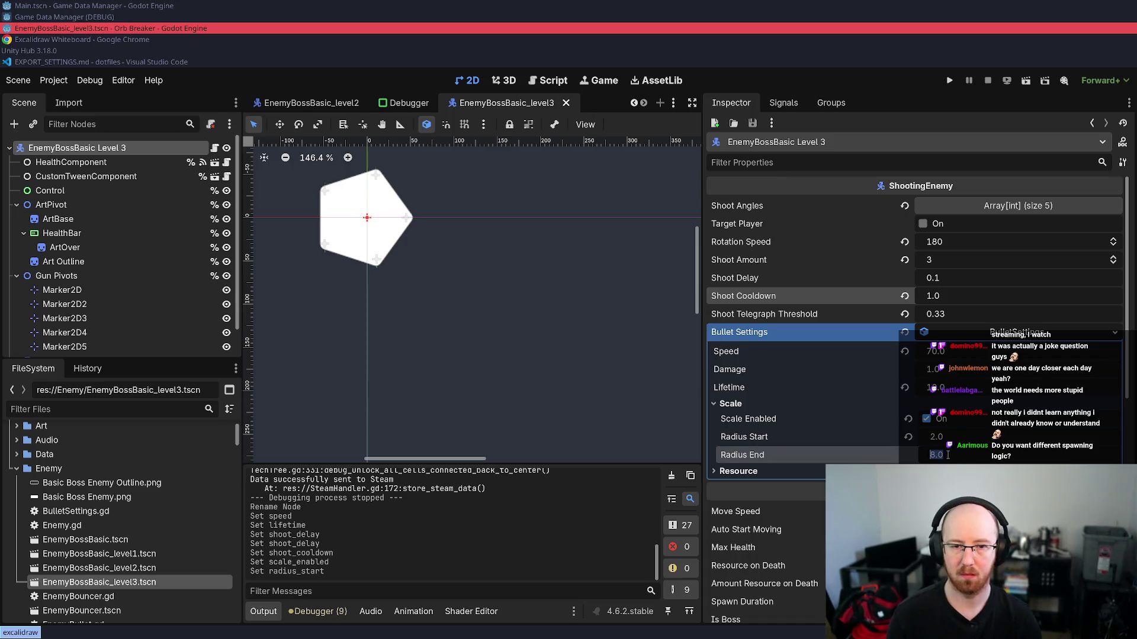
text(12)
key(Return)
key(ctrl+s)
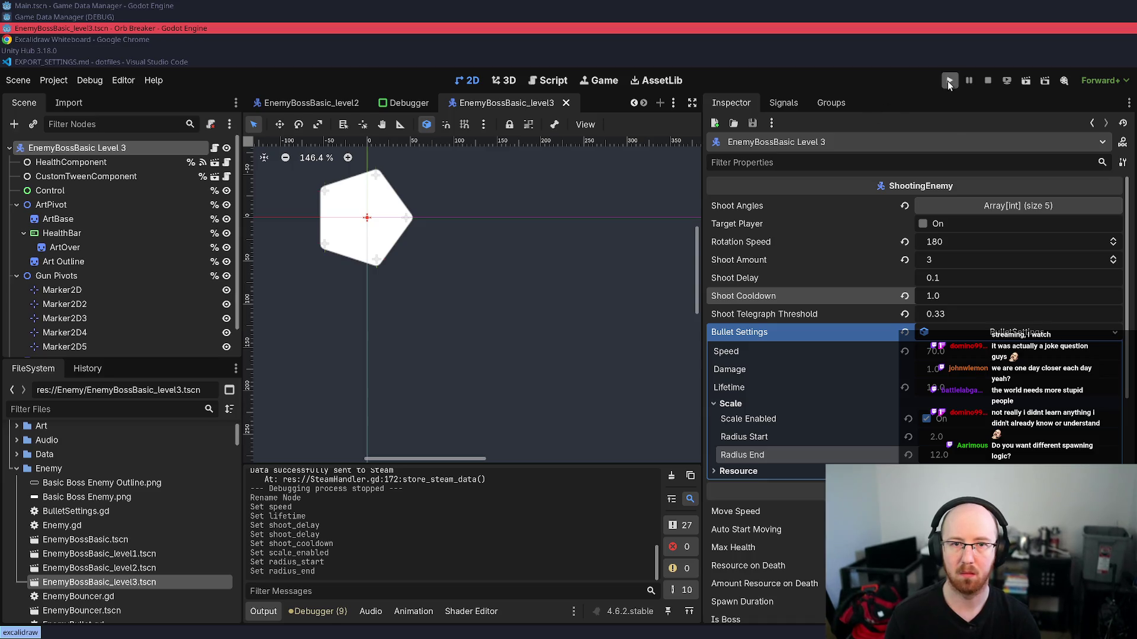
click(949, 80)
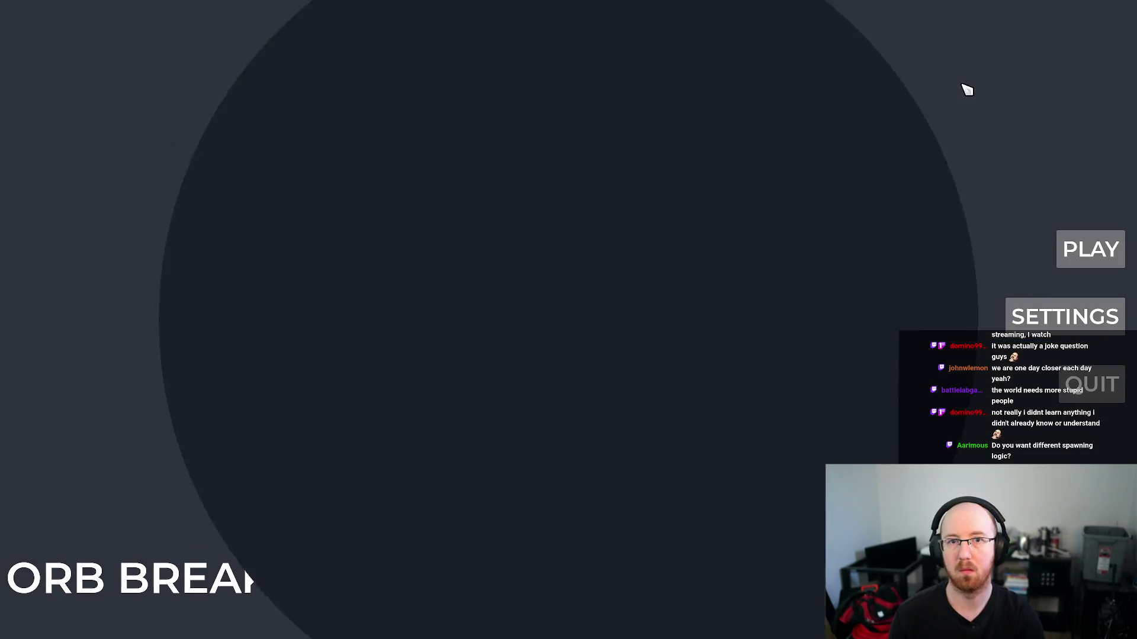
- Start a new game, die in Level 1, unlock the next levels in Upgrades, and begin Level 3
key(Return)
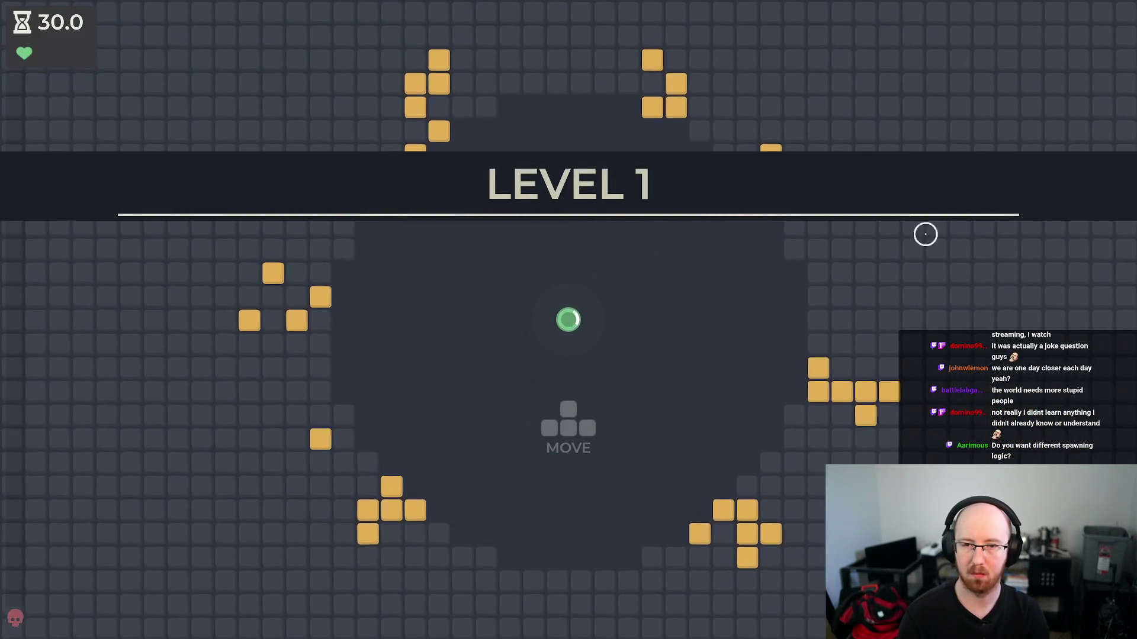
click(712, 403)
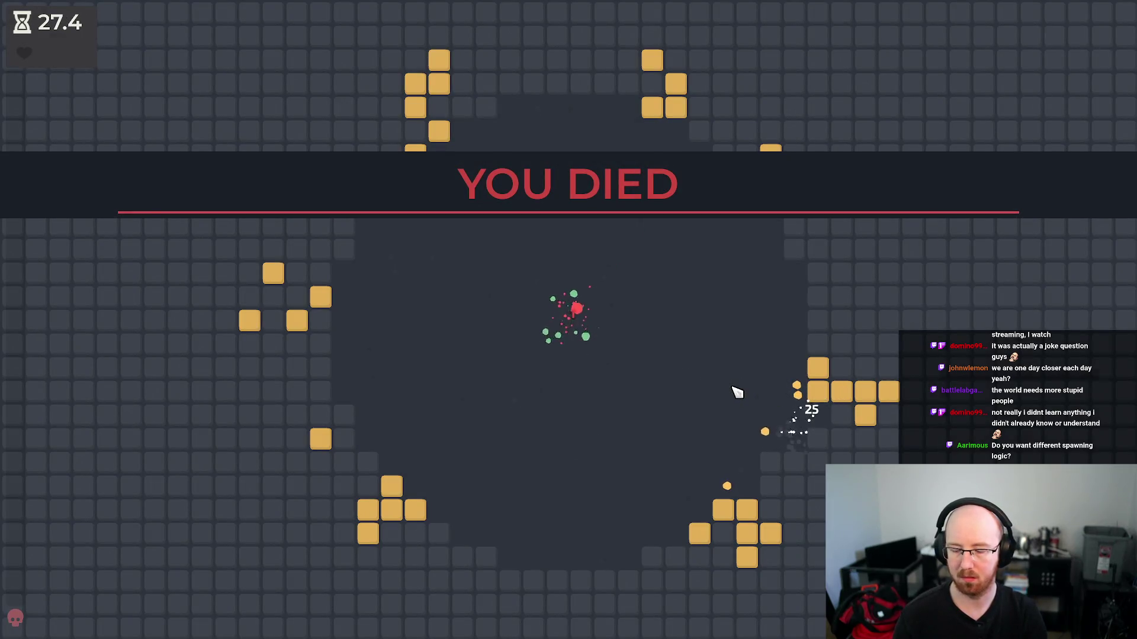
mouse_move(1037, 323)
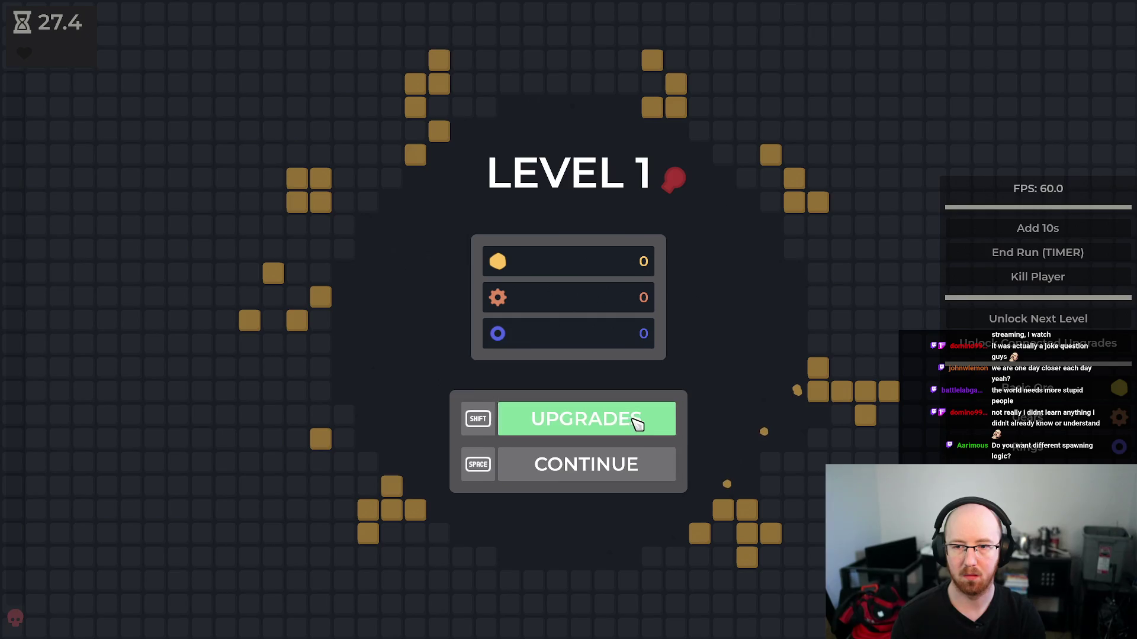
click(637, 421)
click(1050, 323)
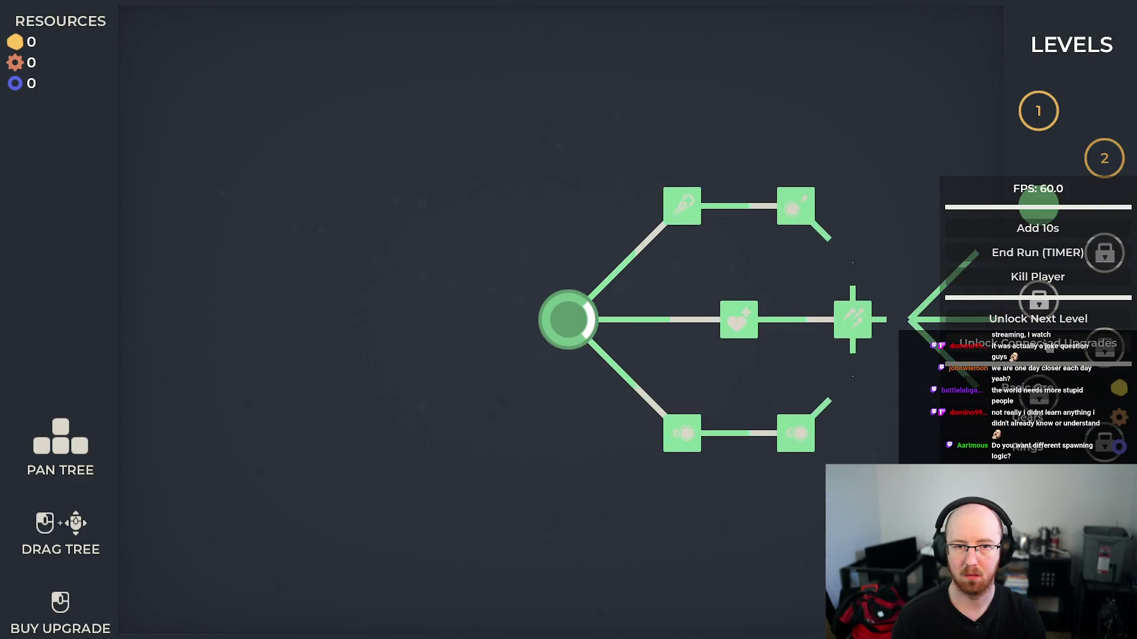
click(567, 319)
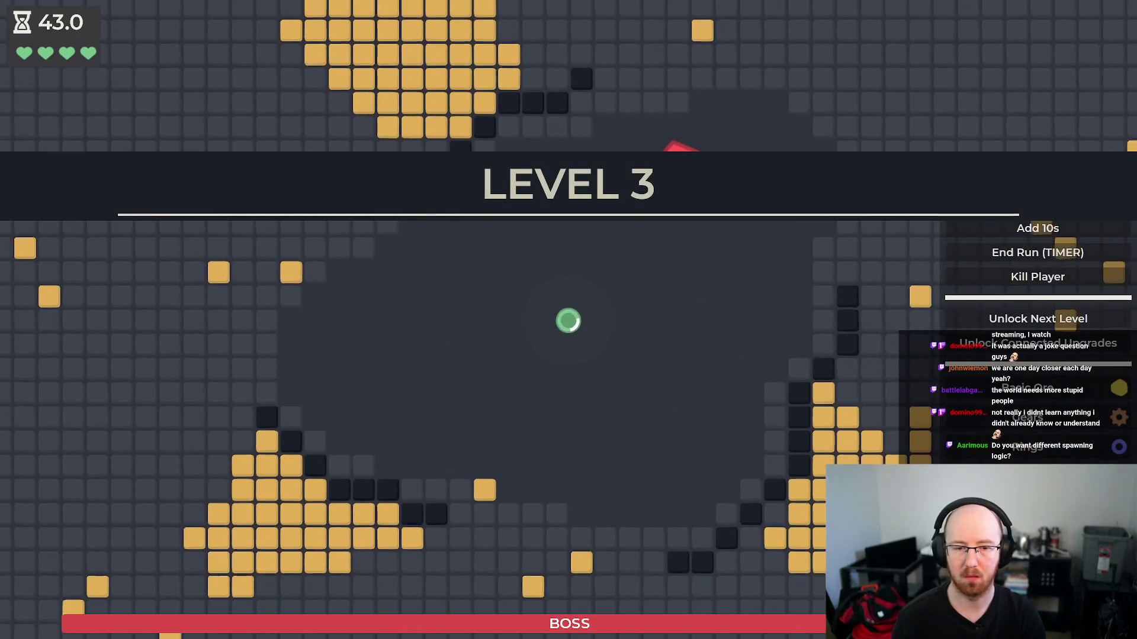
- Fight the Level 3 pentagon boss with WASD until it dies, then stop the game
key(a)
key(w)
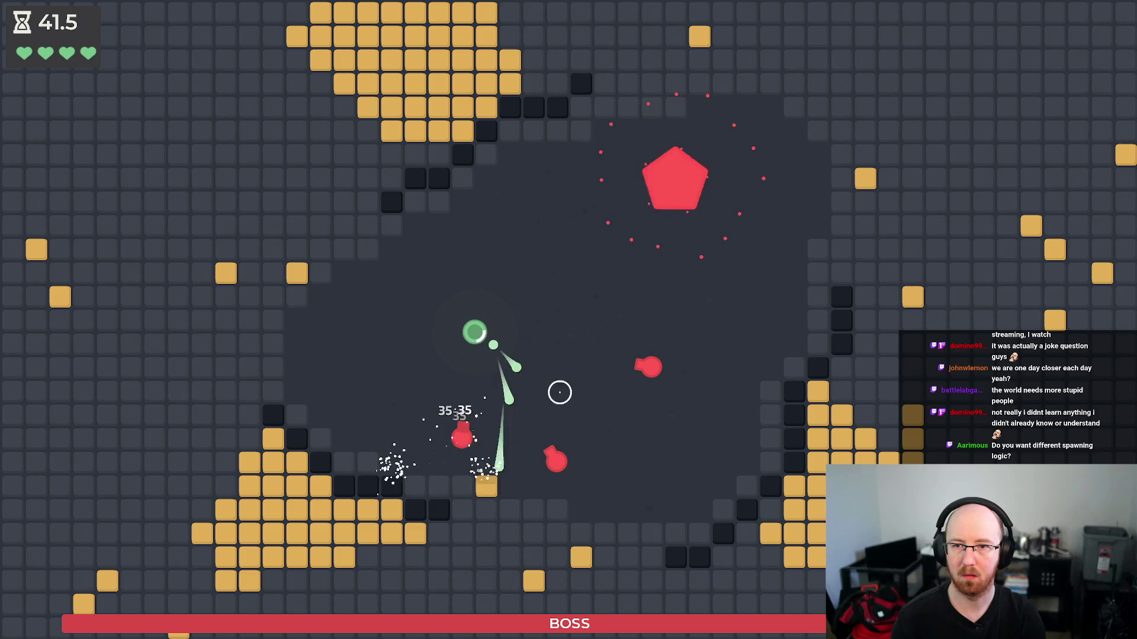
key(d)
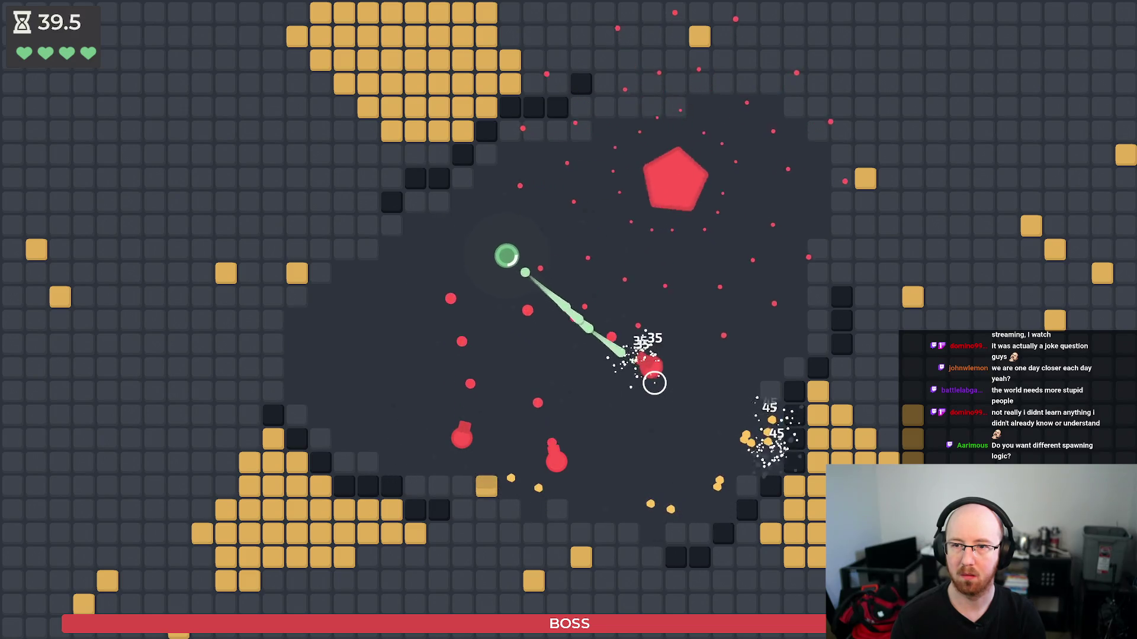
key(s)
key(a)
key(a)
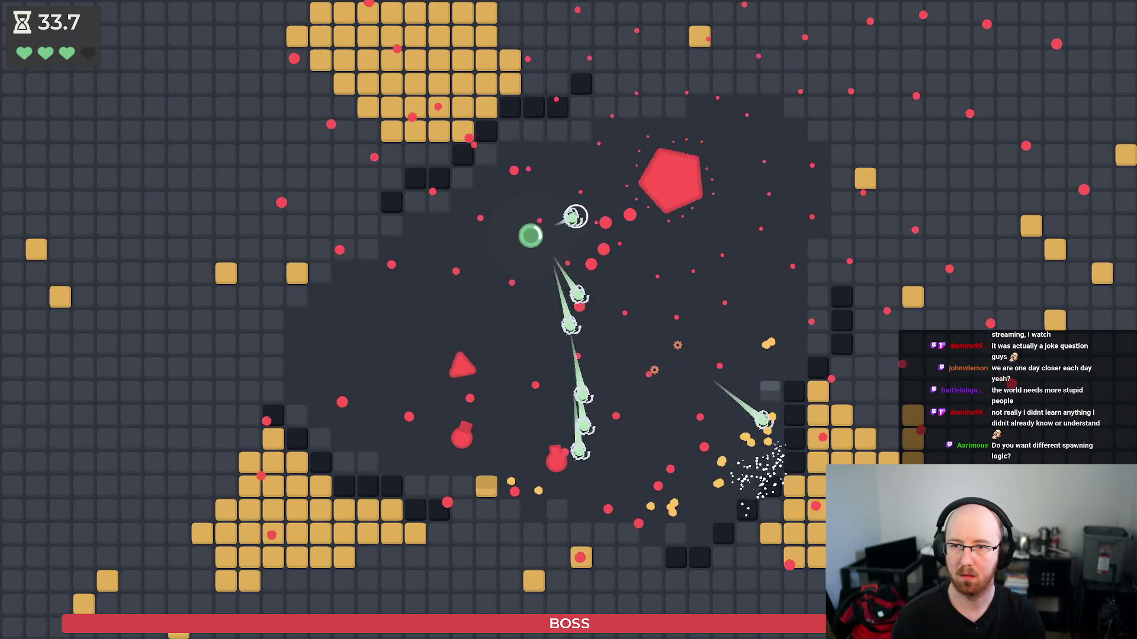
key(d)
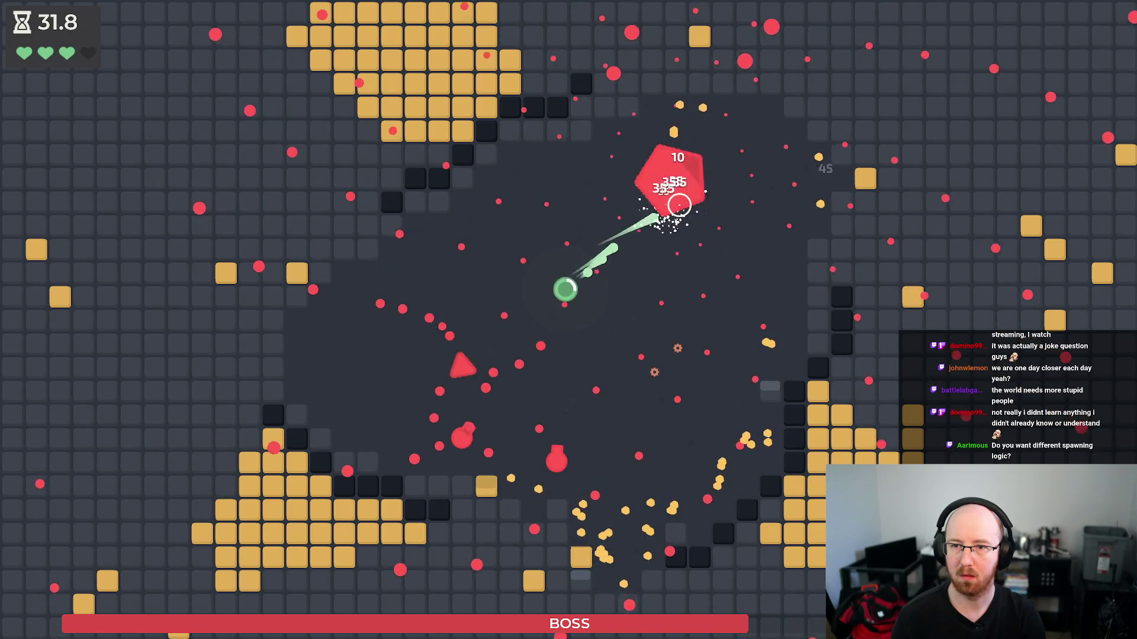
key(s)
key(d)
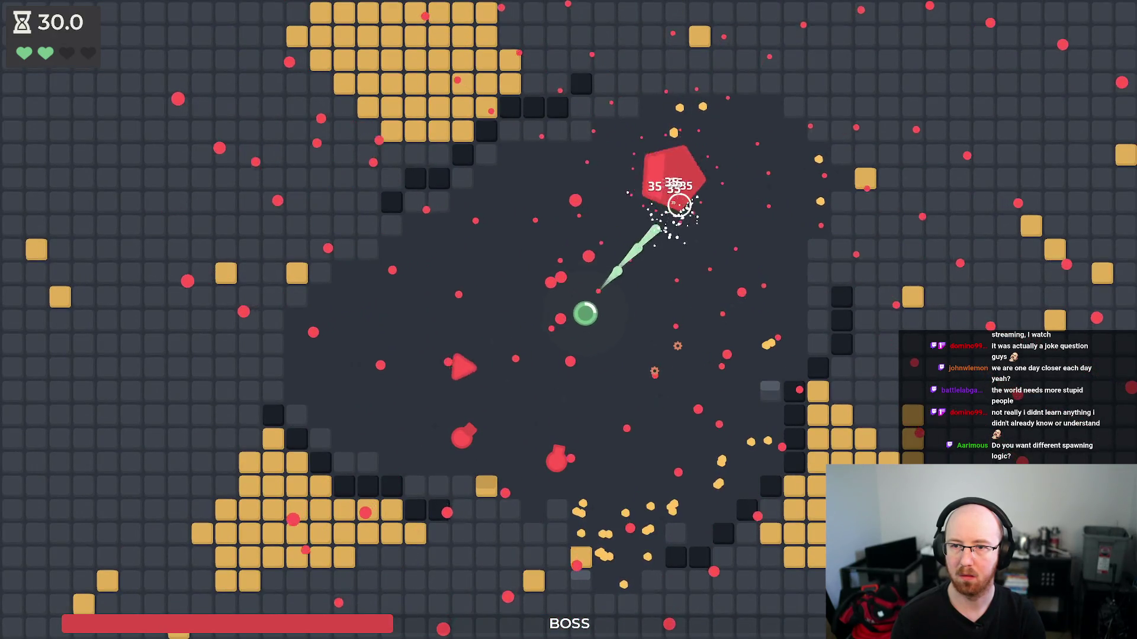
key(w)
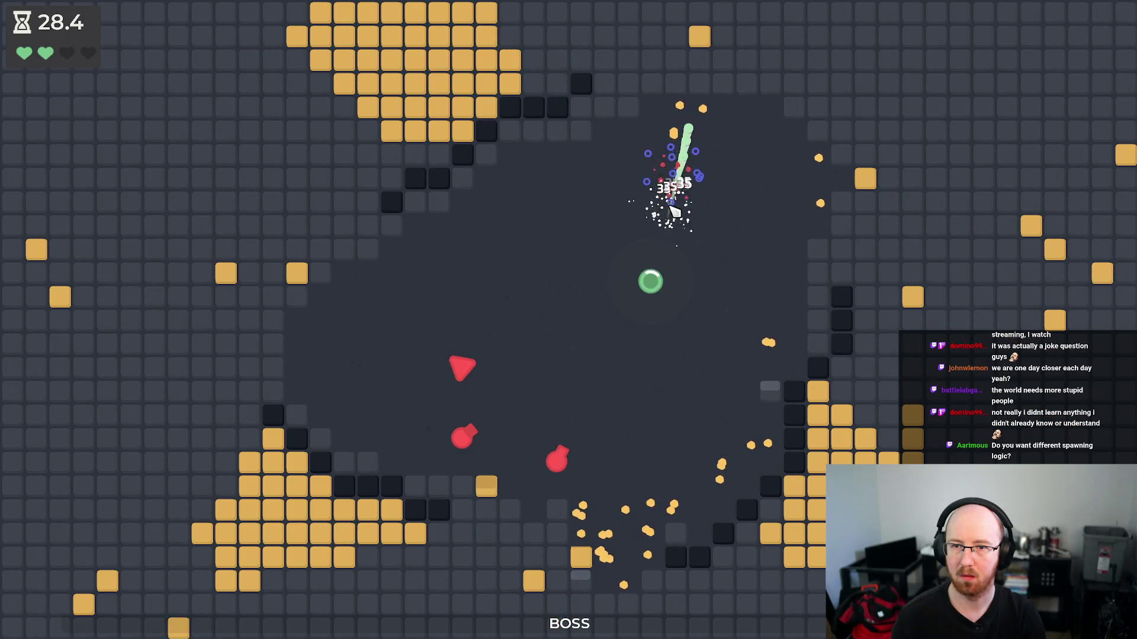
key(F8)
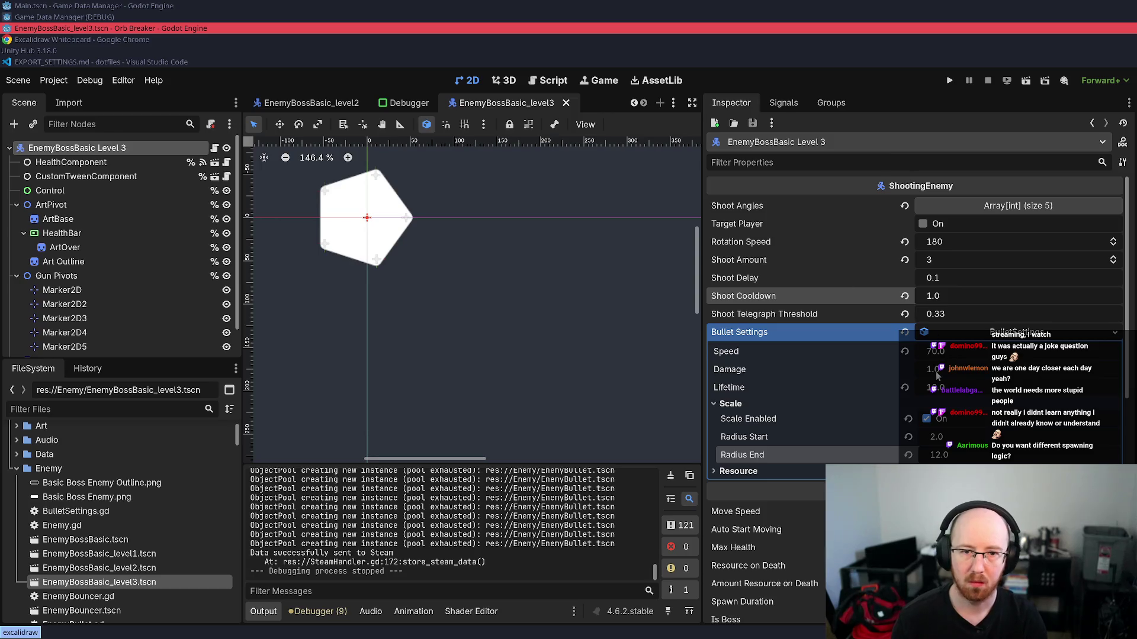
- Raise the bullet Radius Start to 3.0, adjust the bullet Speed, and save the scene
drag(938, 436, 960, 436)
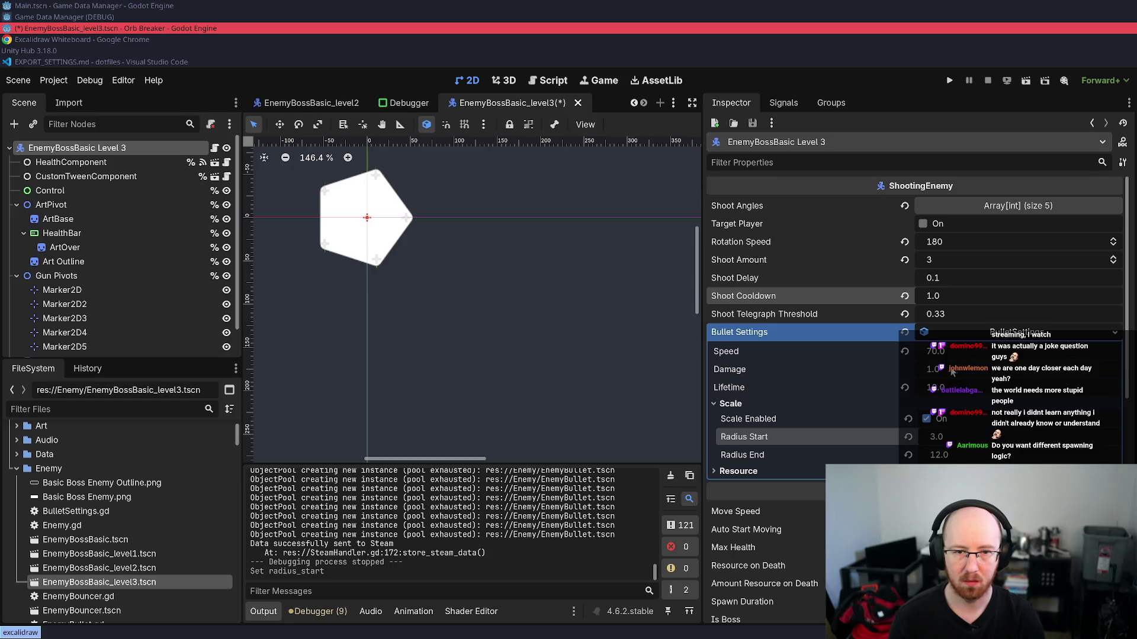
drag(948, 357, 961, 332)
key(ctrl+s)
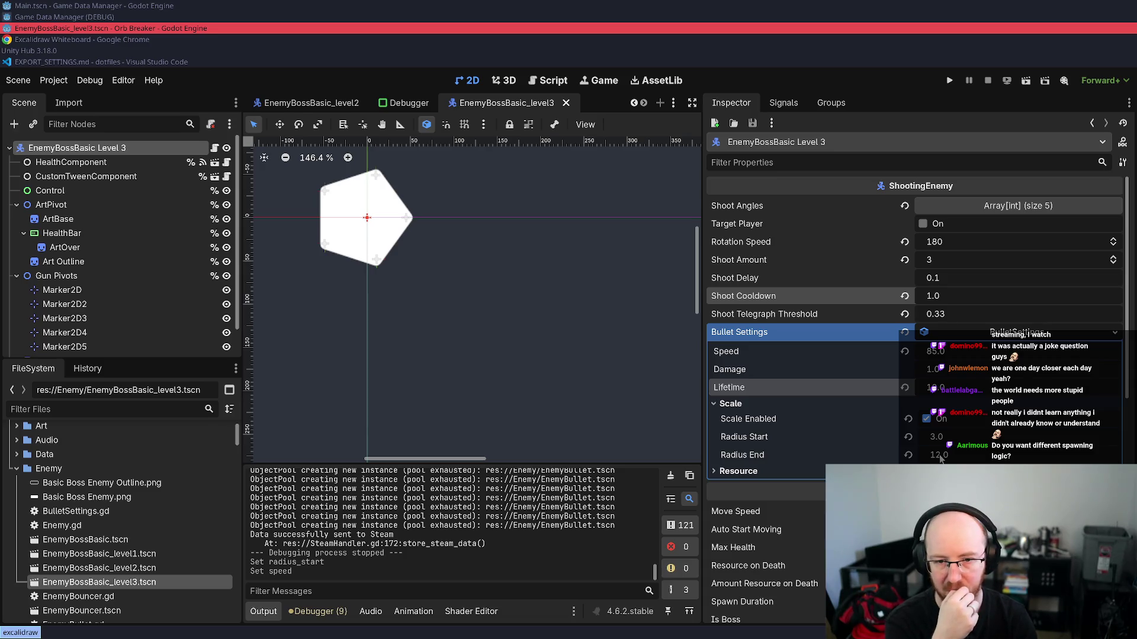
click(939, 455)
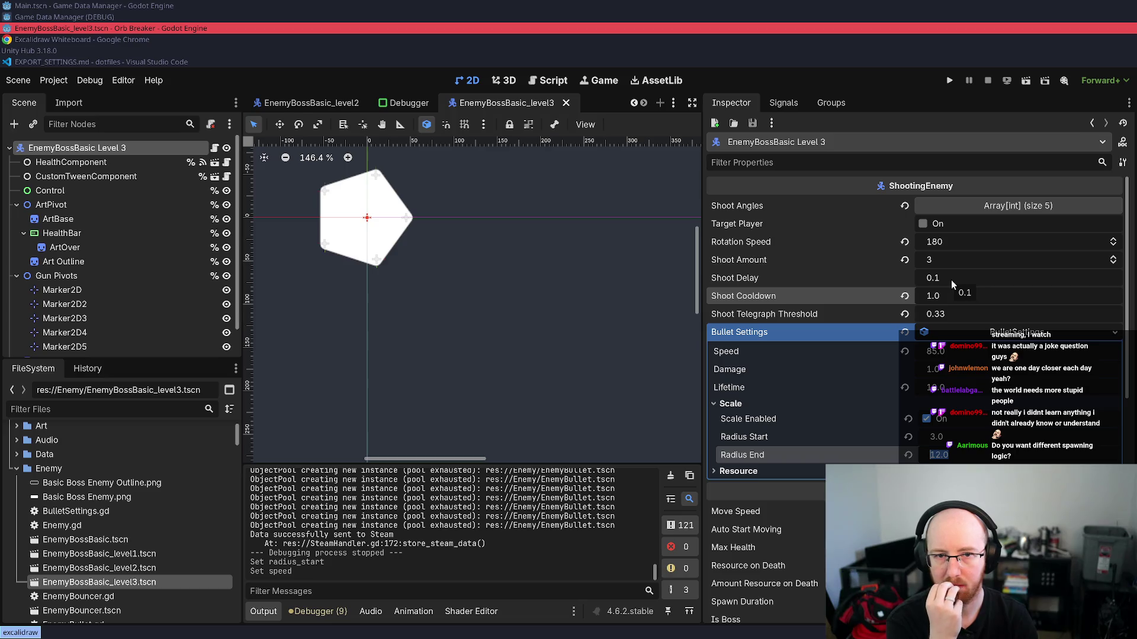
- Change the boss's Rotation Speed from 180 to 165 and relaunch the game
click(962, 242)
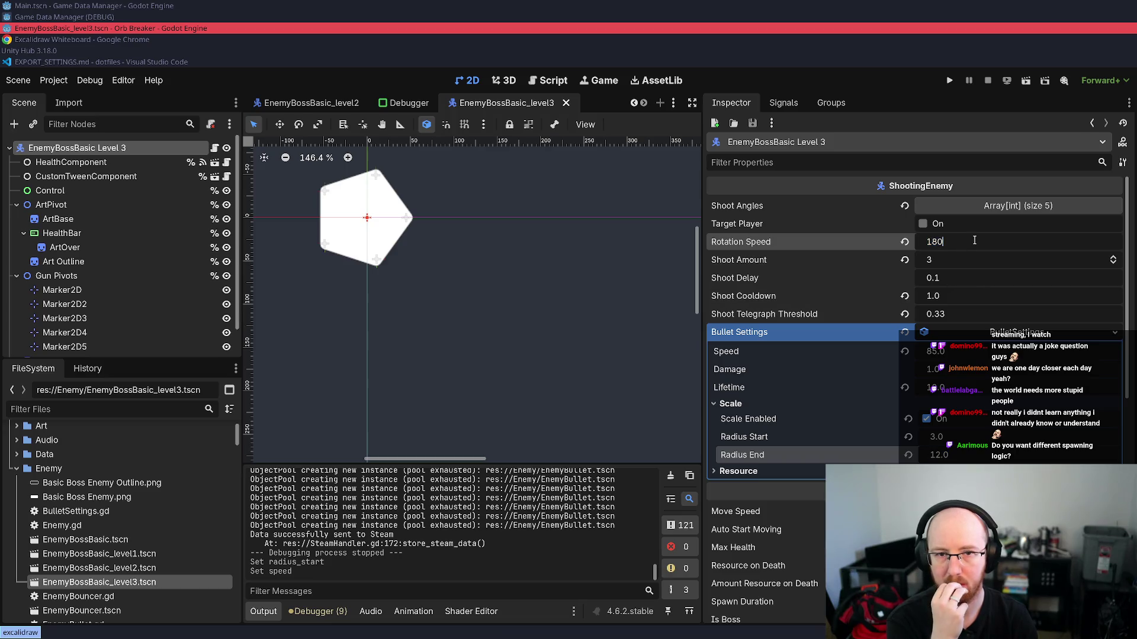
key(BackSpace)
key(BackSpace)
key(BackSpace)
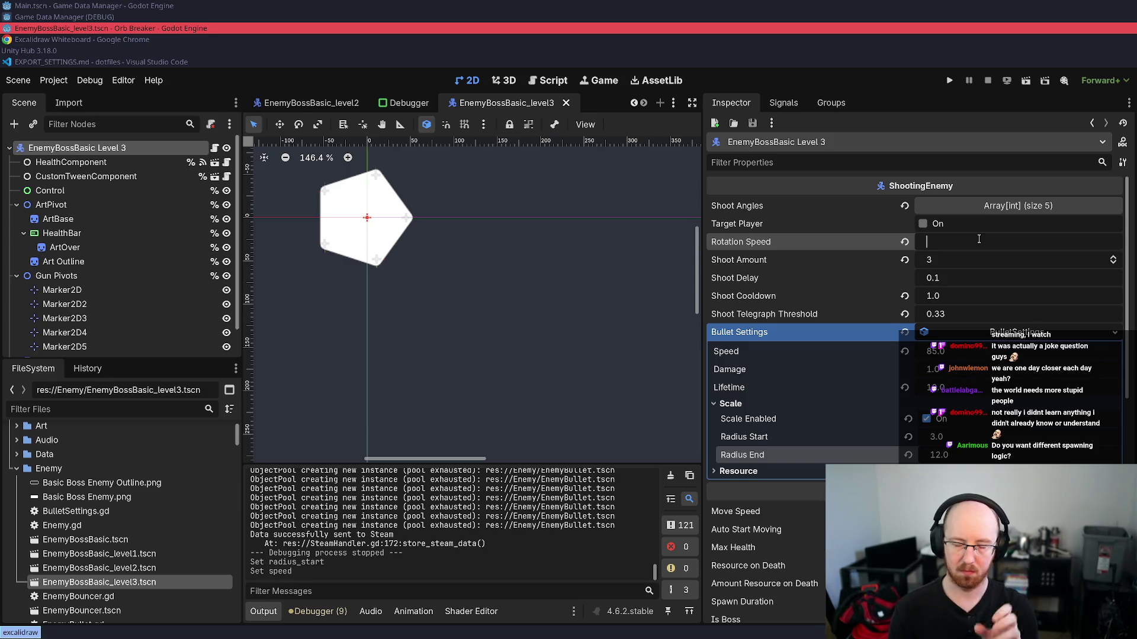
text(165)
key(Return)
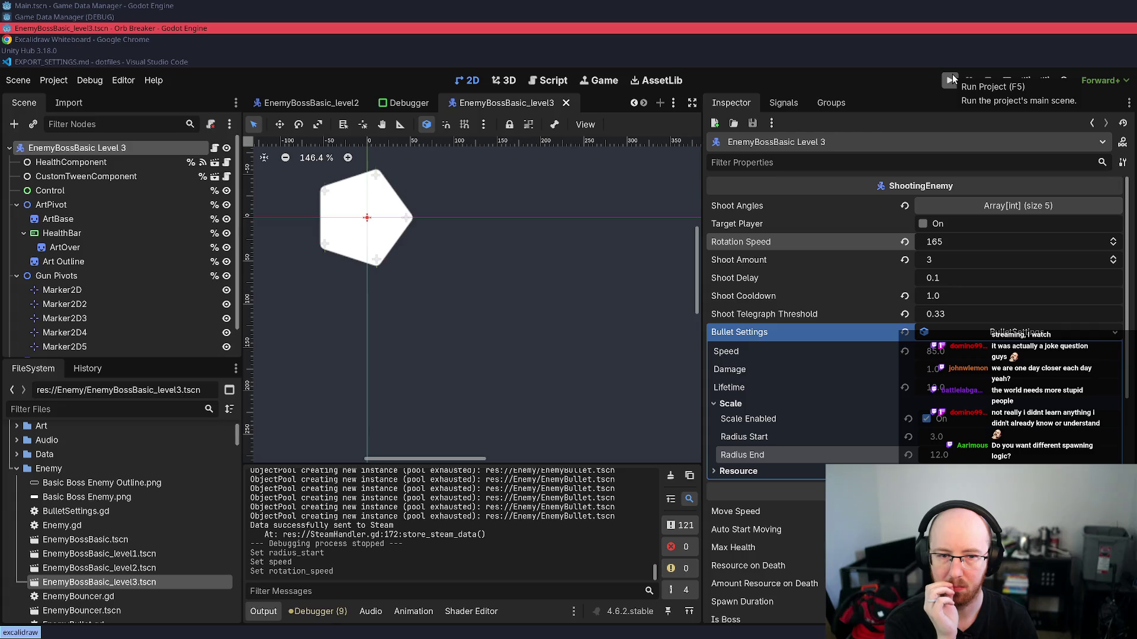
click(951, 79)
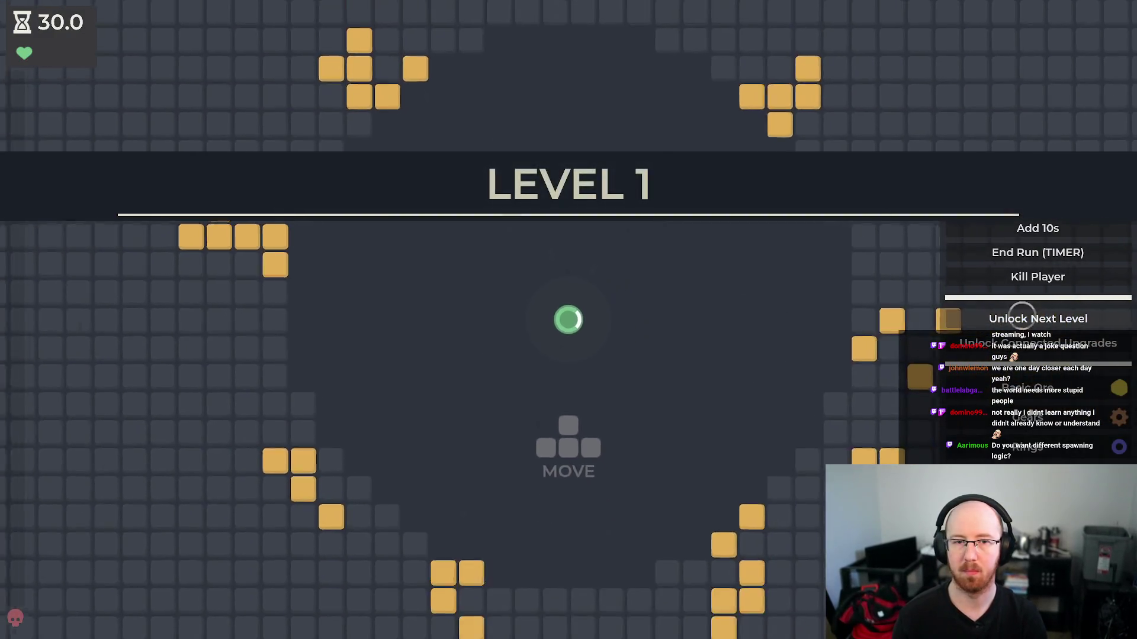
- Kill the player in Level 1 and start the Level 3 run from the upgrade tree
click(1037, 276)
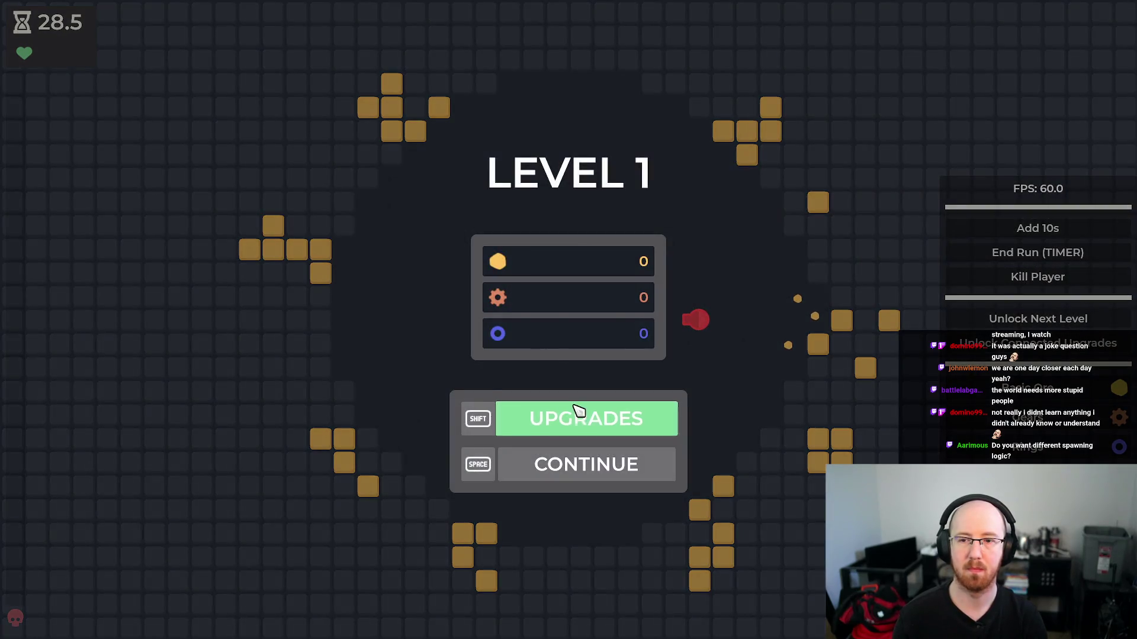
click(578, 411)
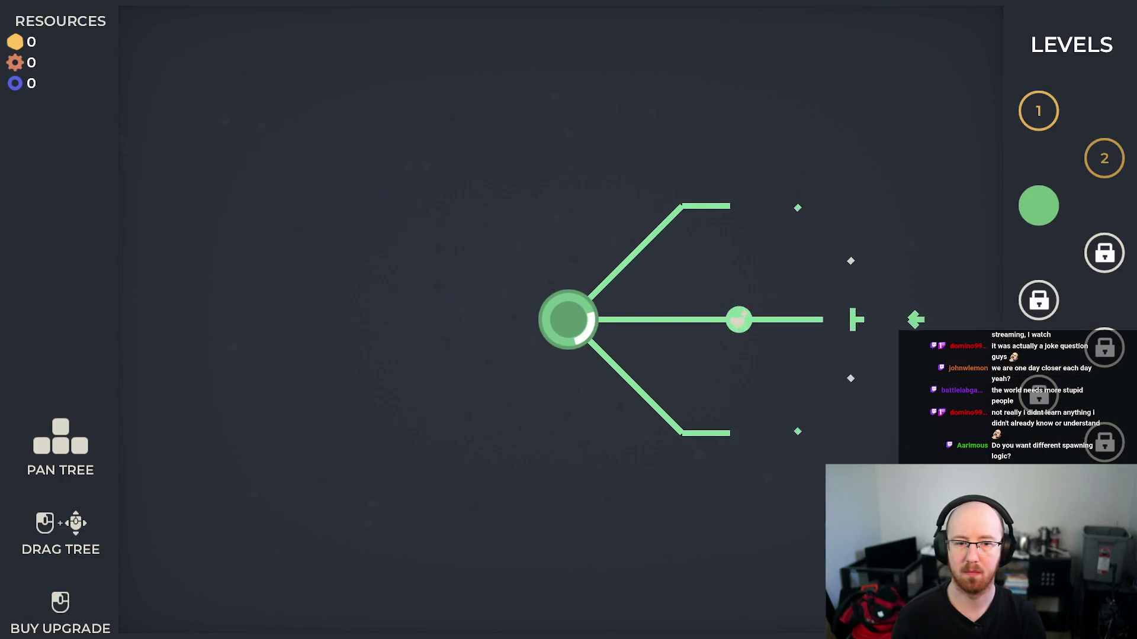
click(1039, 205)
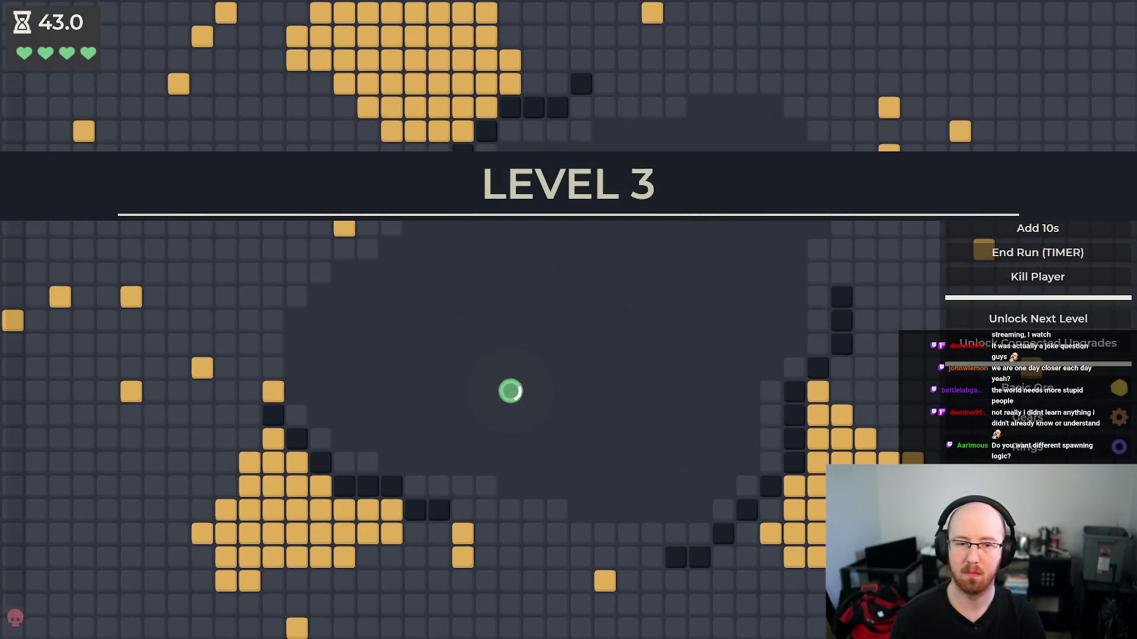
- Defeat the retuned Level 3 boss while weaving through its bullets, then stop the game
key(w+d)
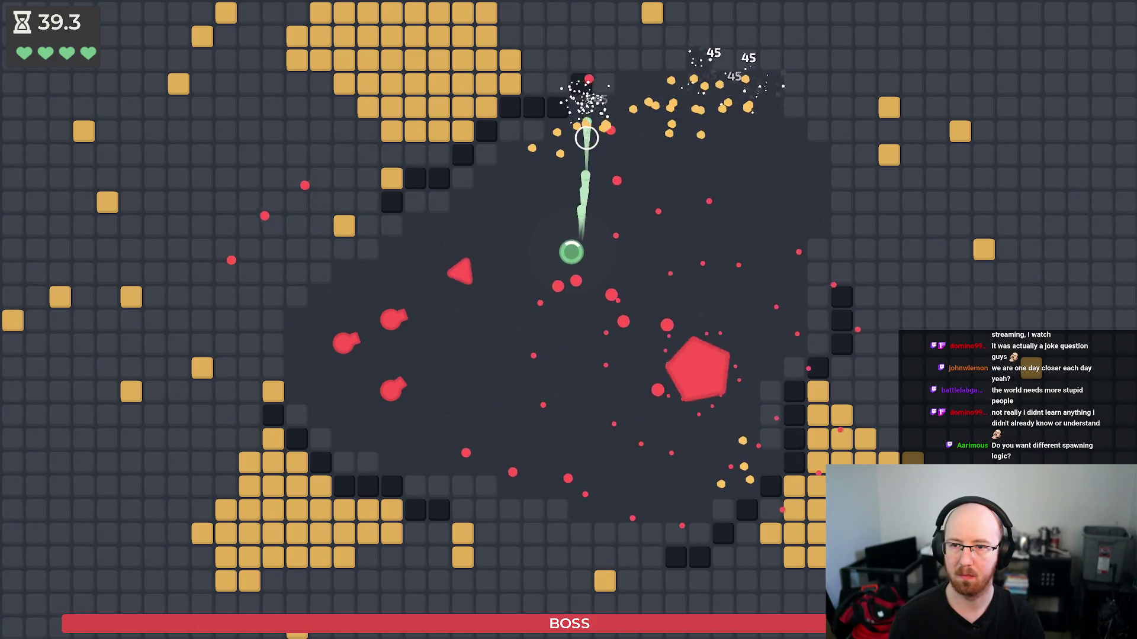
key(d)
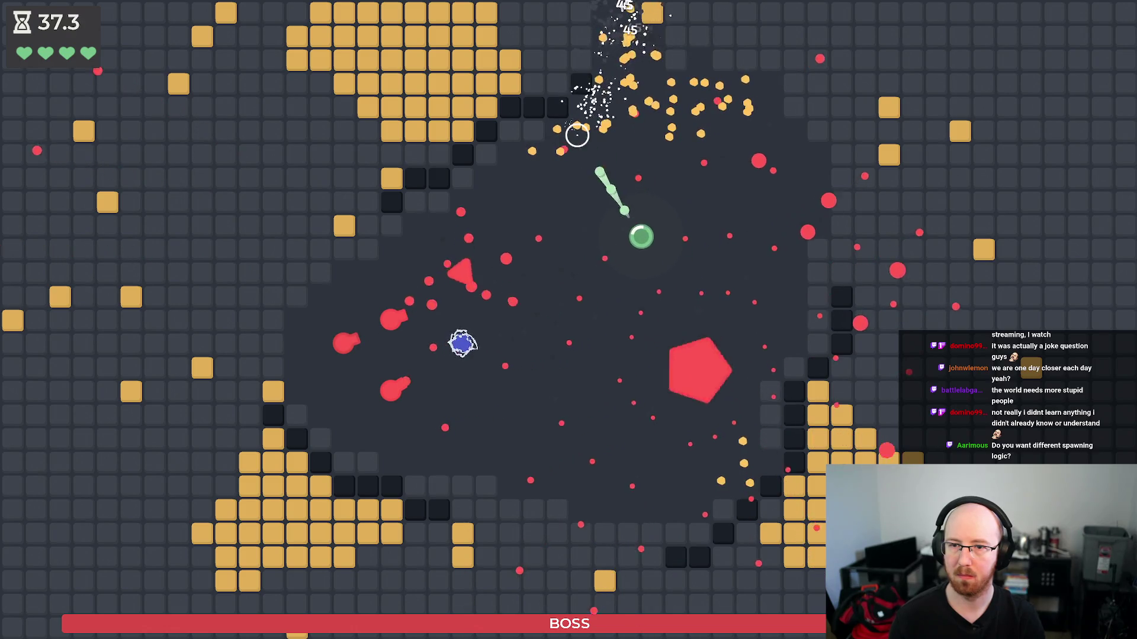
key(s+d)
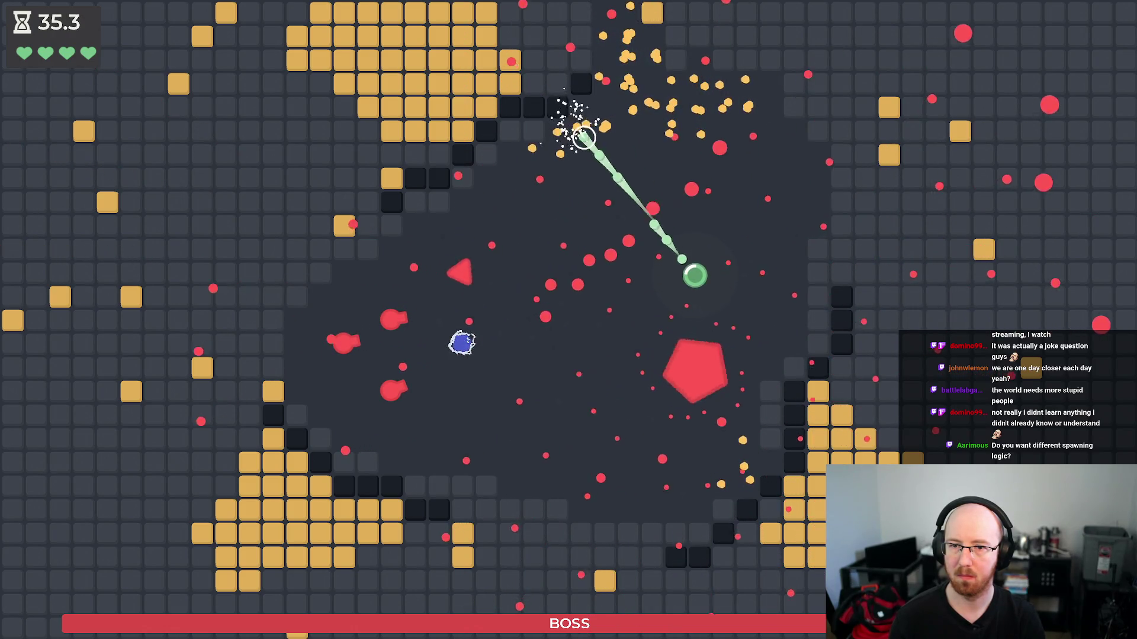
key(s+a)
key(w+a)
key(w+d)
key(w)
key(w+d)
key(d)
key(w+a)
key(d)
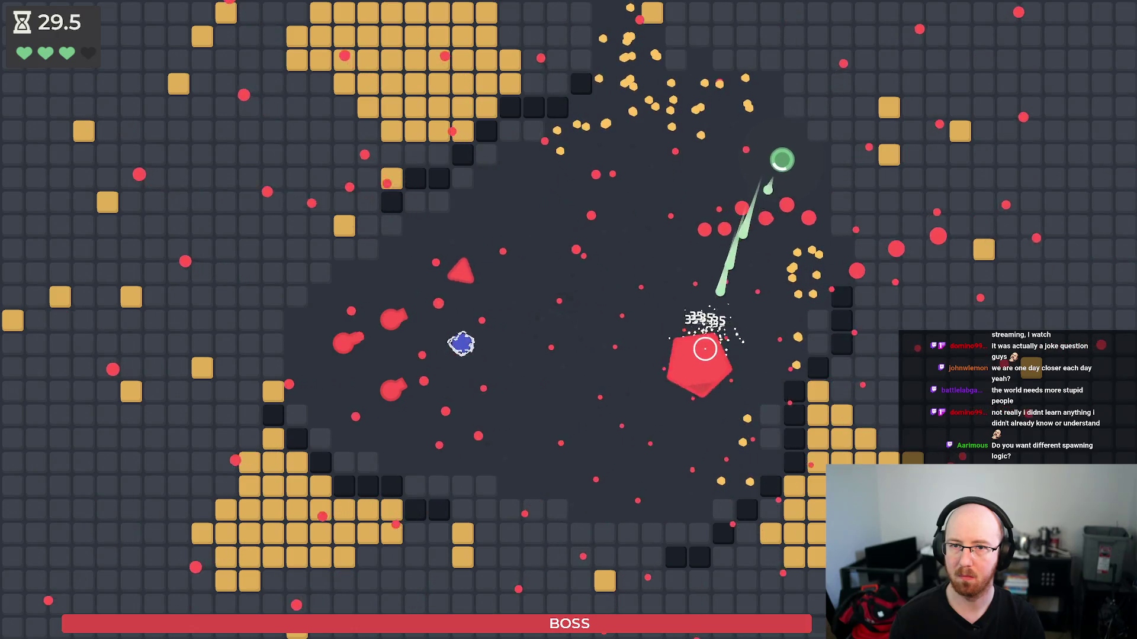
key(a)
key(s+a)
key(w+a)
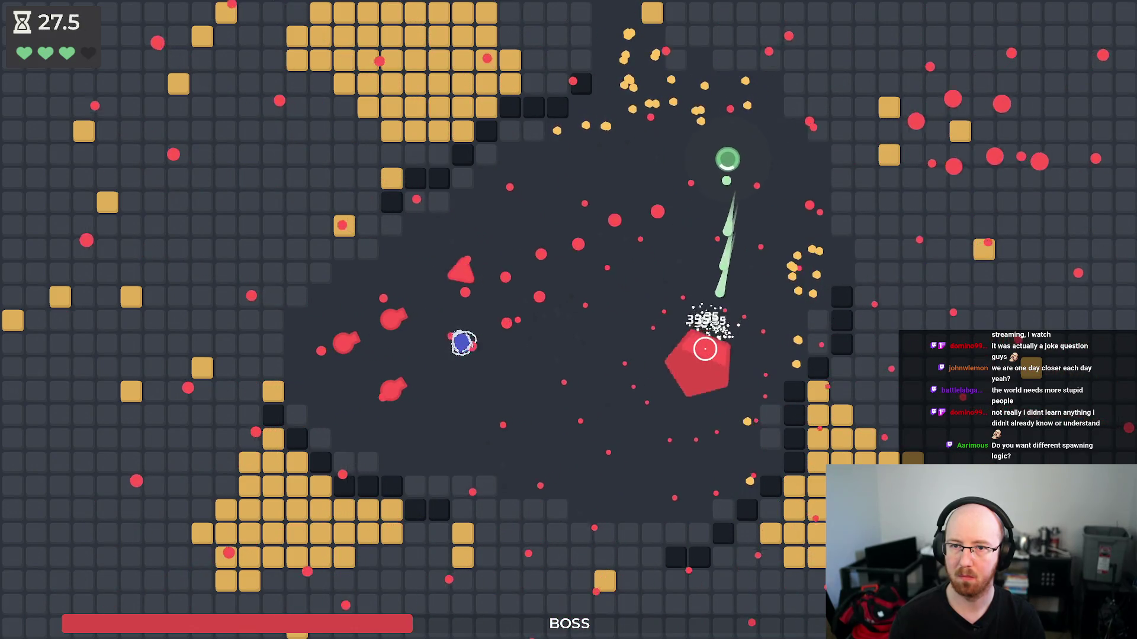
key(a)
key(a)
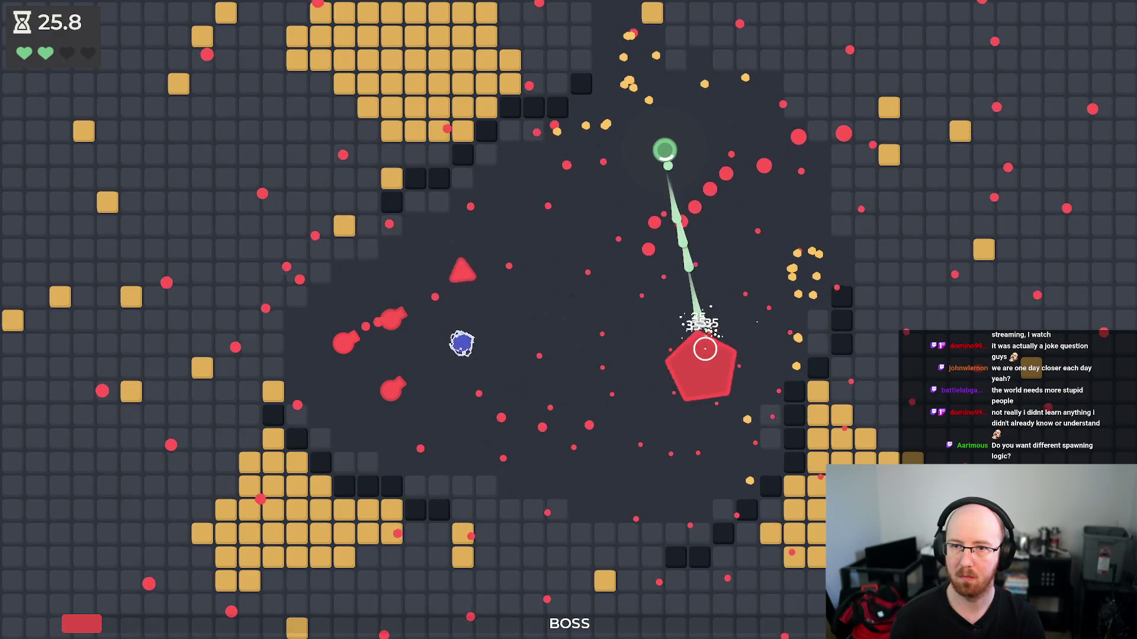
key(F8)
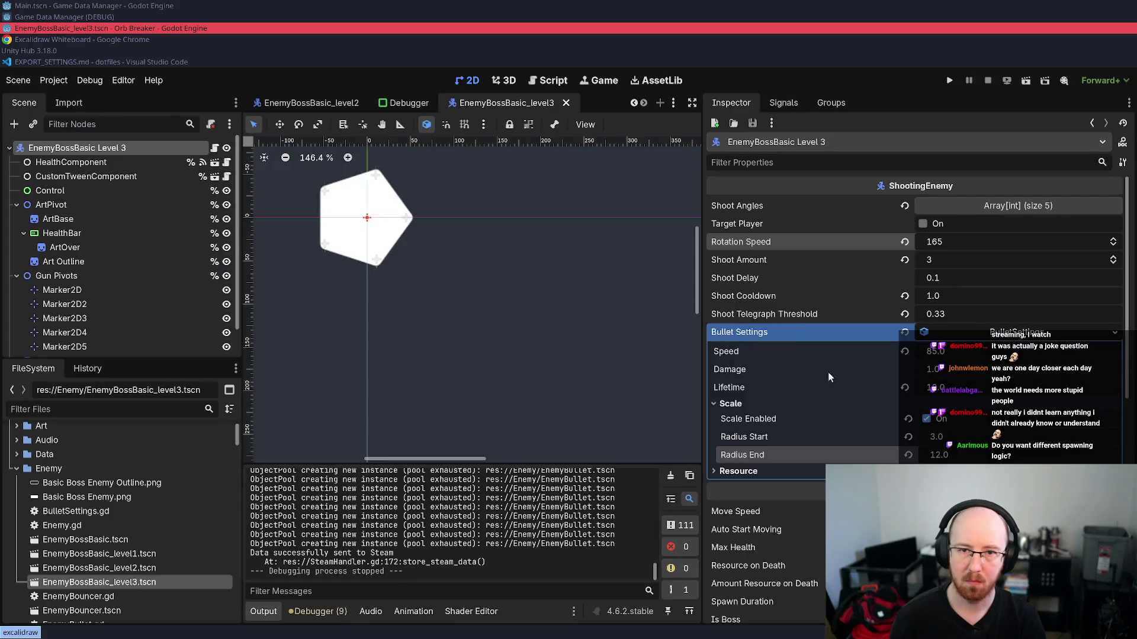
- Enable Auto Start Moving on the boss, commit its move speed, and save the scene
scroll(915, 355, down, 3)
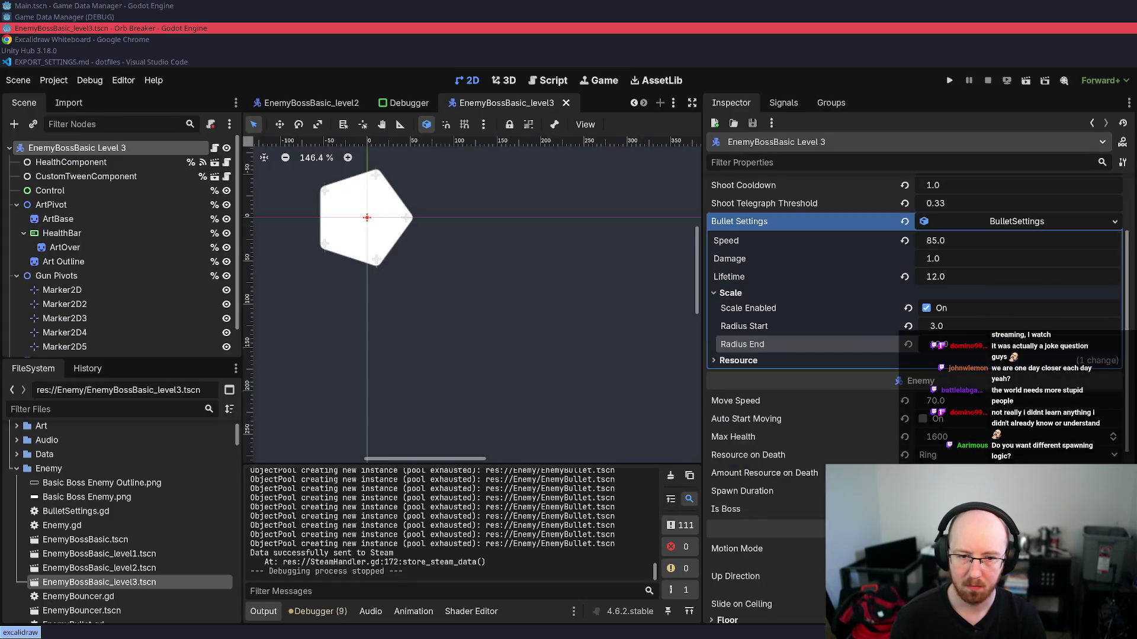
scroll(923, 418, down, 2)
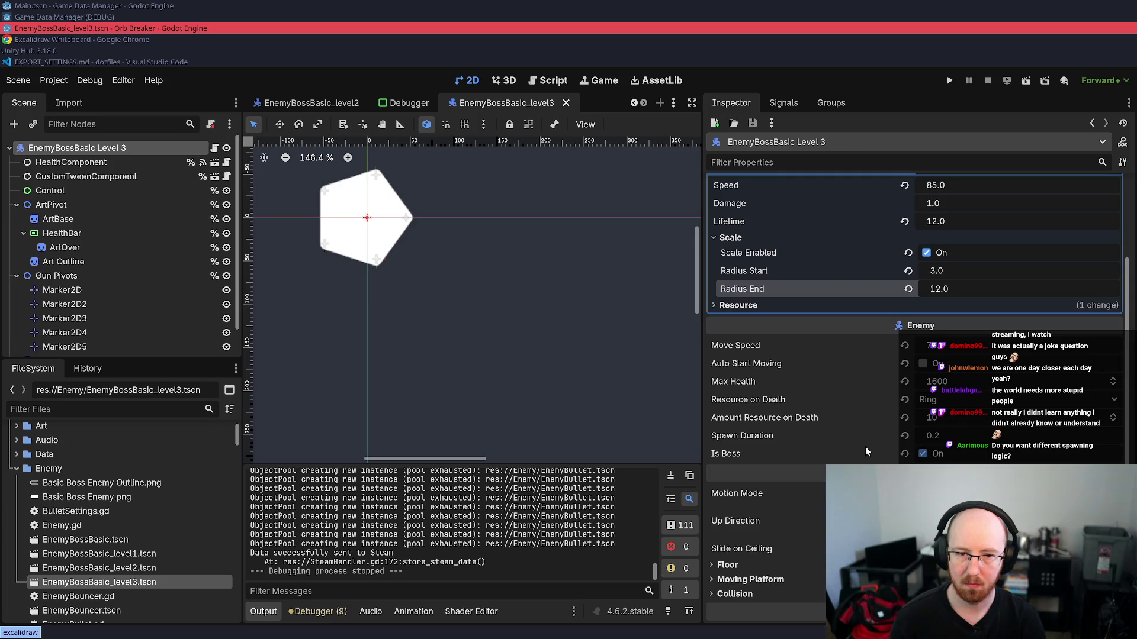
click(924, 364)
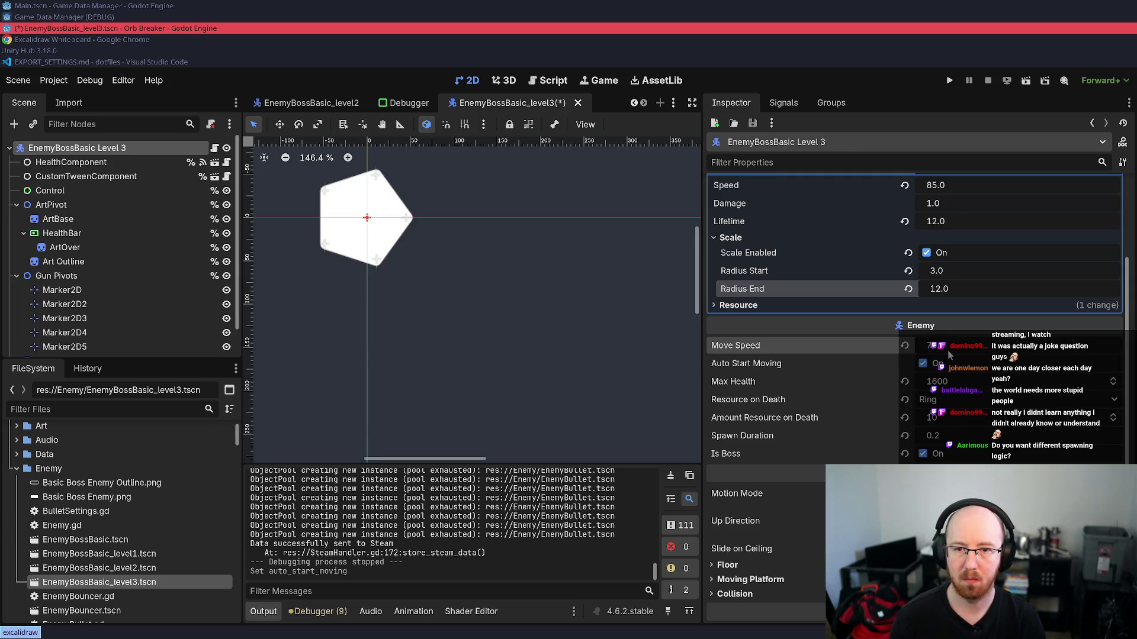
key(Return)
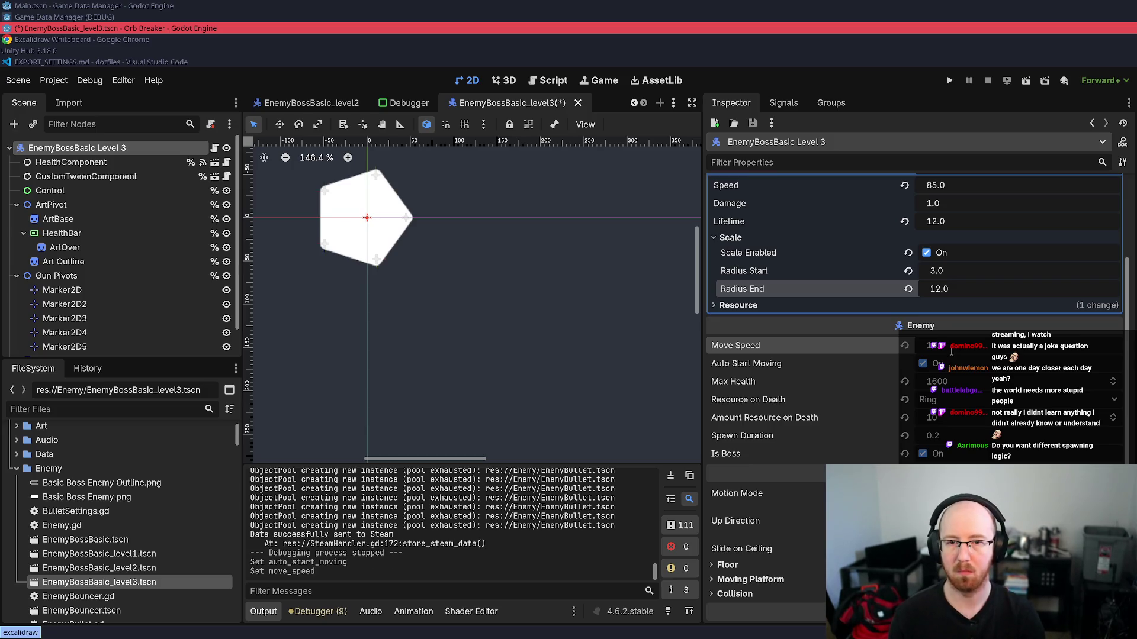
key(ctrl+s)
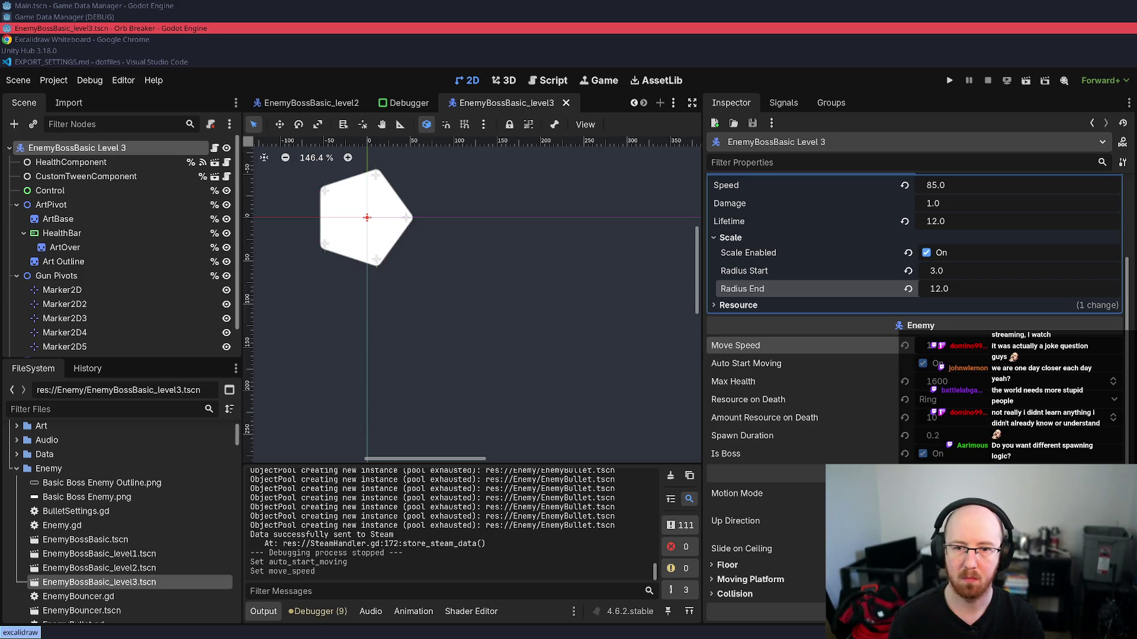
- Set the boss's Max Health to 4500 and its bullet Speed to 100
click(941, 383)
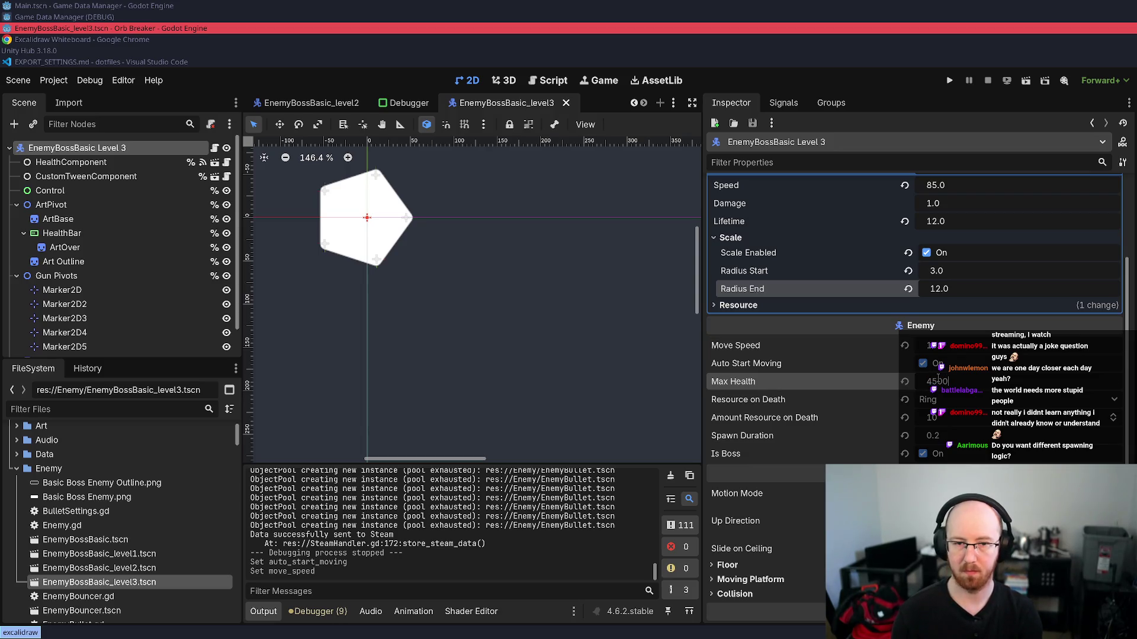
key(Return)
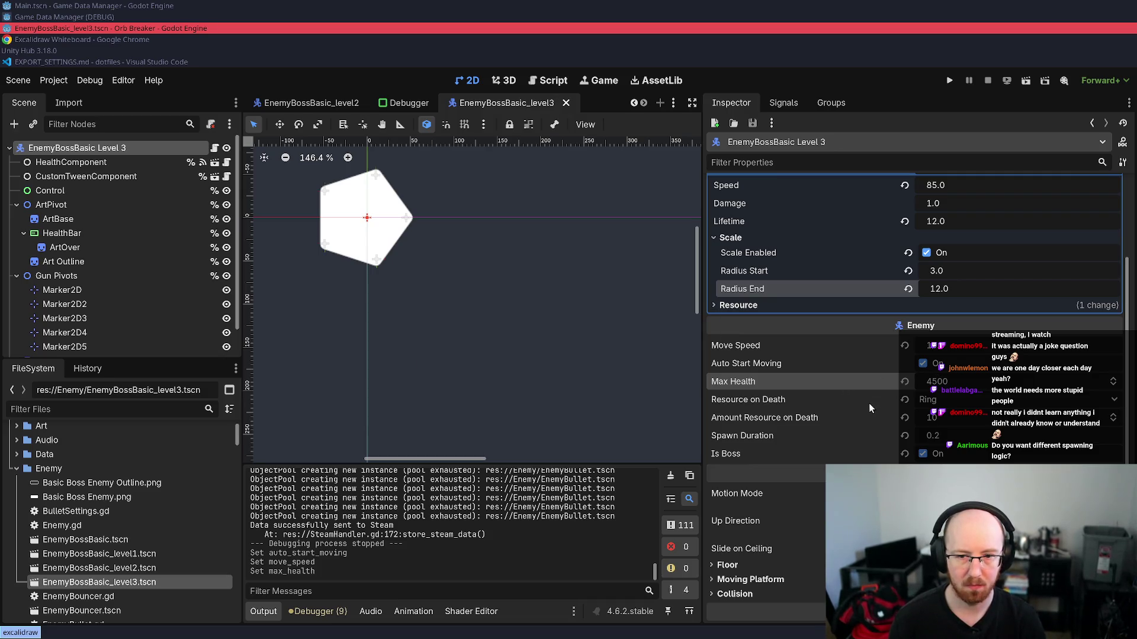
scroll(851, 403, up, 5)
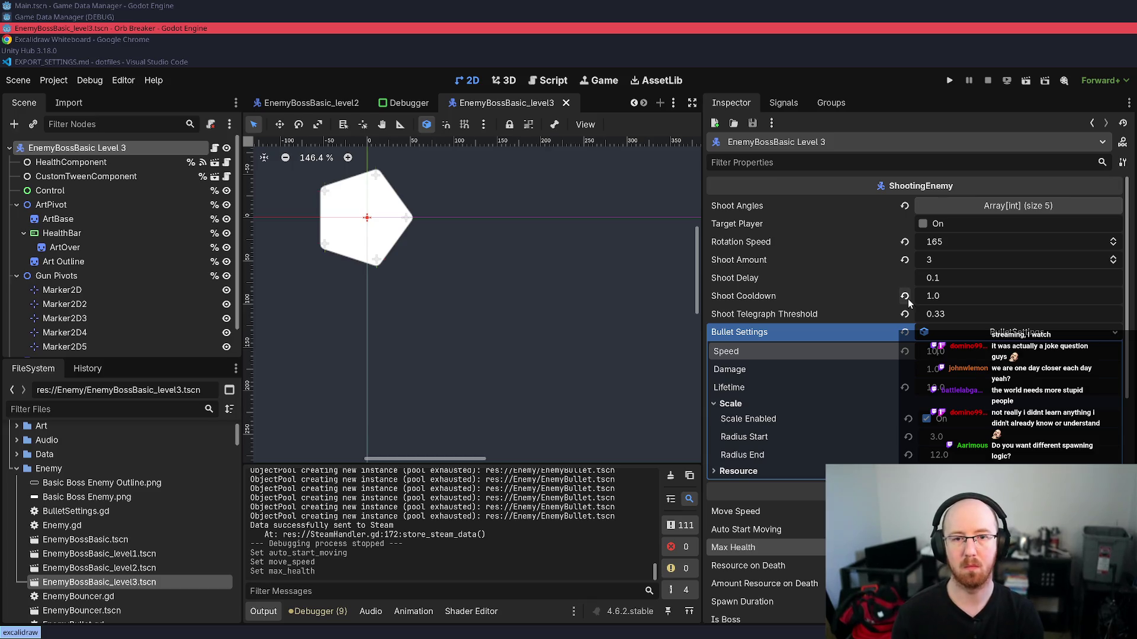
key(Return)
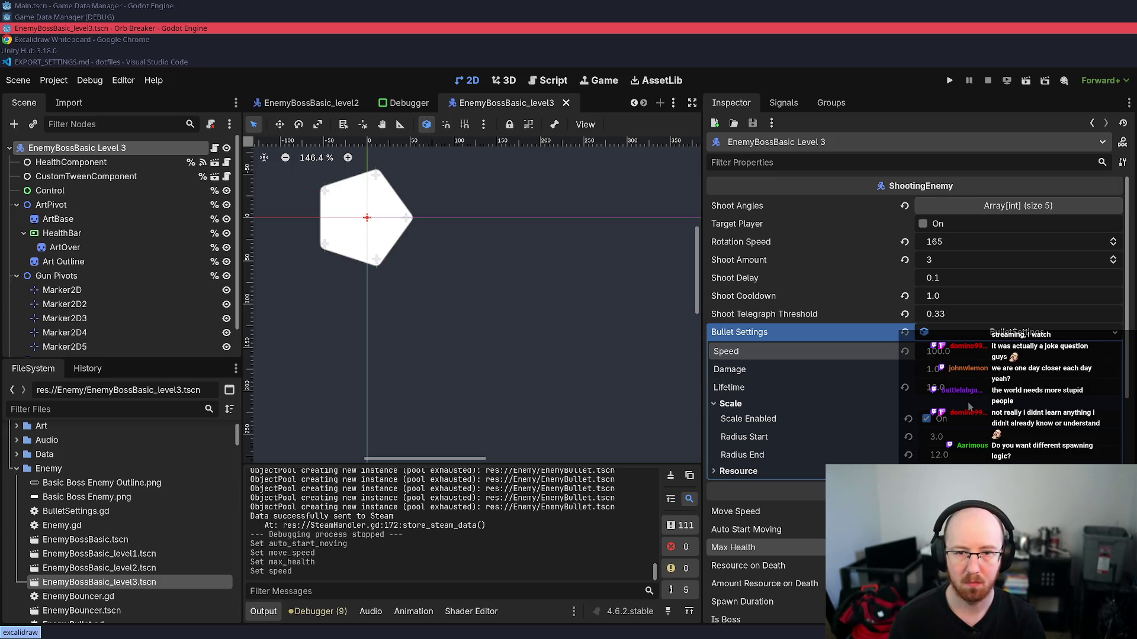
- Set bullet Radius Start to 5 and Radius End to 11, then launch the game
click(963, 443)
text(4)
key(Return)
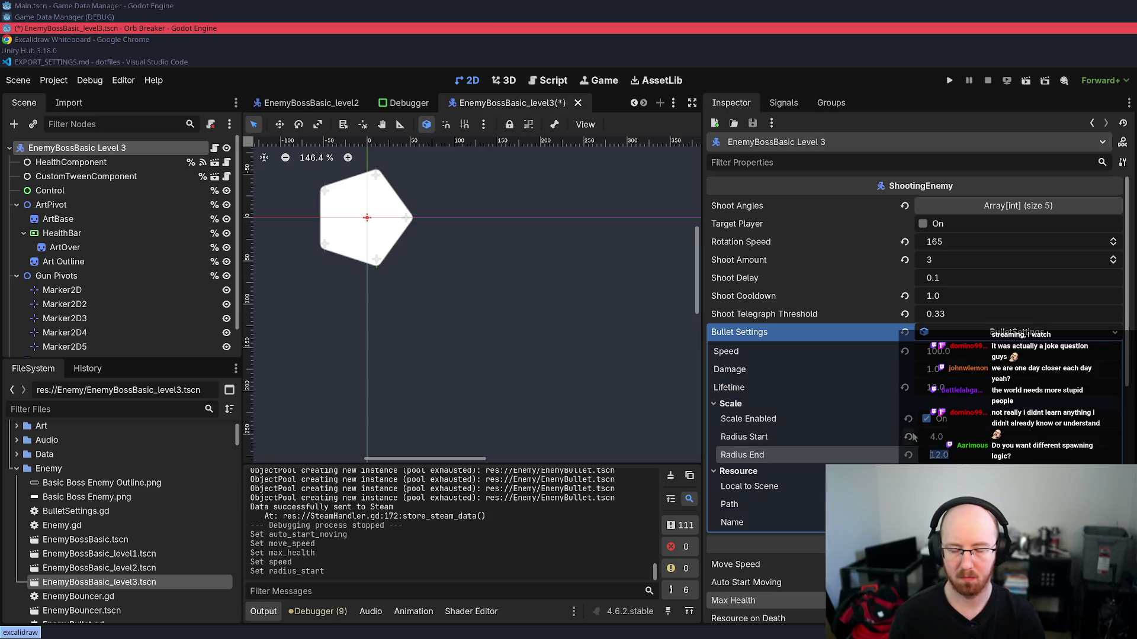
text(11)
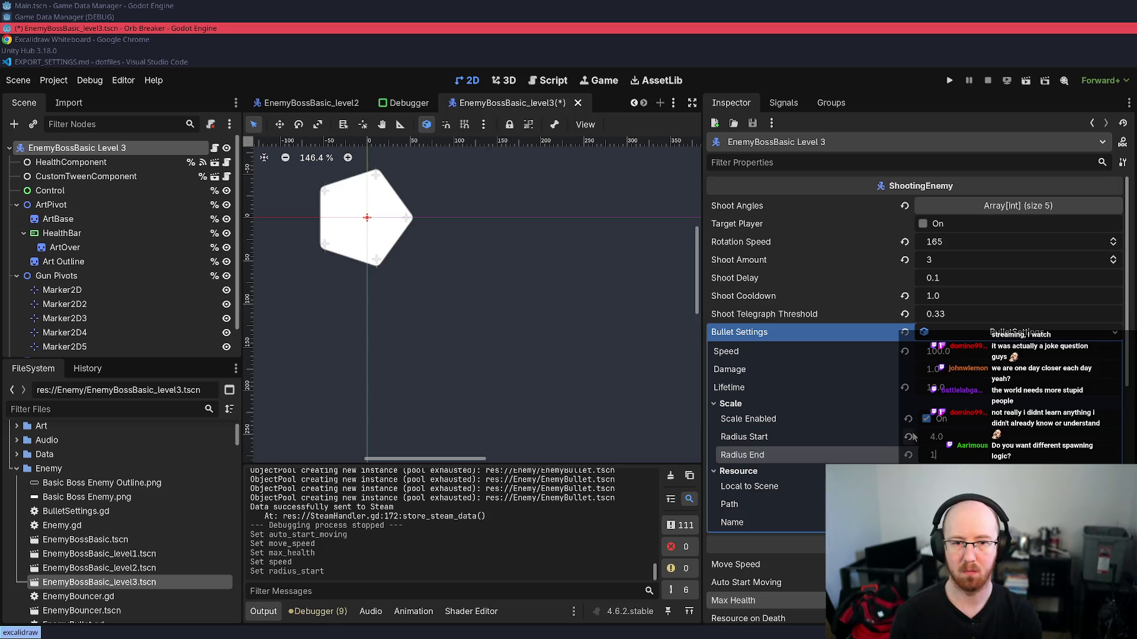
key(Return)
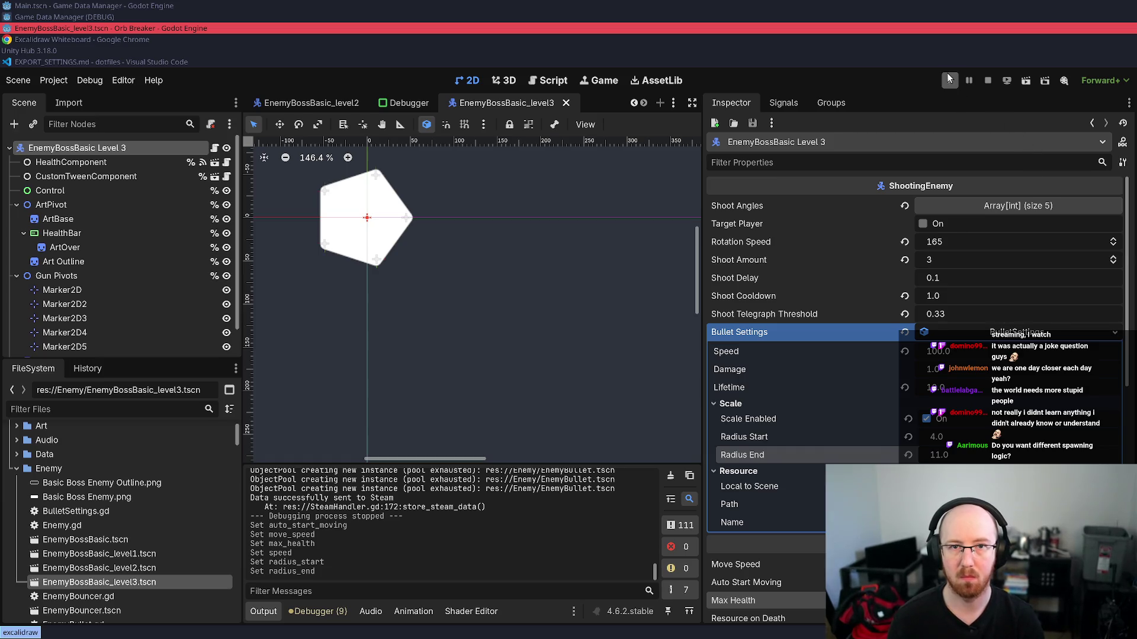
click(936, 436)
text(5)
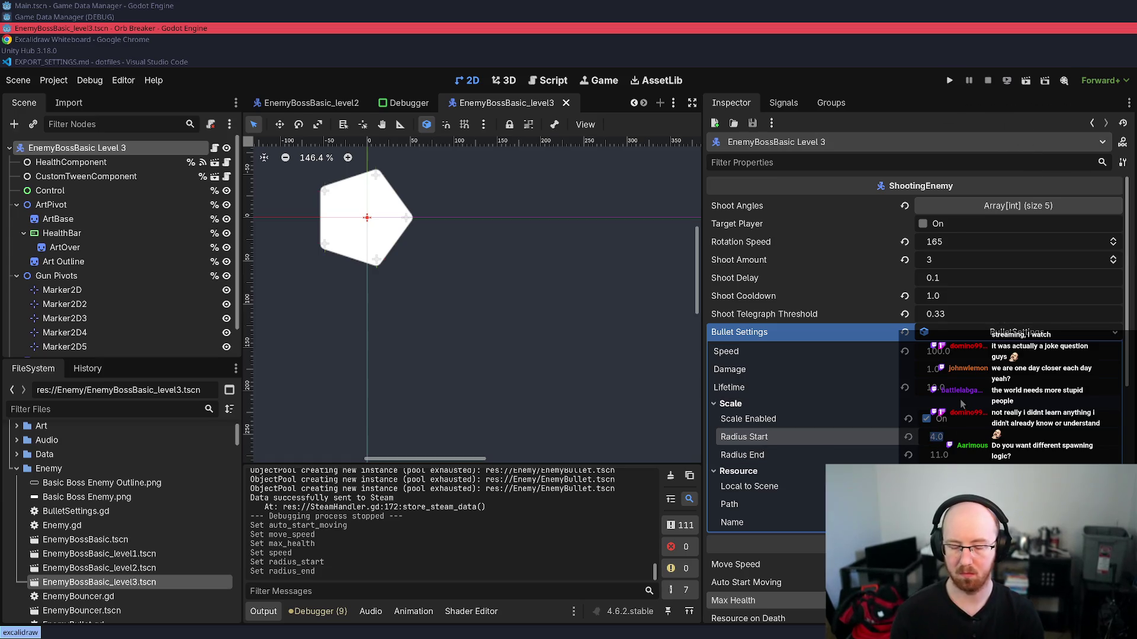
key(Return)
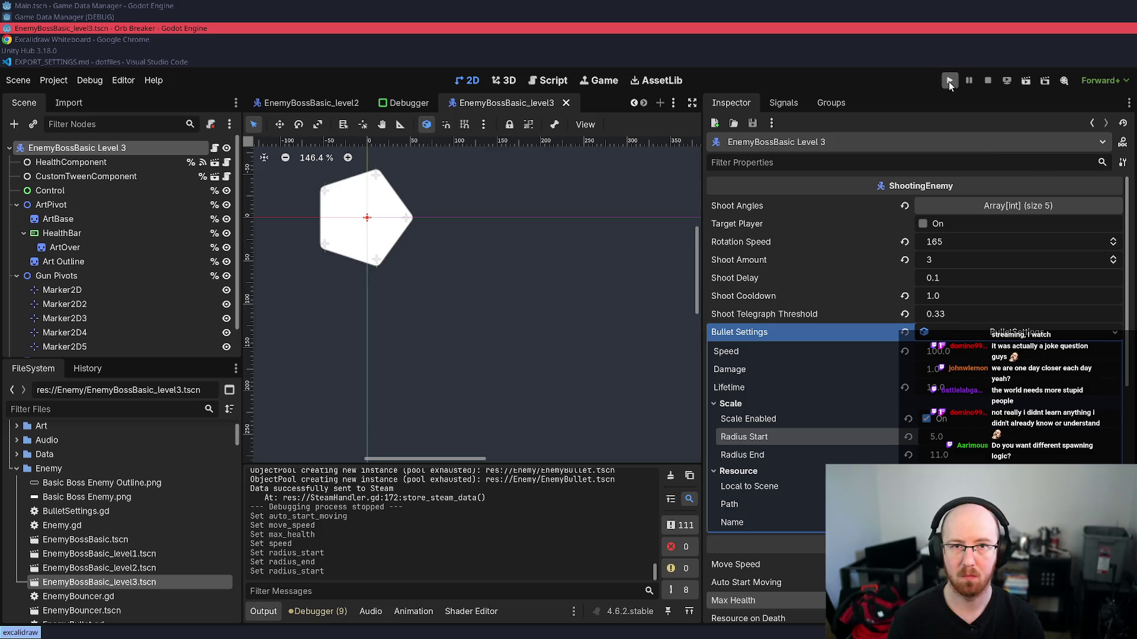
click(949, 82)
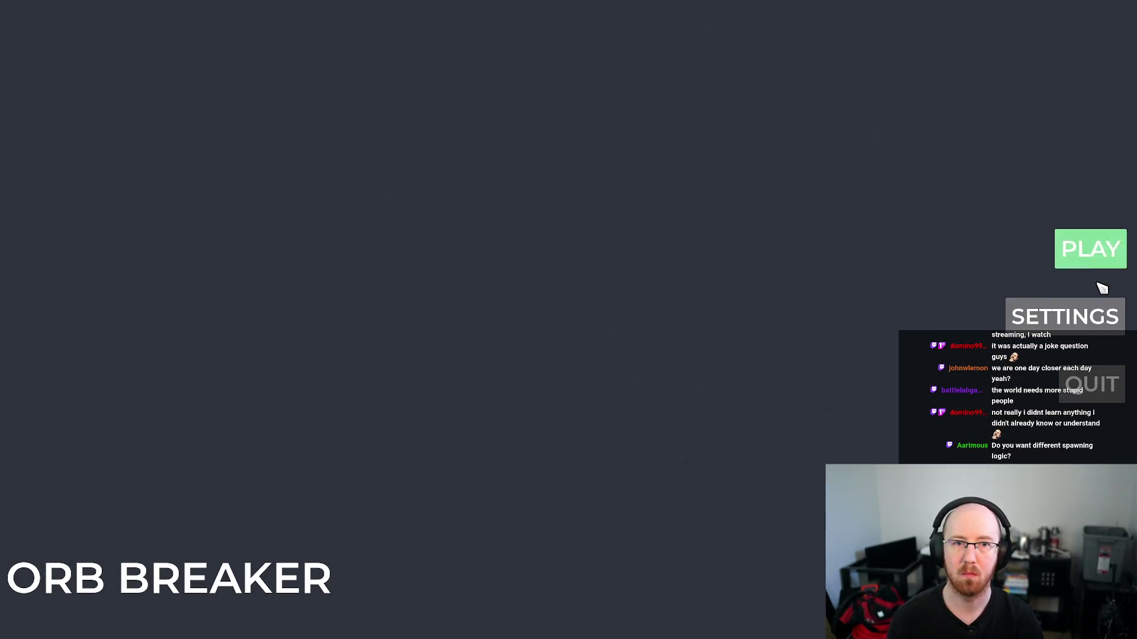
- Start a new game, kill the player via the F1 debug tools, and begin the next run
click(1094, 244)
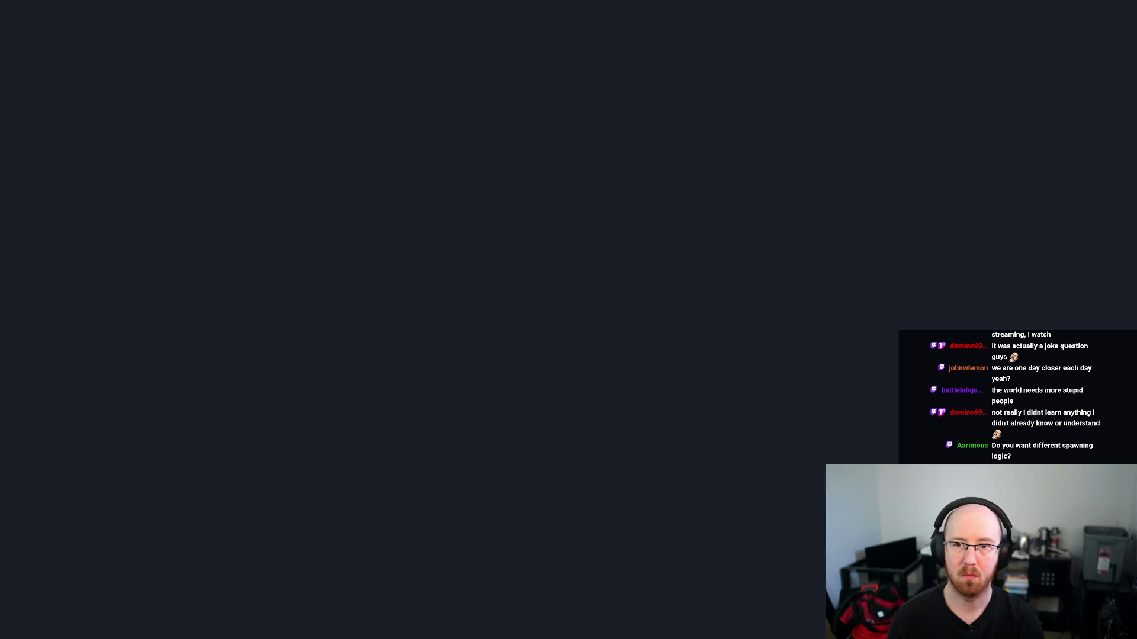
key(F1)
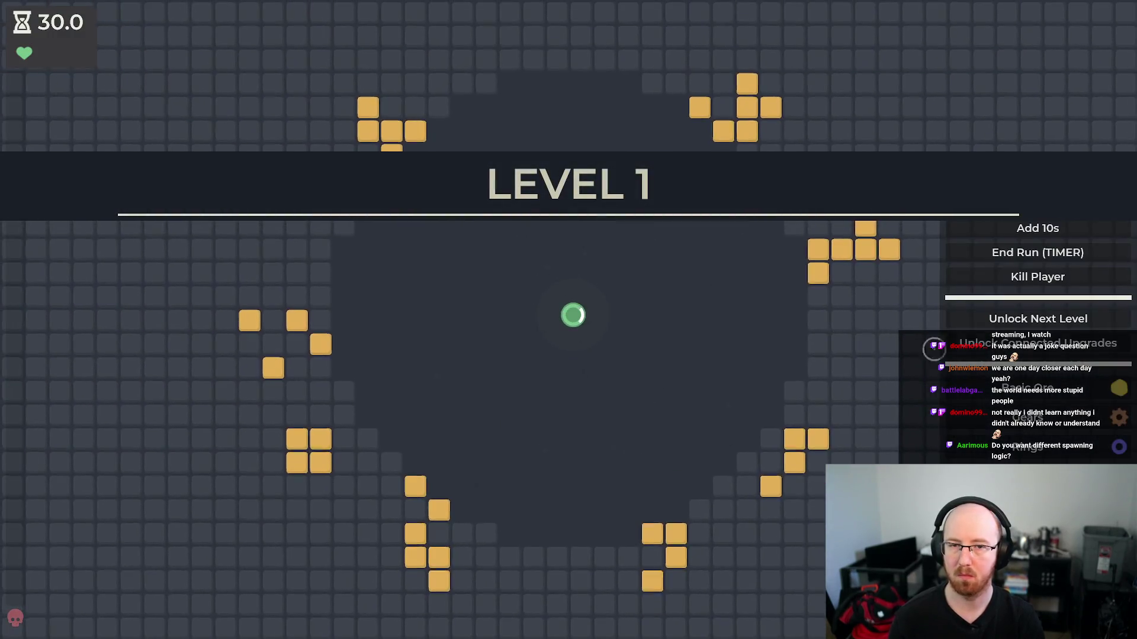
click(1031, 289)
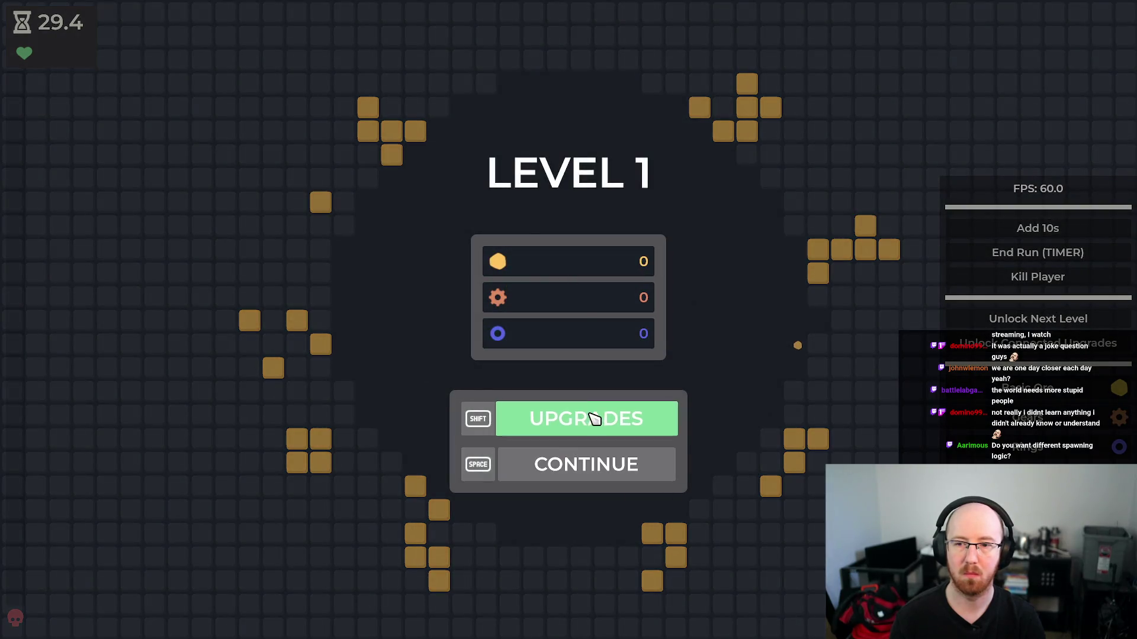
click(591, 419)
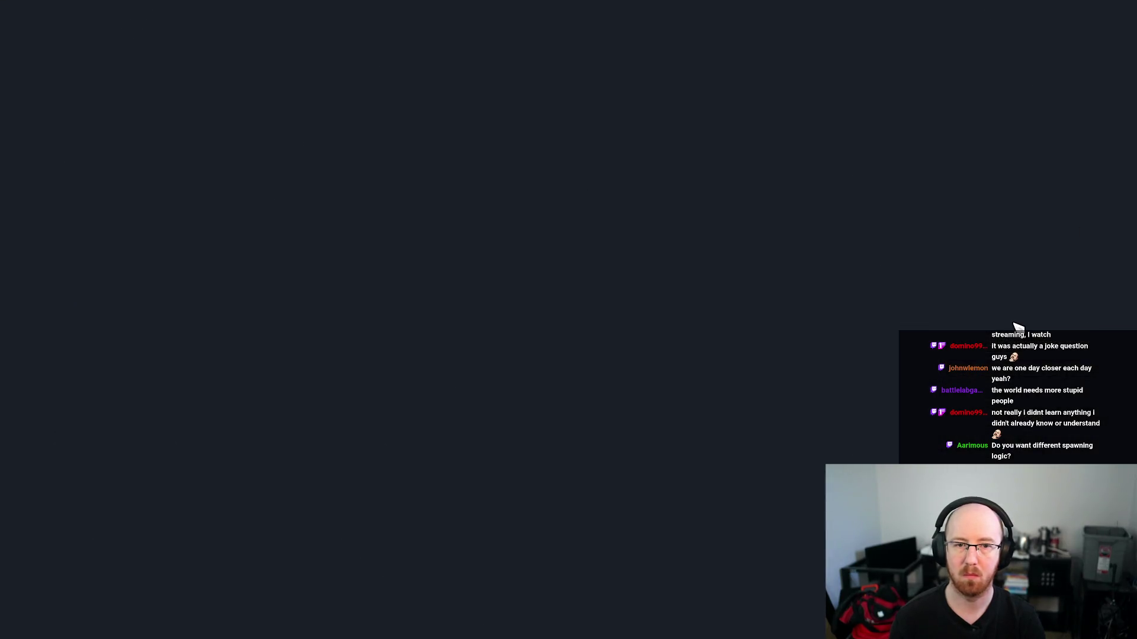
click(567, 320)
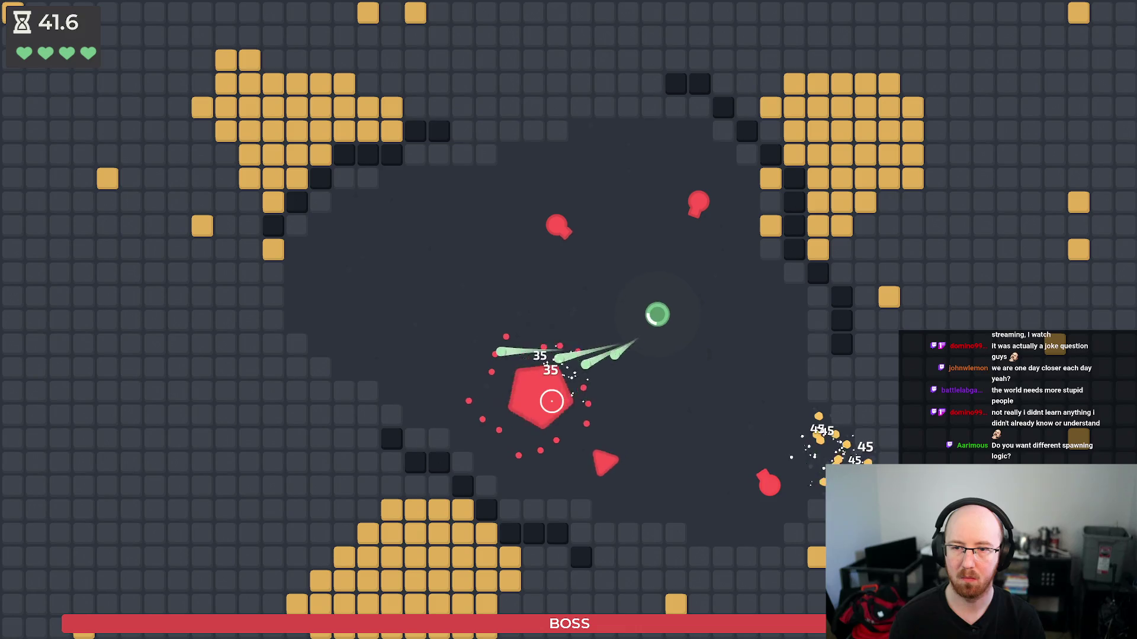
- Fight the Level 3 boss with WASD, dodging its bullets until it is defeated
key(a)
key(w)
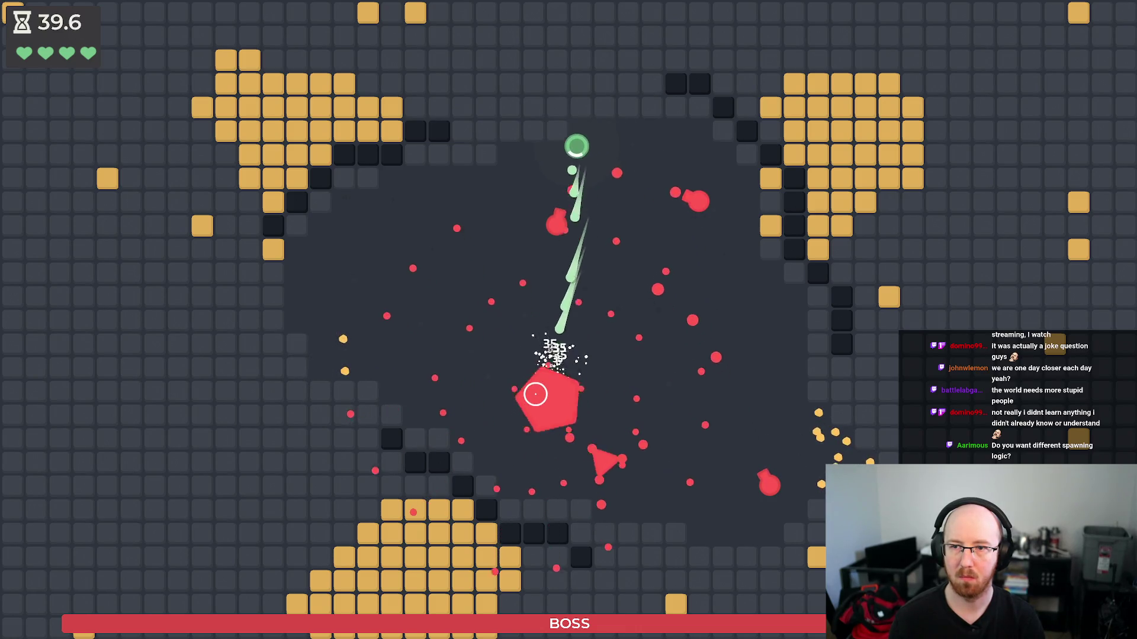
key(a)
key(s)
key(a)
key(w)
key(s)
key(a)
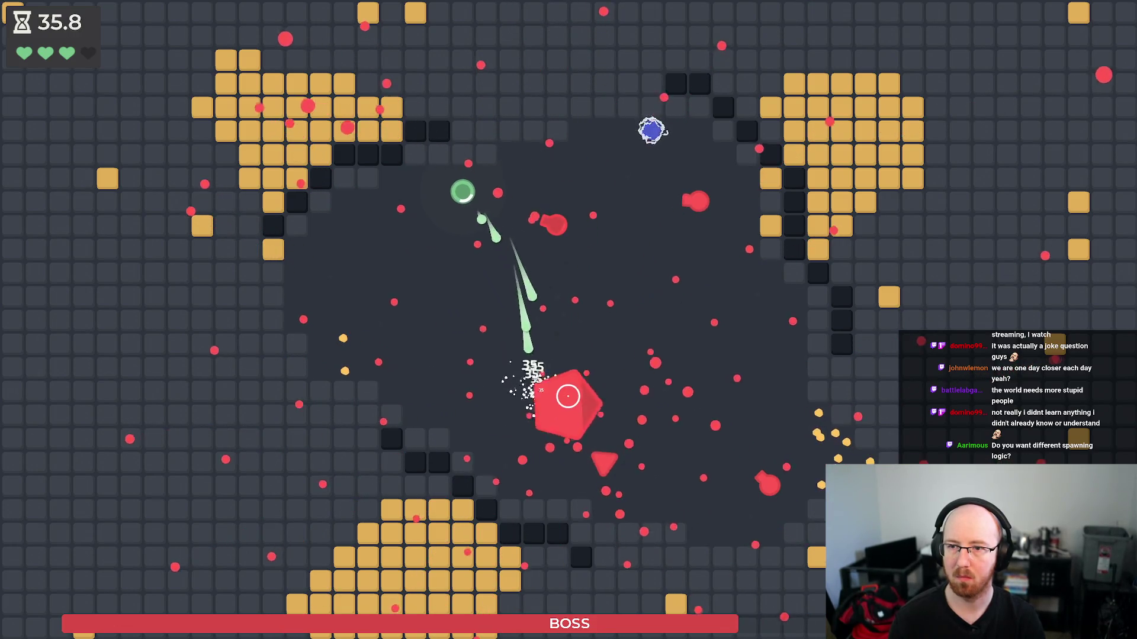
key(s)
key(s)
key(a)
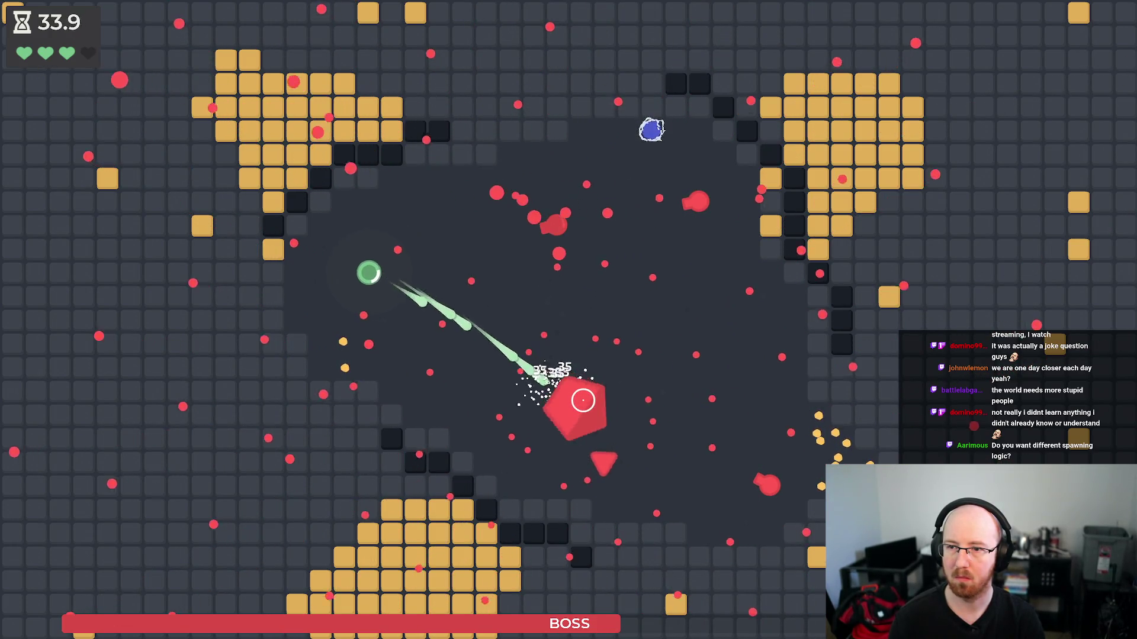
key(w)
key(d)
key(s)
key(a)
key(s)
key(d)
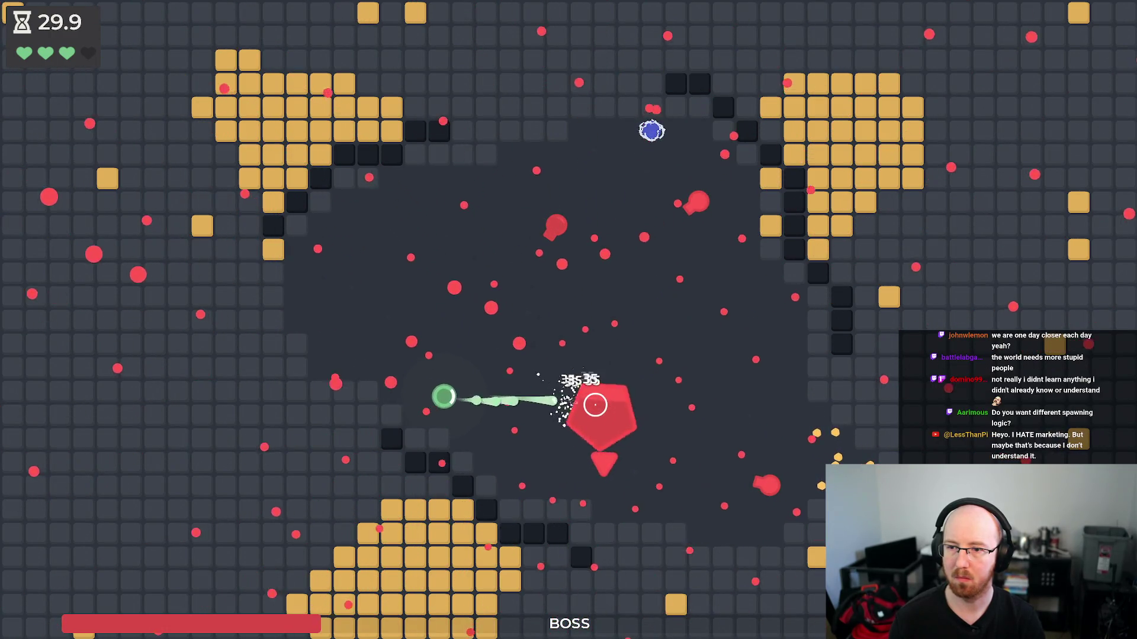
key(w)
key(a)
key(d)
key(s)
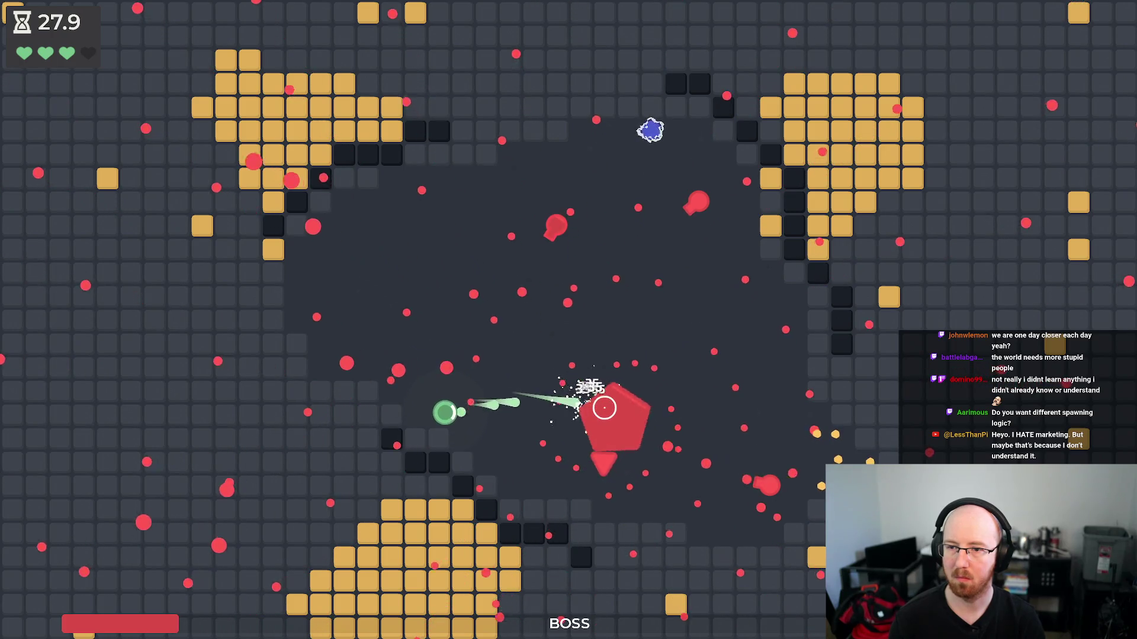
key(w)
key(a)
key(a)
key(d)
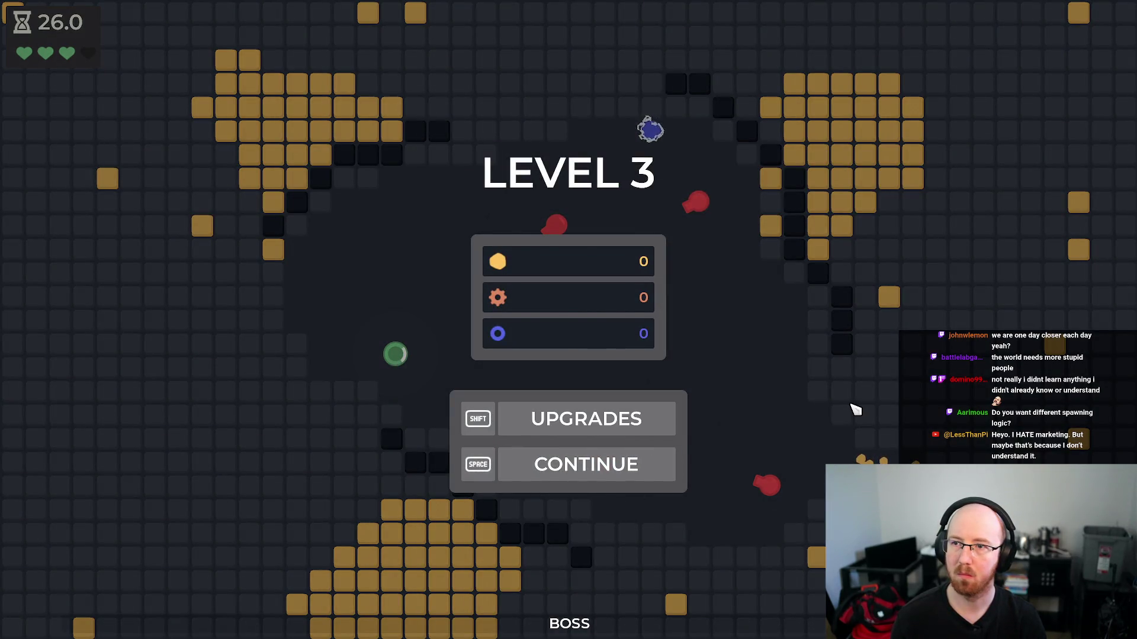
key(space)
- Stop the playtest, change bullet Lifetime from 12.0 to 10.0, and relaunch the game
key(F8)
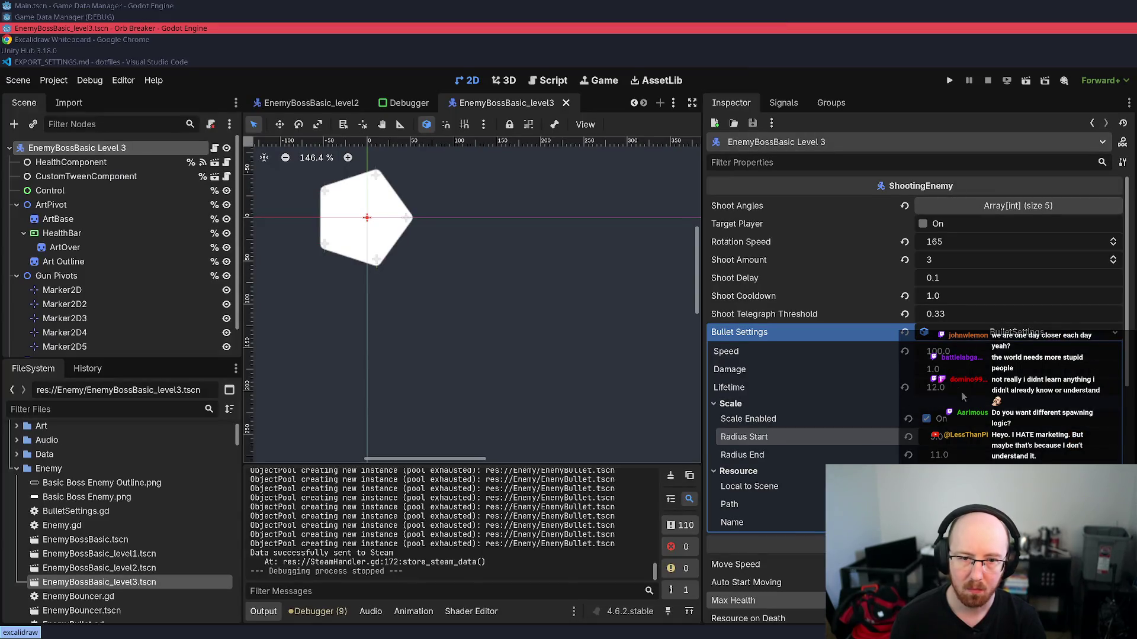
click(956, 385)
key(BackSpace)
text(0)
key(Return)
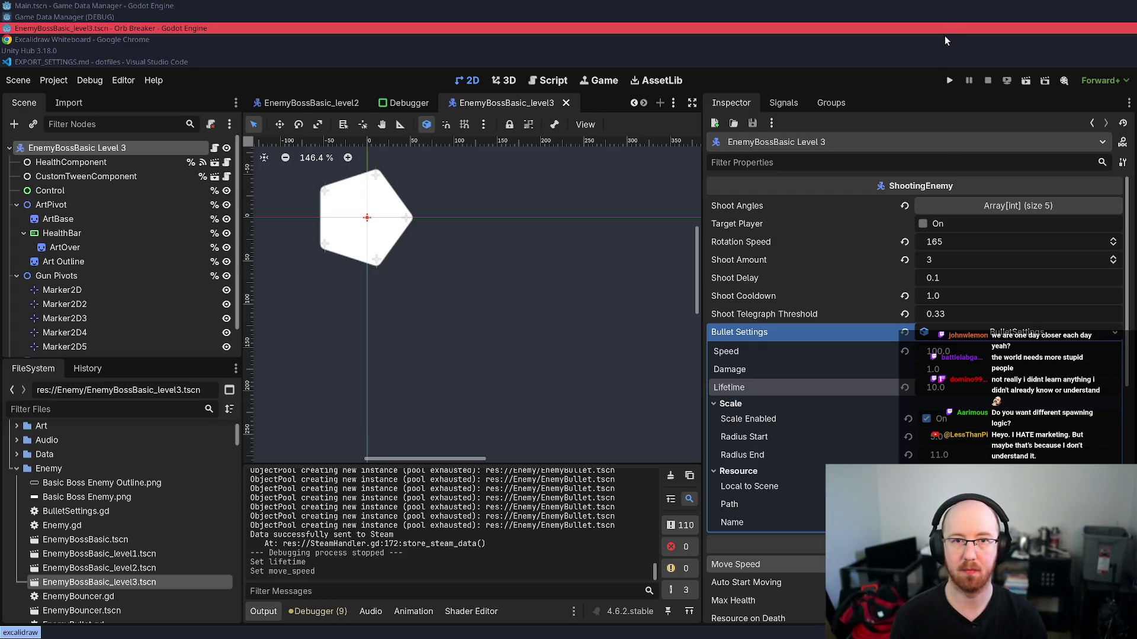
click(948, 83)
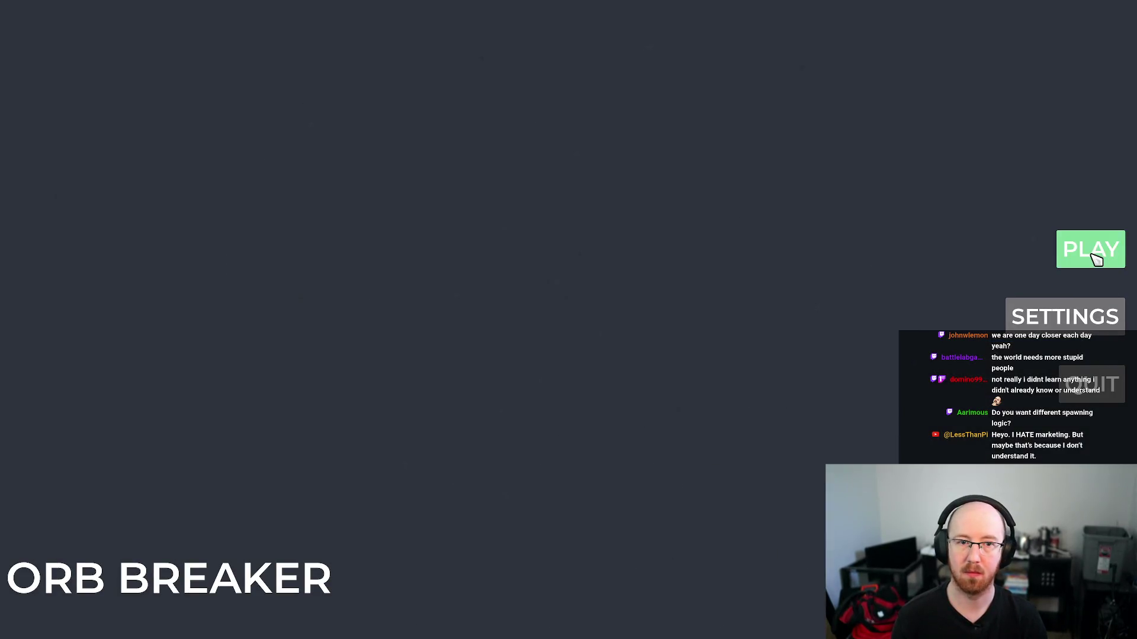
- Start a new game, kill the player to skip ahead, and launch Level 3 from the upgrade tree
click(1093, 264)
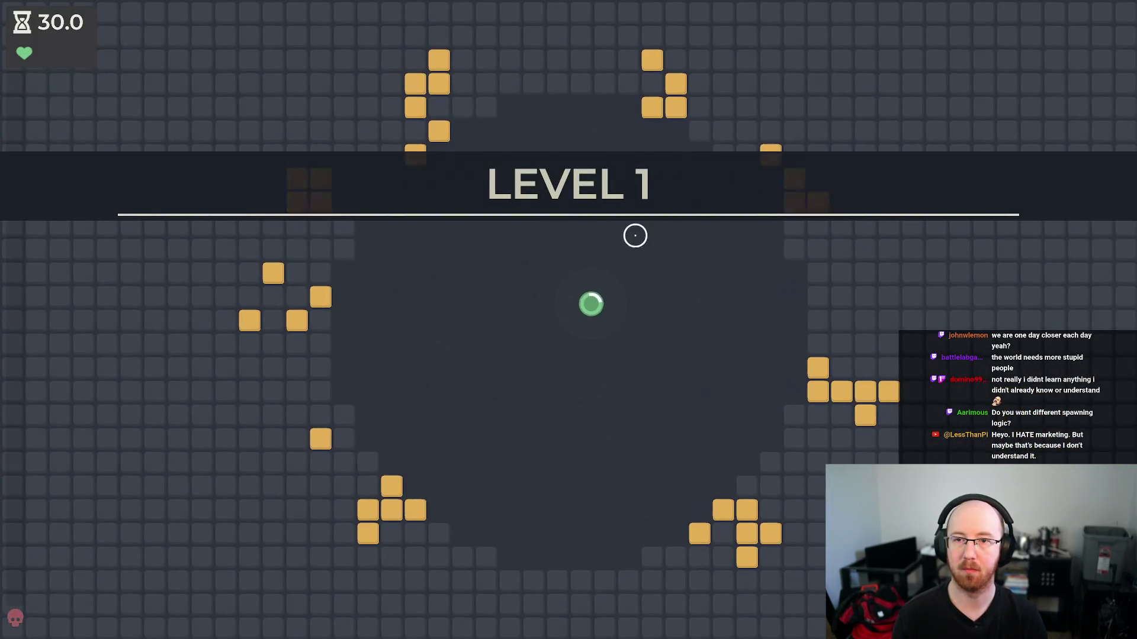
mouse_move(947, 357)
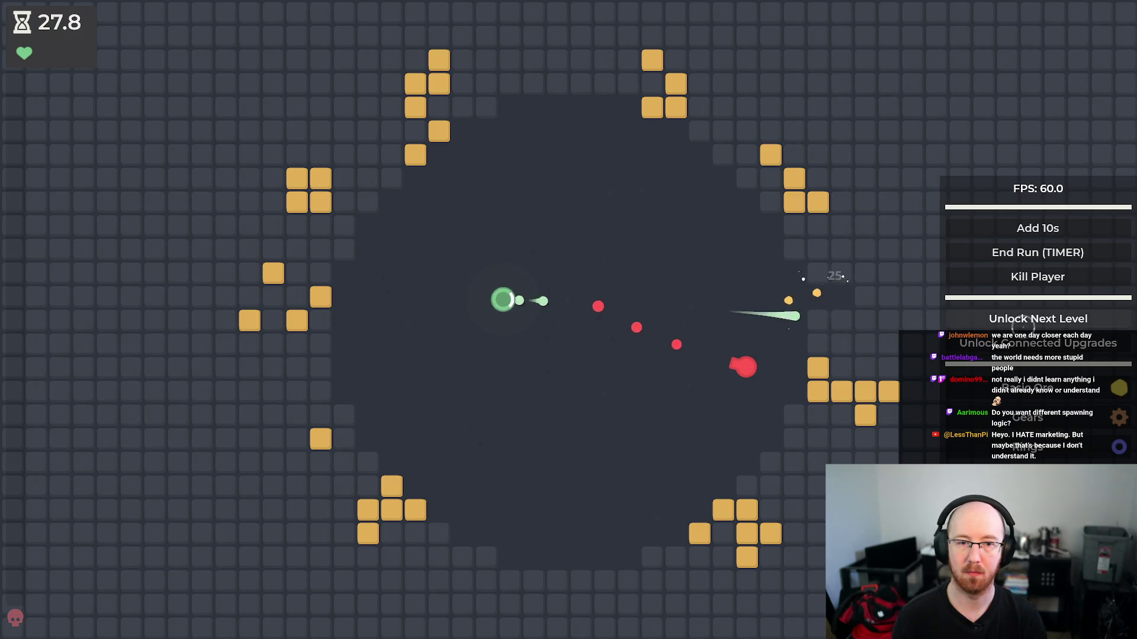
click(1037, 277)
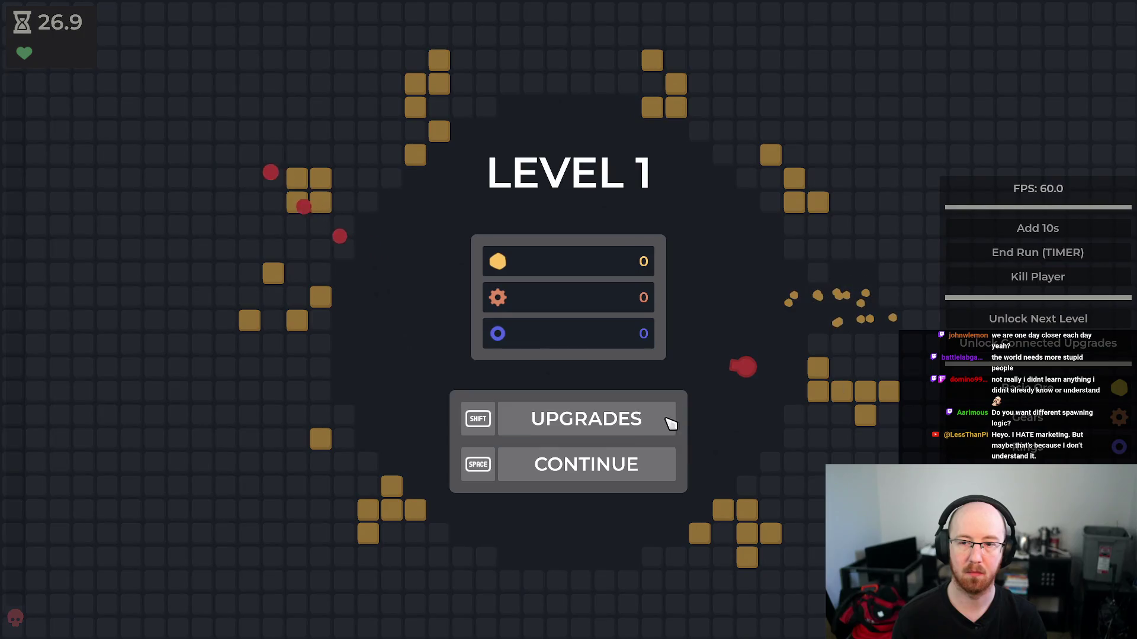
click(670, 420)
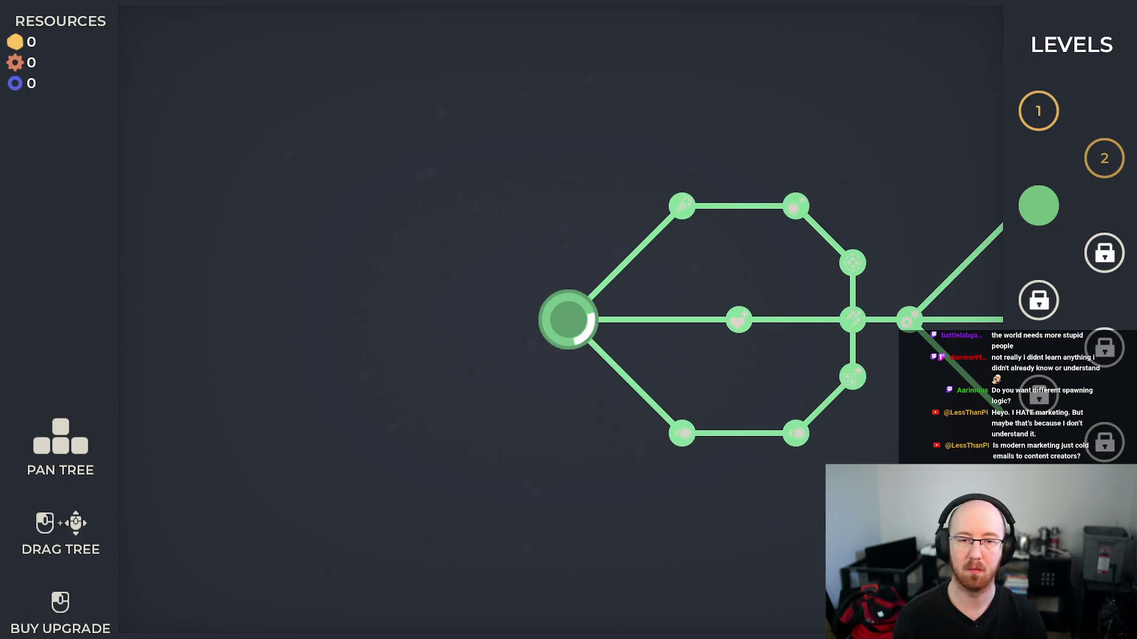
click(1038, 205)
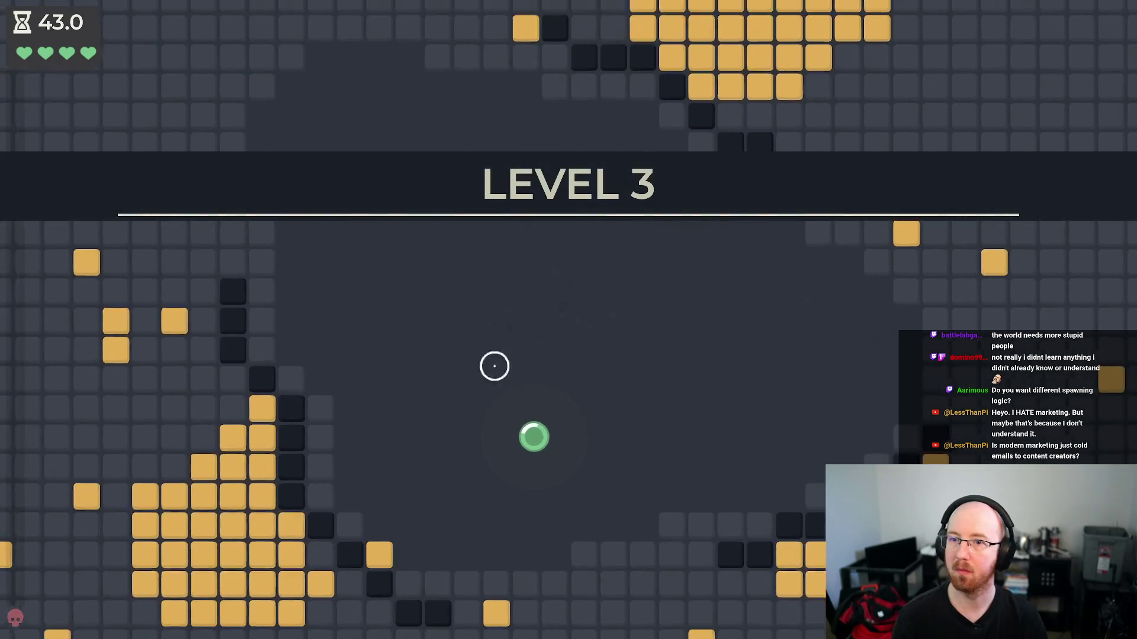
- Steer the player around the Level 3 arena with the WASD keys
key(d)
key(w)
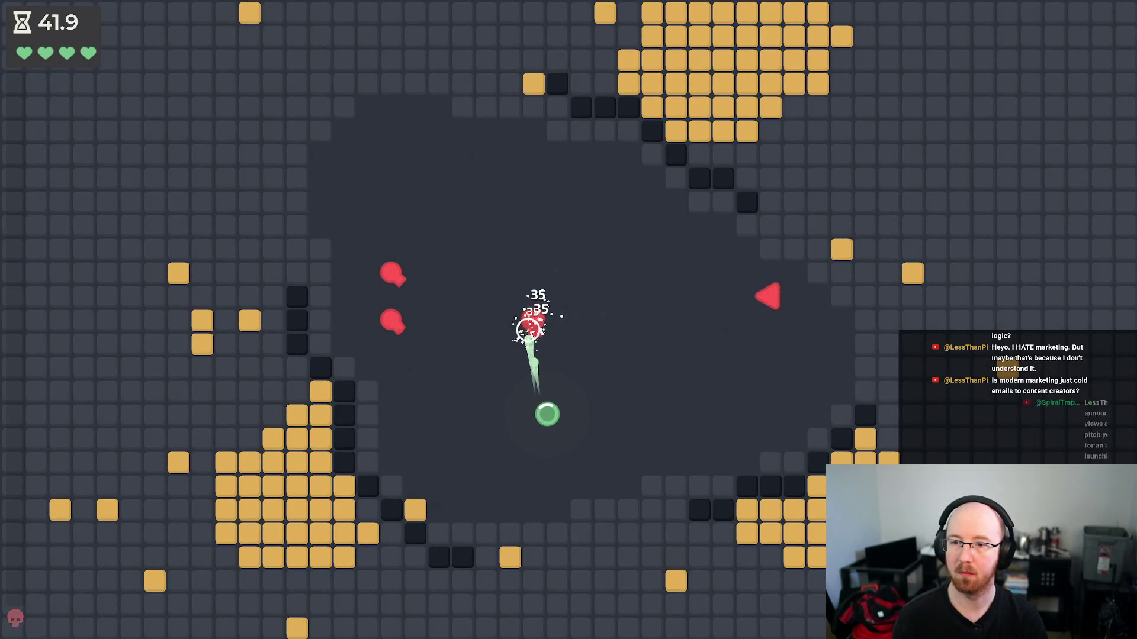
key(w)
key(a)
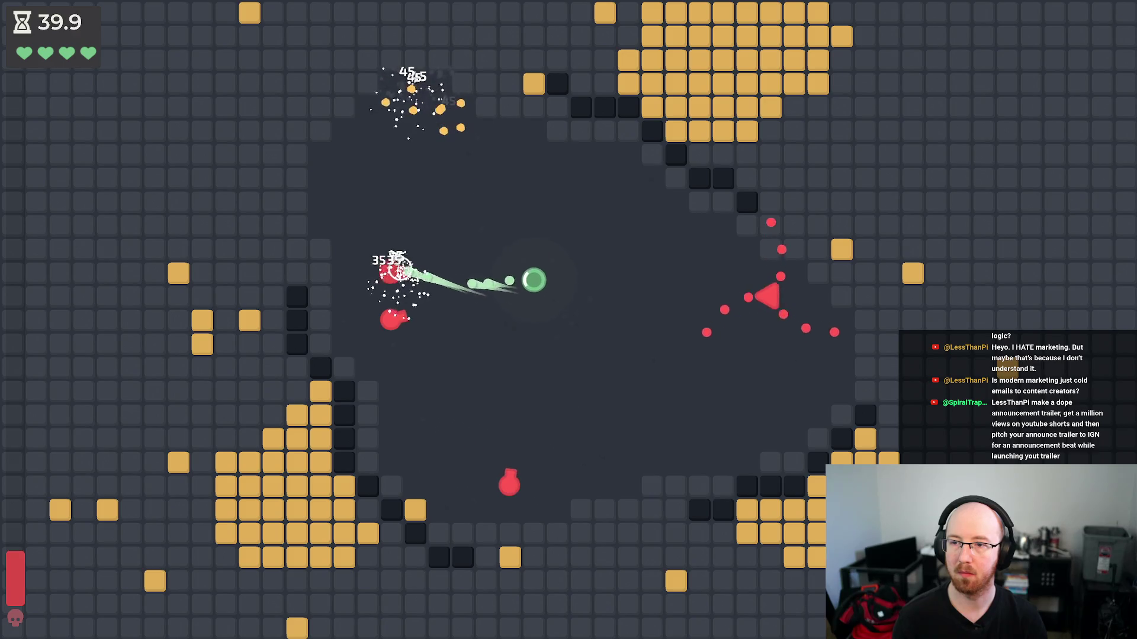
key(a)
key(s)
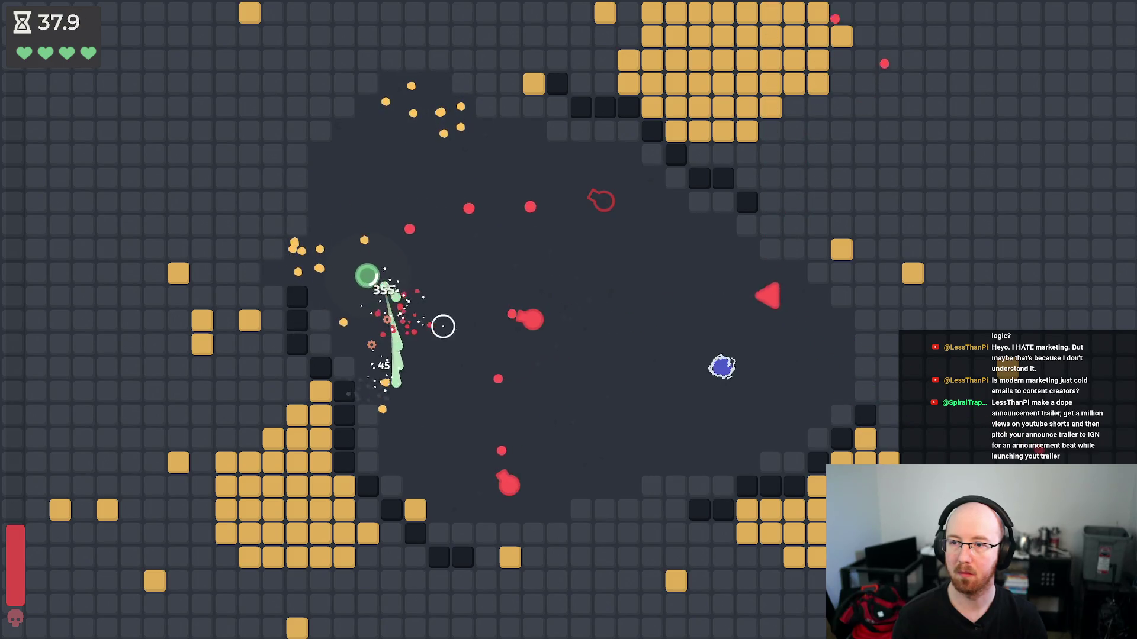
key(w)
key(d)
key(s)
key(d)
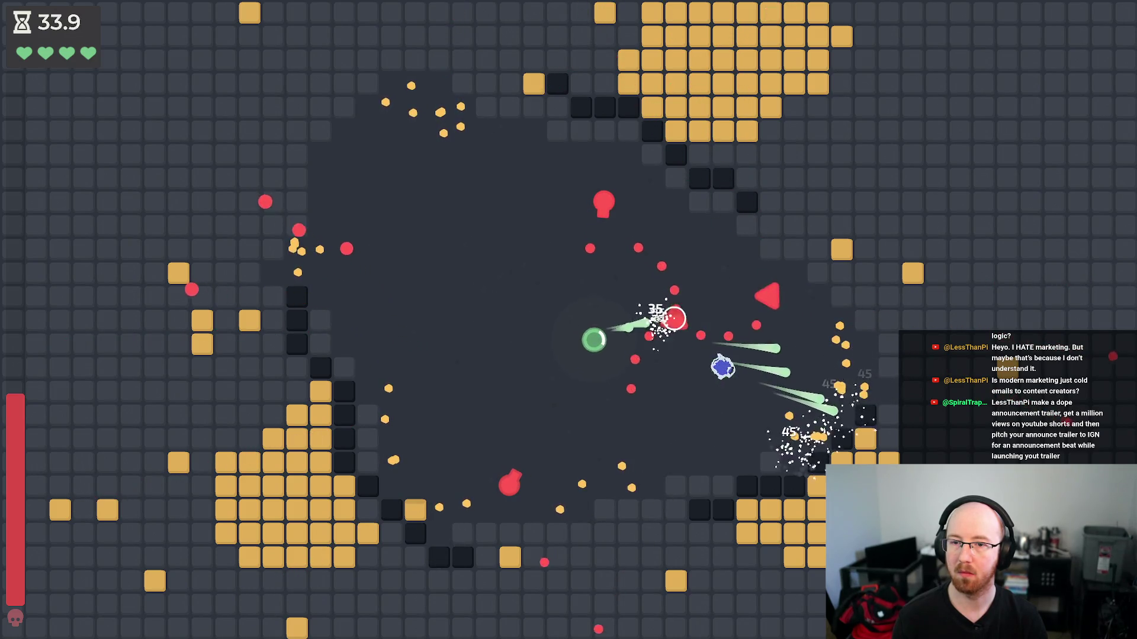
key(d)
key(w)
key(a)
key(w)
key(a)
key(s)
key(w)
key(w)
key(a)
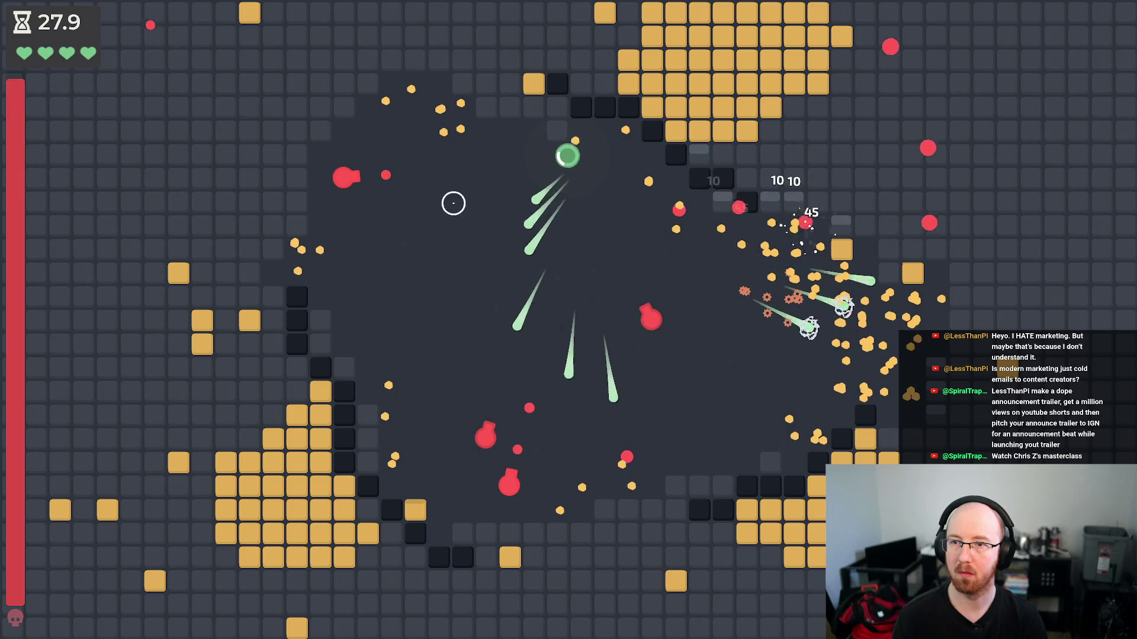
key(s)
key(a)
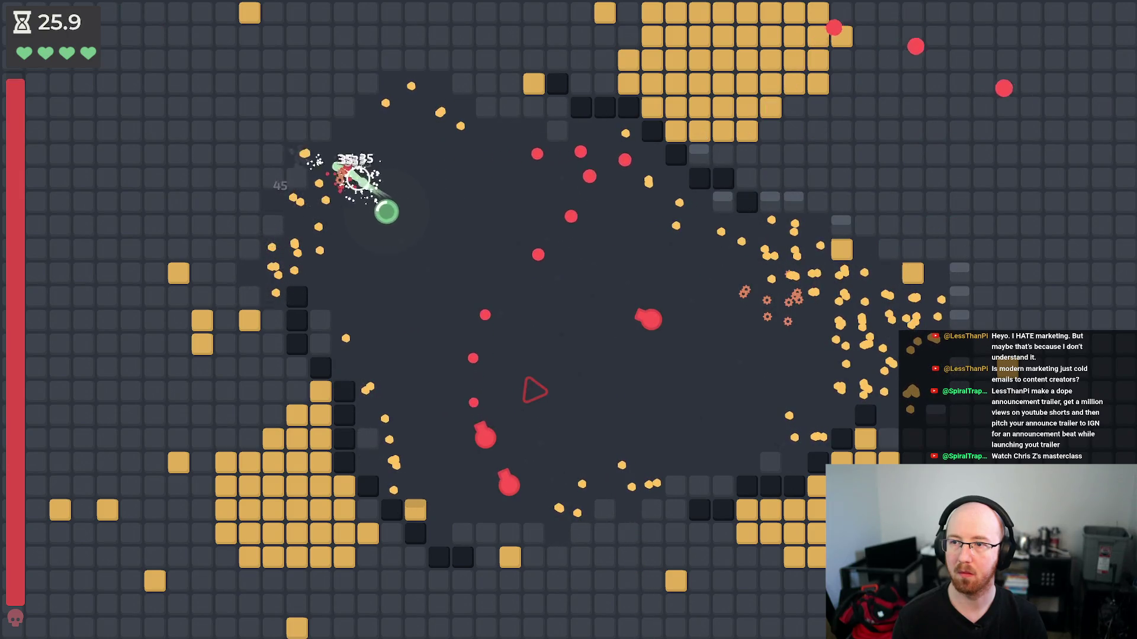
key(w)
- Dodge and keep firing at the boss until it dies, then close the game with F8
key(s)
key(a)
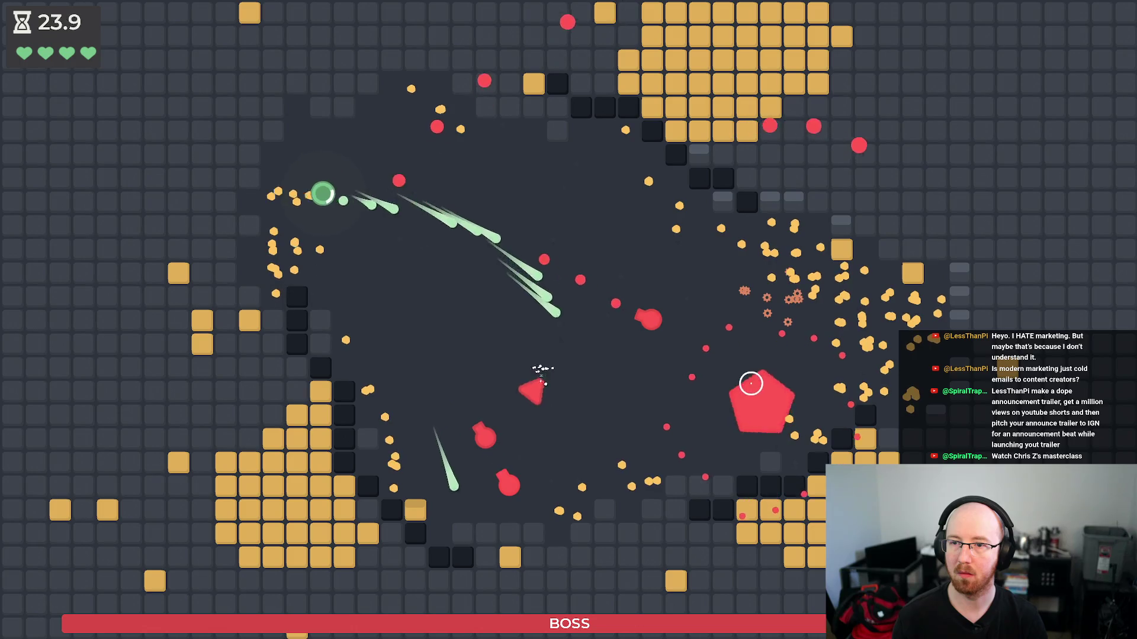
key(w)
key(s)
key(a)
key(d)
key(w)
key(d)
key(s)
key(w)
key(a)
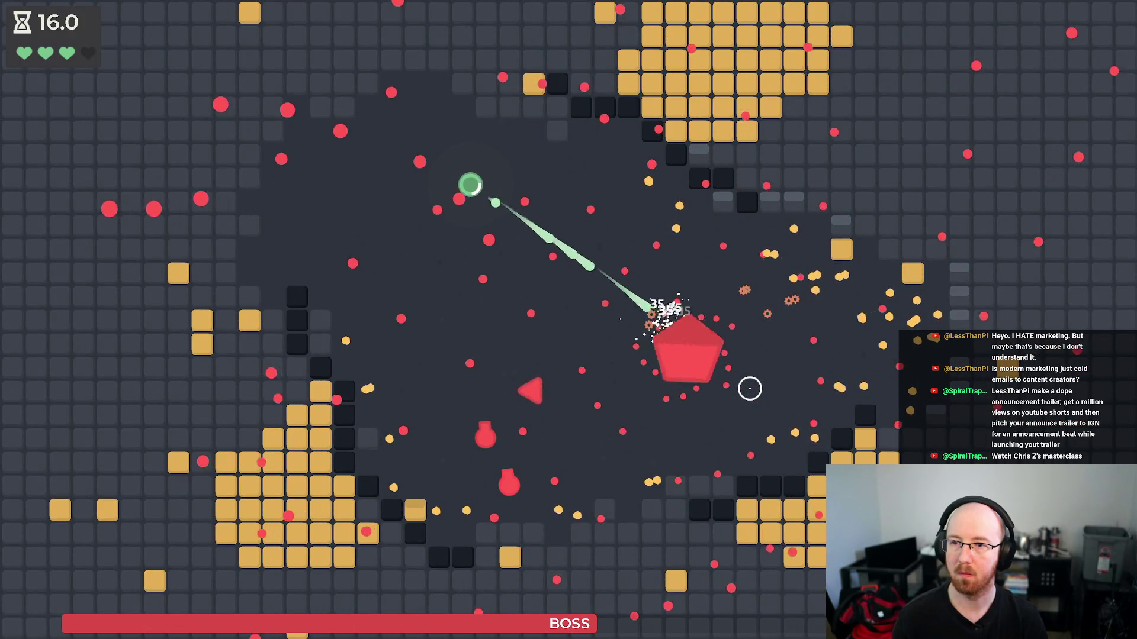
key(s)
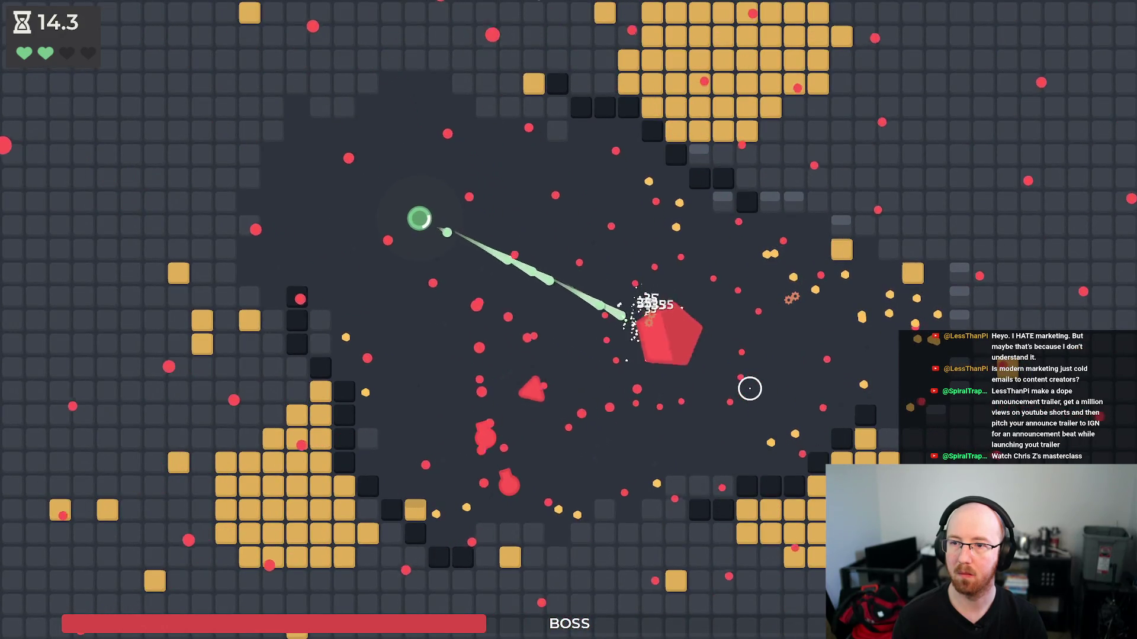
key(a)
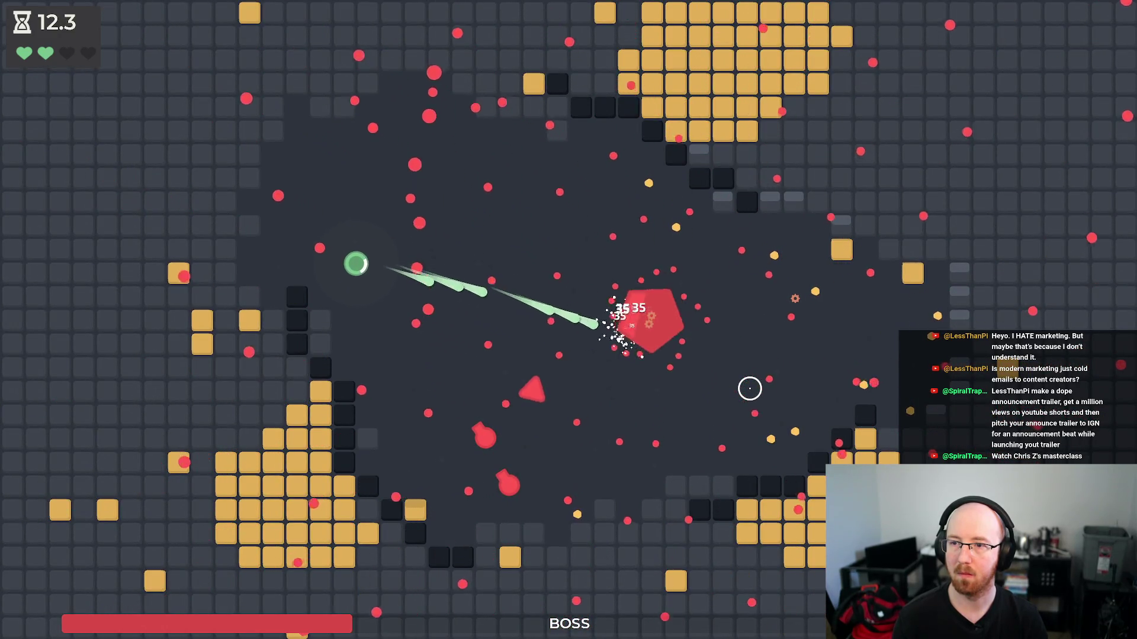
key(w)
key(d)
key(s)
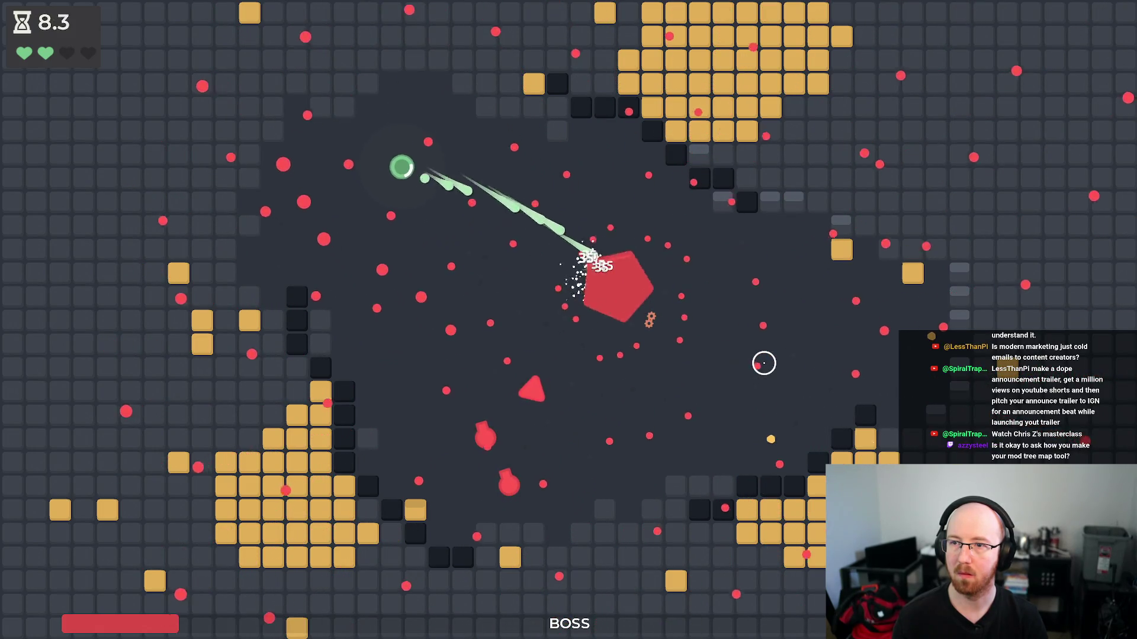
key(w)
key(d)
key(s)
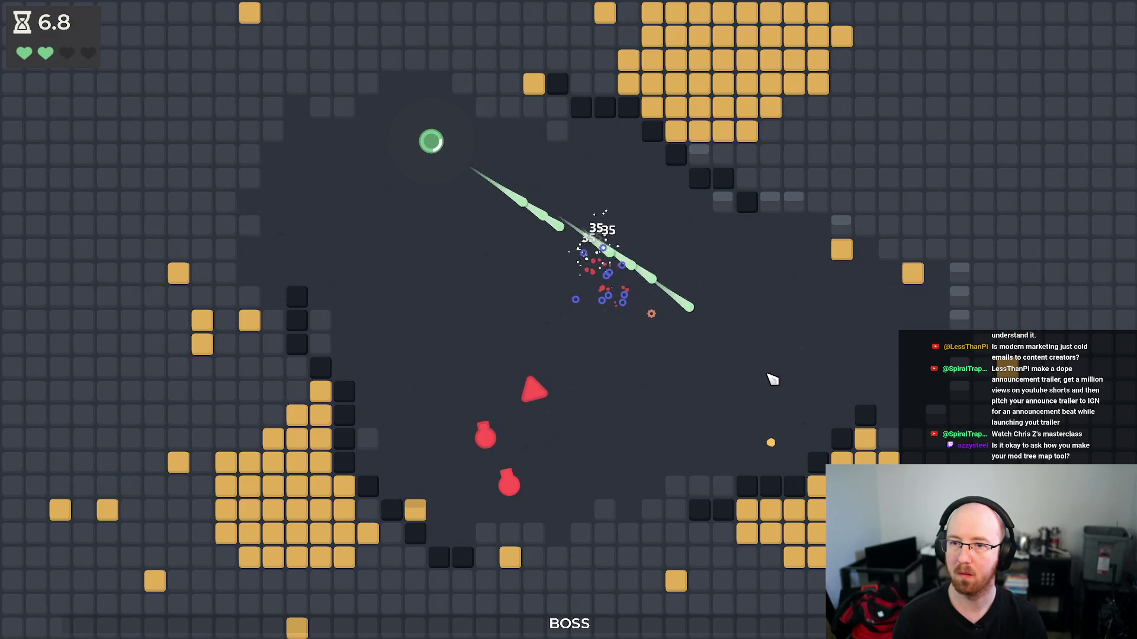
key(F8)
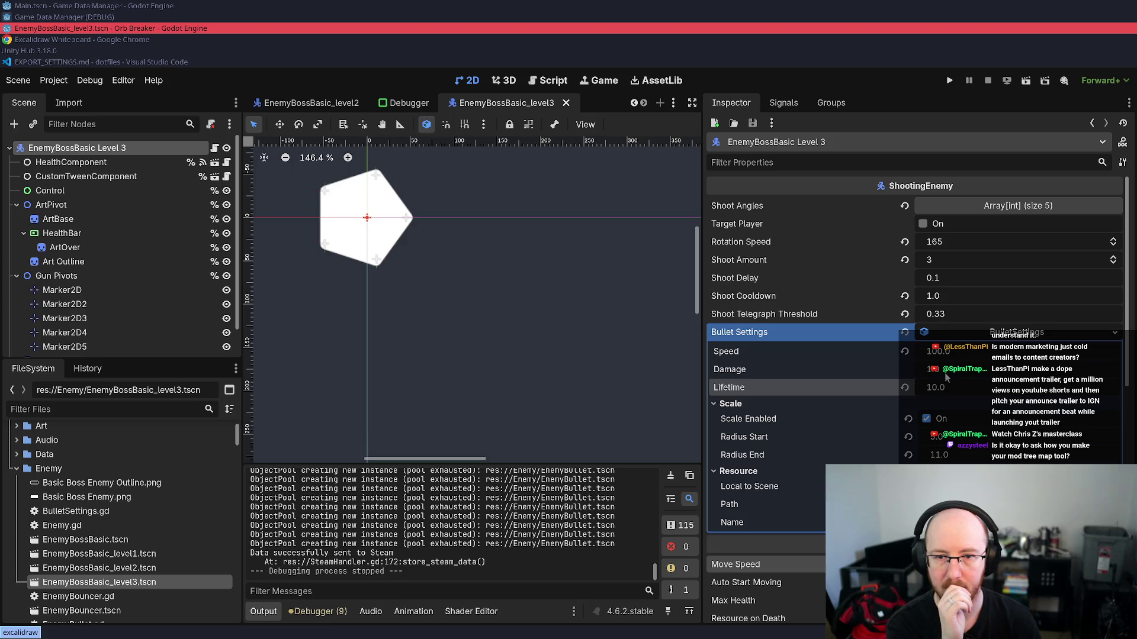
- Set the boss's bullet speed to 115 and save the scene
click(942, 354)
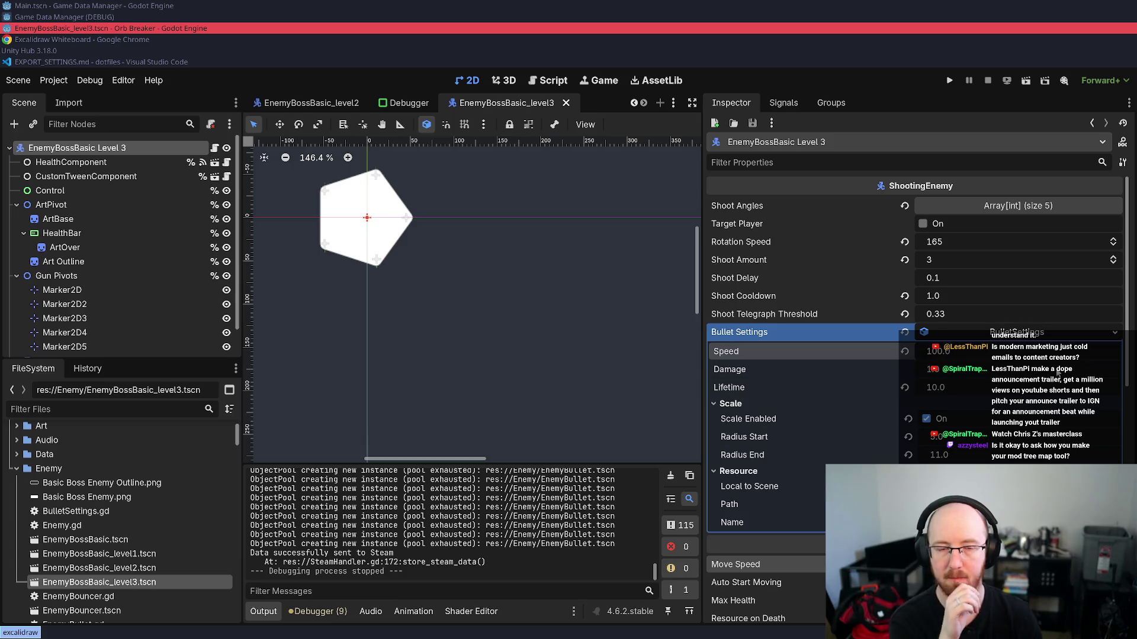
click(905, 352)
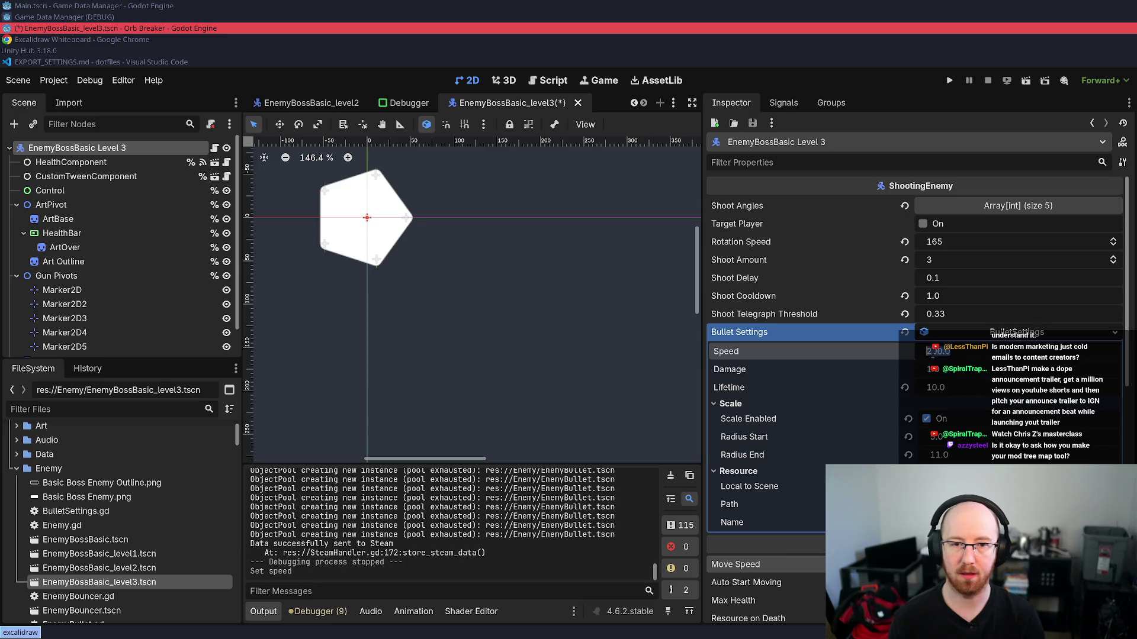
drag(941, 352, 948, 332)
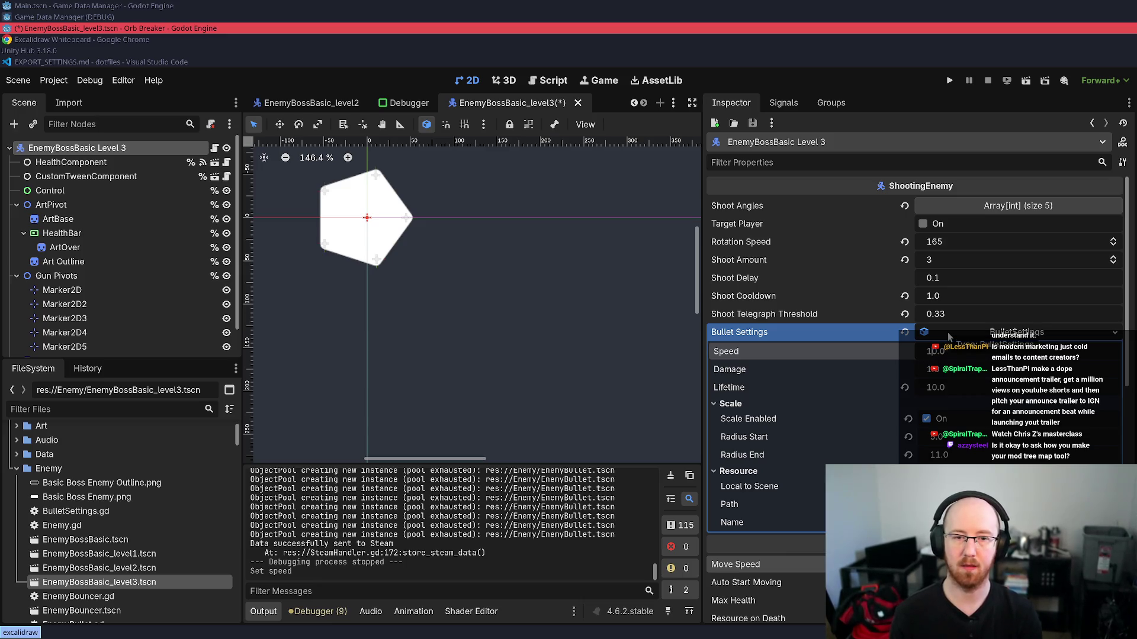
key(ctrl+s)
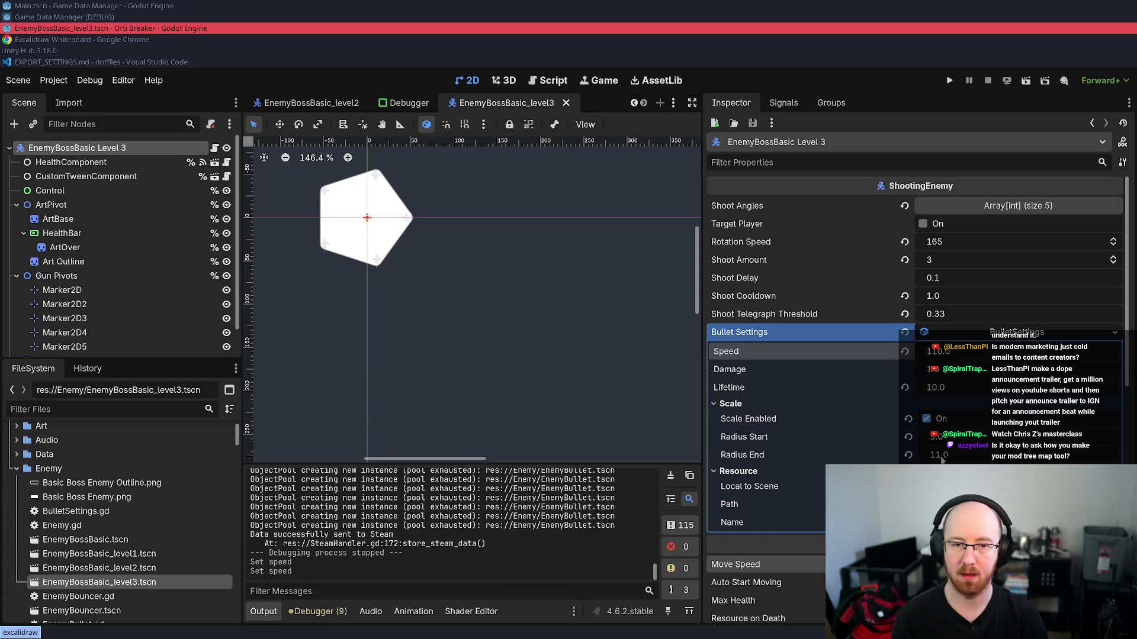
drag(933, 350, 939, 351)
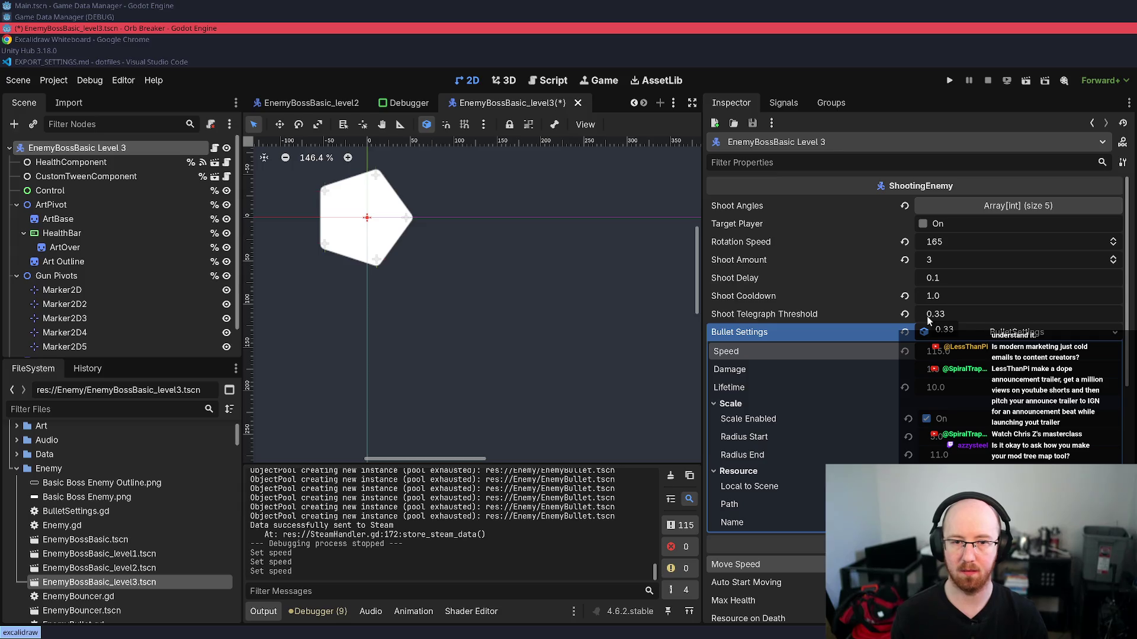
key(ctrl+z)
key(ctrl+z)
key(ctrl+z)
key(ctrl+shift+z)
key(ctrl+shift+z)
key(ctrl+shift+z)
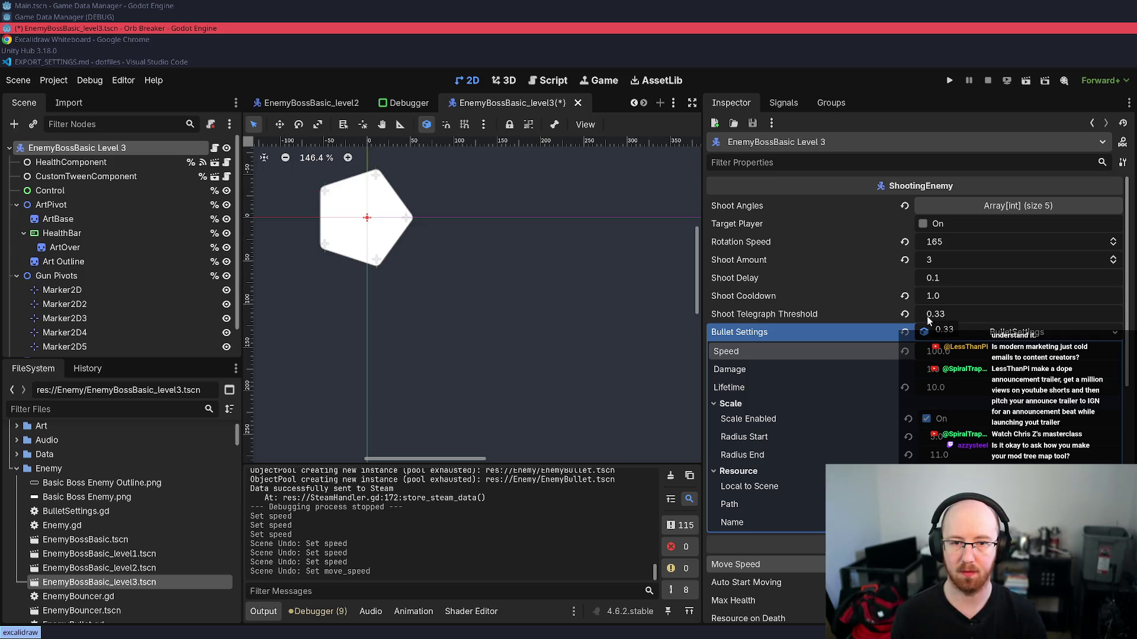
key(ctrl+shift+z)
key(ctrl+s)
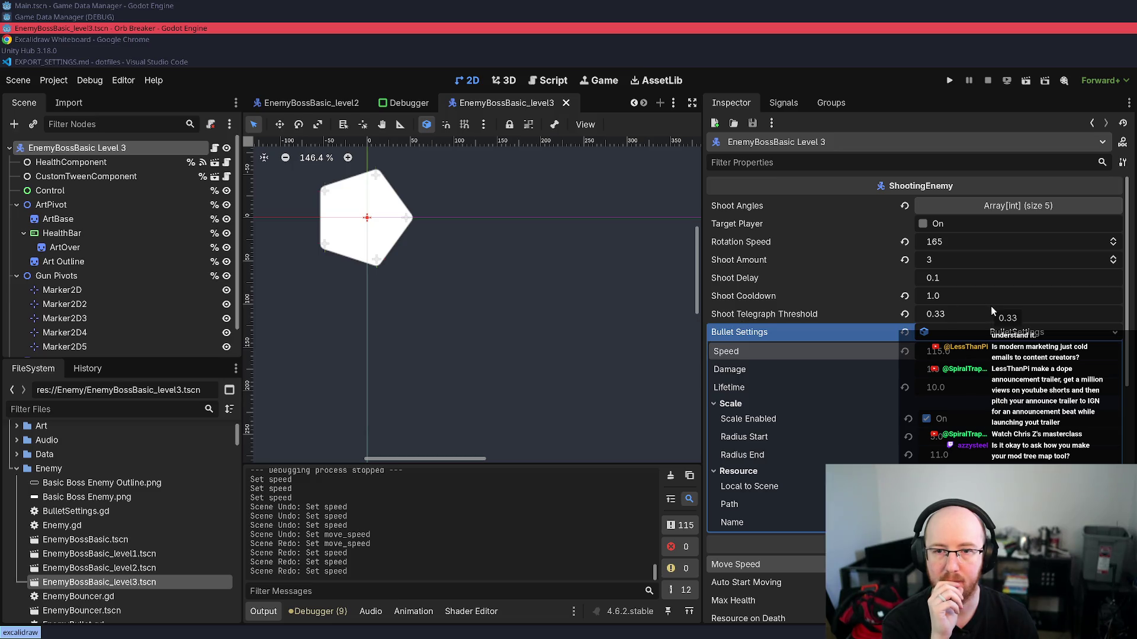
- Change the boss's shoot delay to 0.2 and run the game
click(962, 279)
key(BackSpace)
text(2)
key(Return)
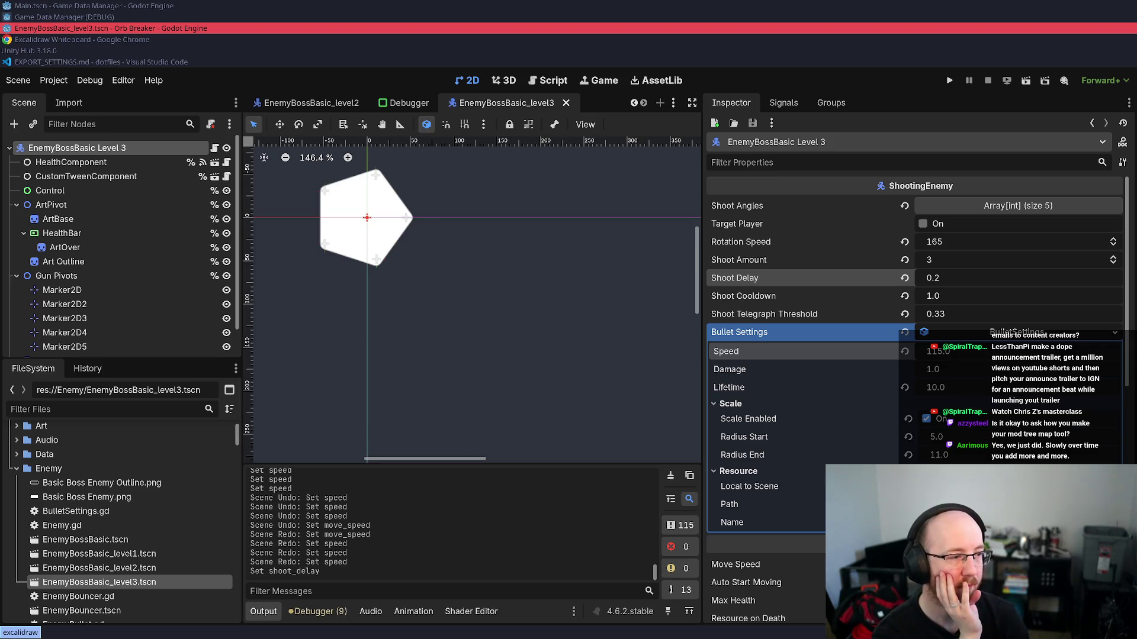
click(951, 86)
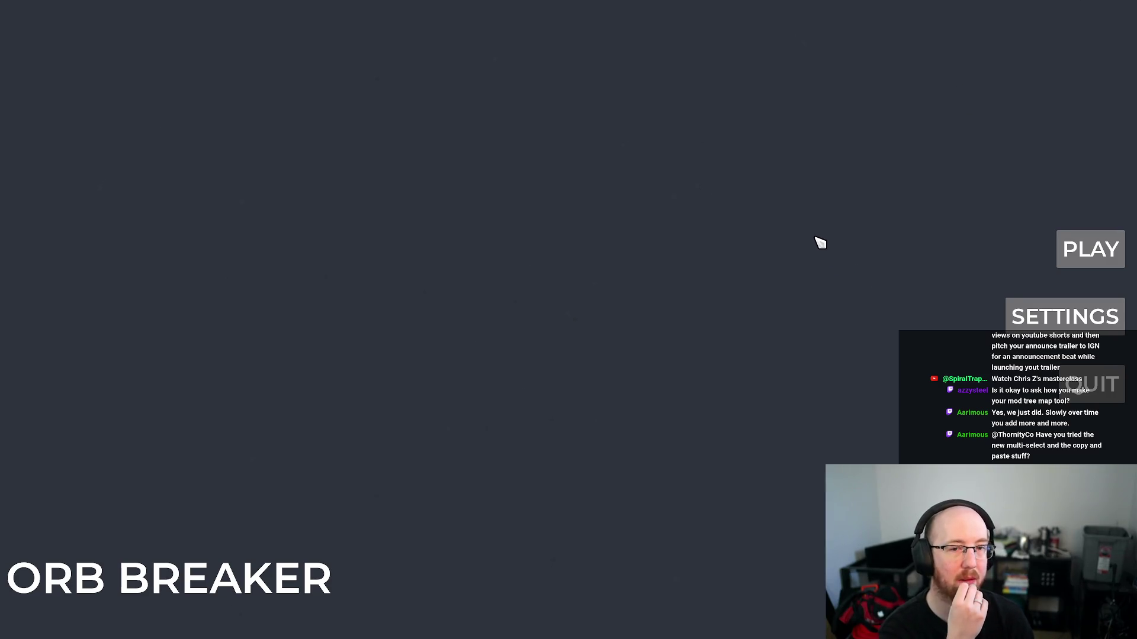
- Start a new game, kill the player on Level 1, hide the debug overlay, and launch Level 3
click(1089, 262)
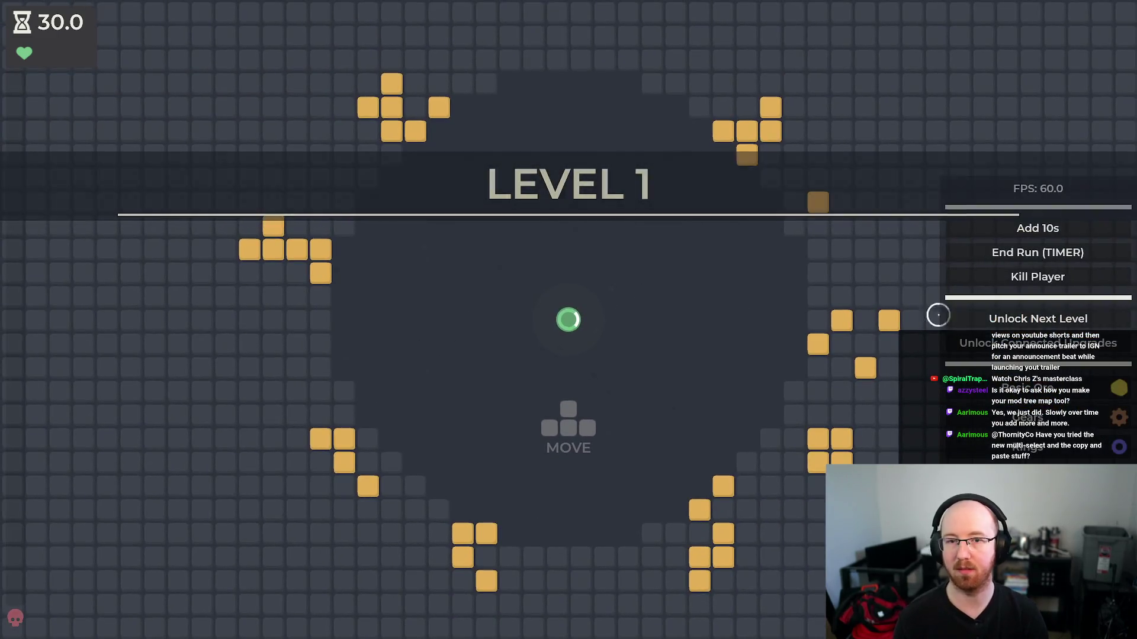
key(w)
key(a)
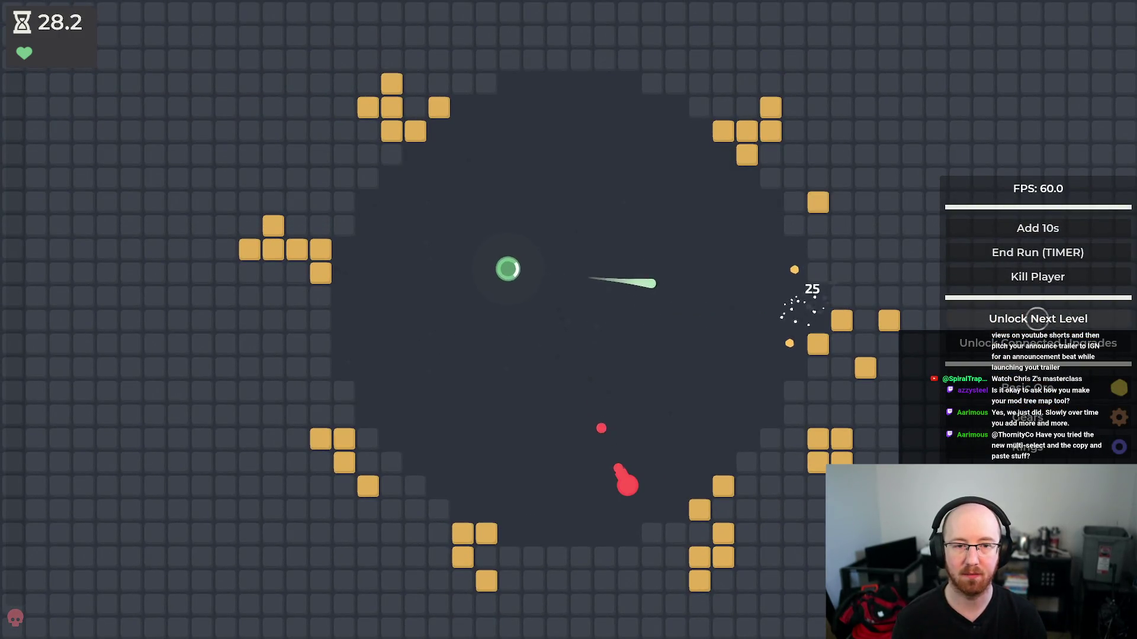
key(d)
click(1026, 278)
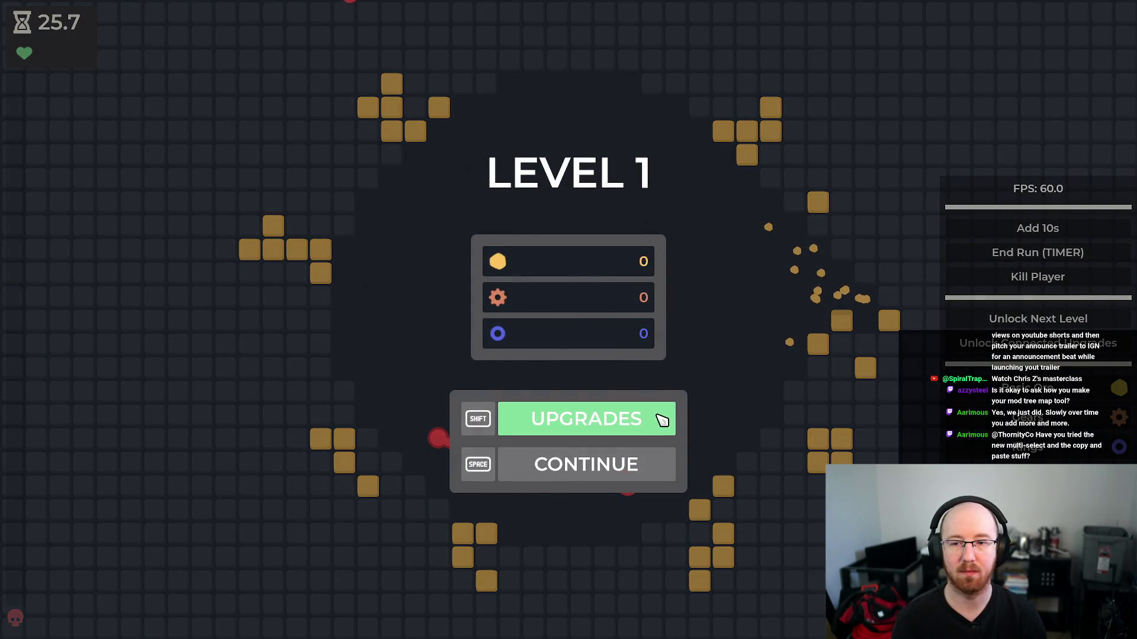
click(659, 418)
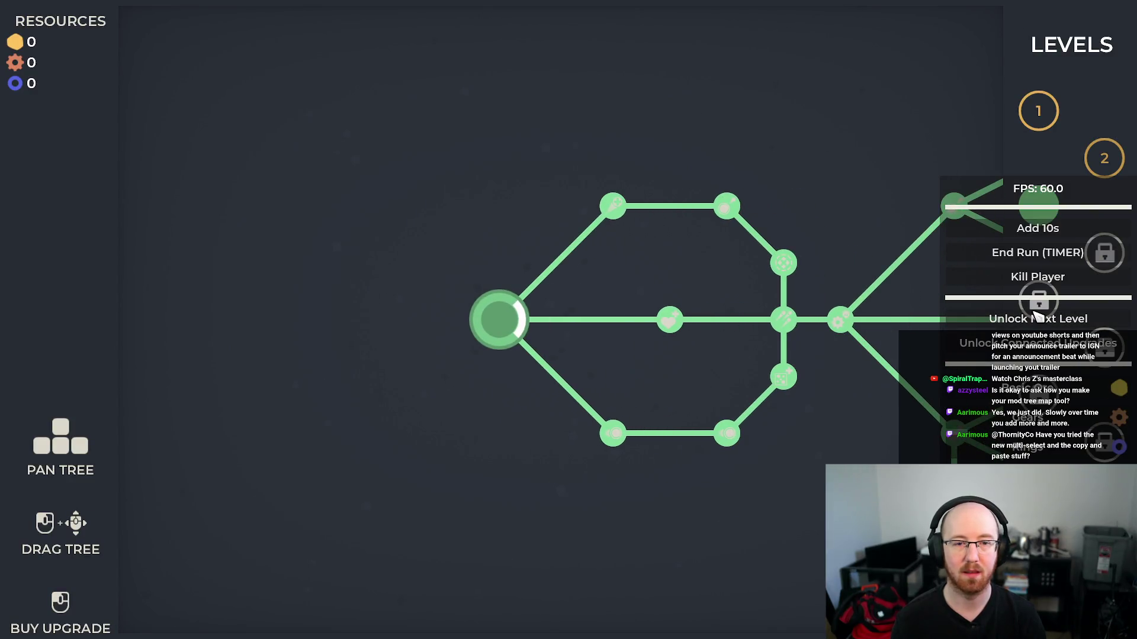
key(grave)
click(1038, 206)
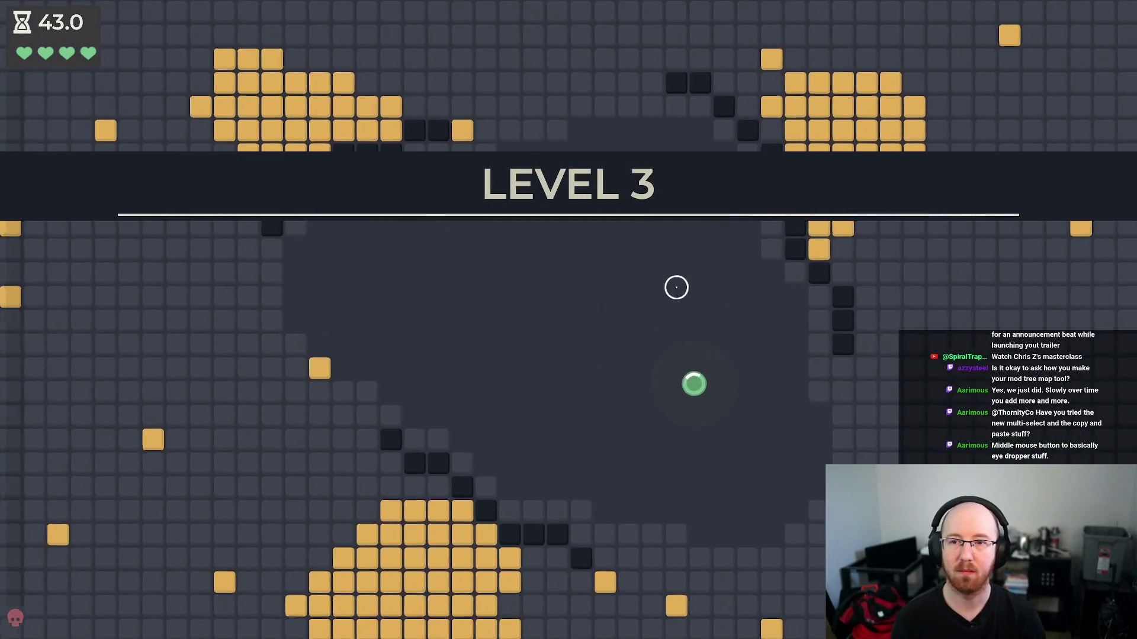
- Move around the Level 3 arena shooting enemies until the pentagon boss spawns
key(s)
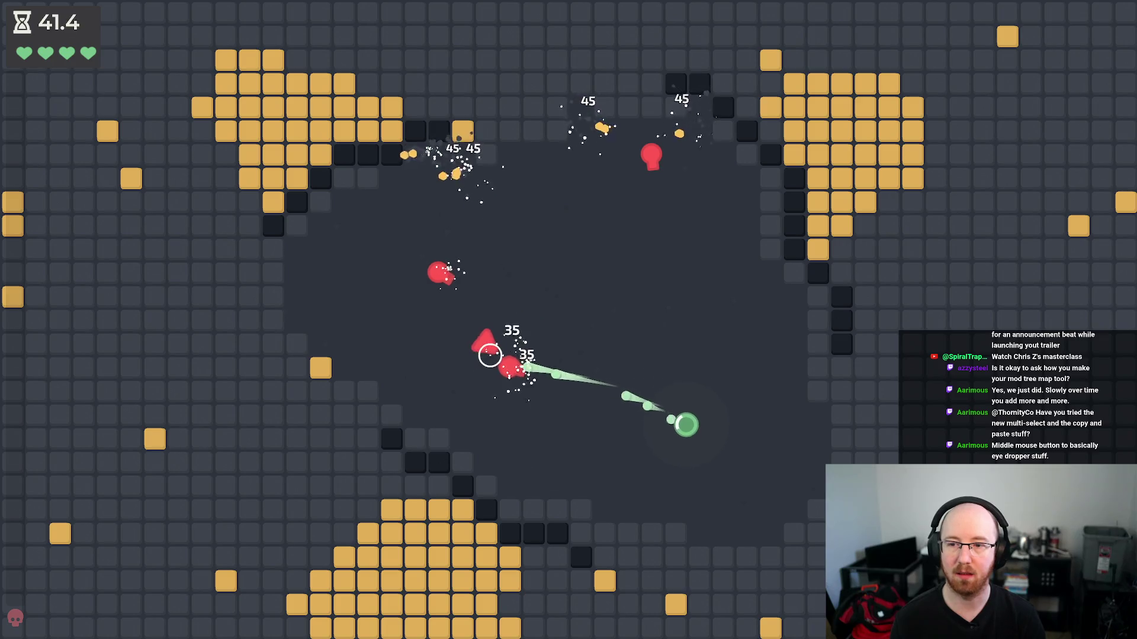
key(w)
key(a)
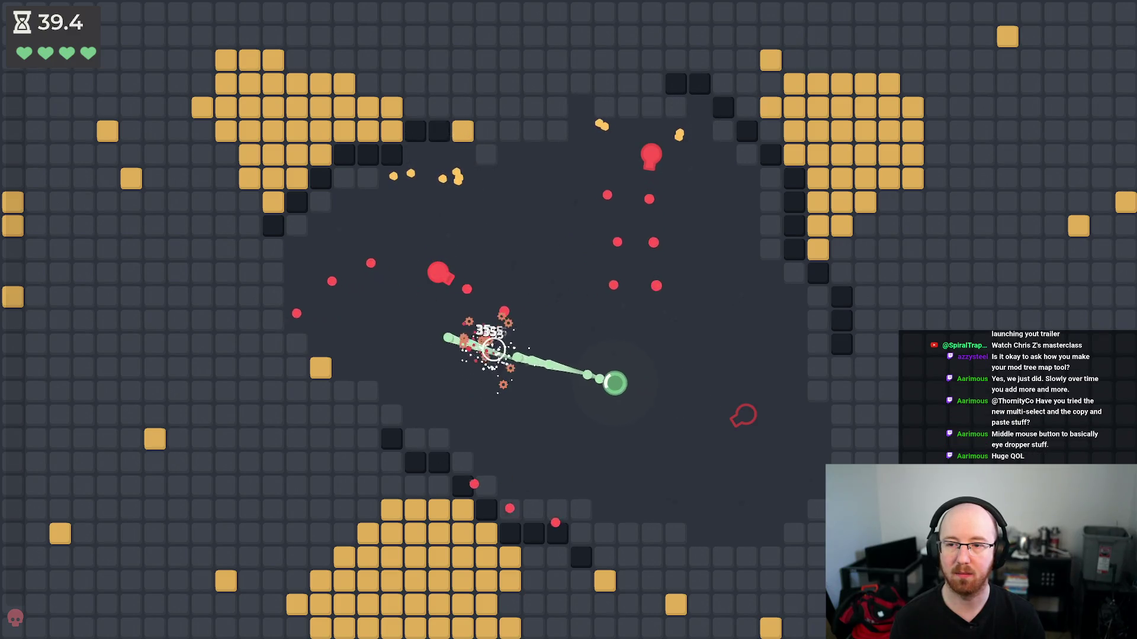
key(w)
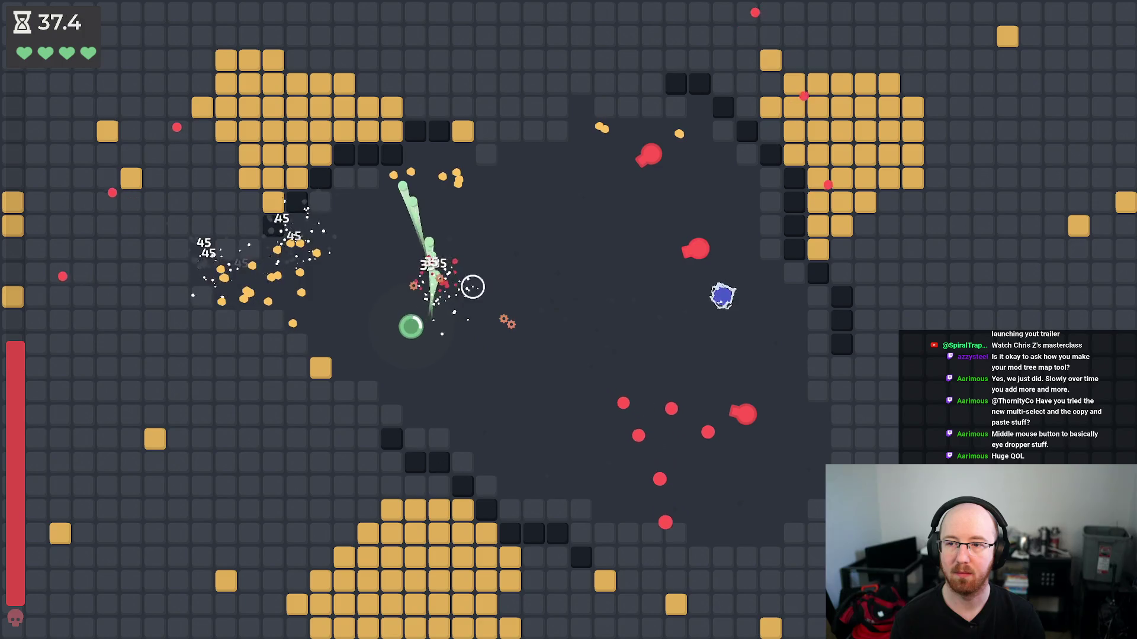
key(d)
key(s)
key(d)
key(w)
key(s)
key(d)
key(w)
key(a)
key(w)
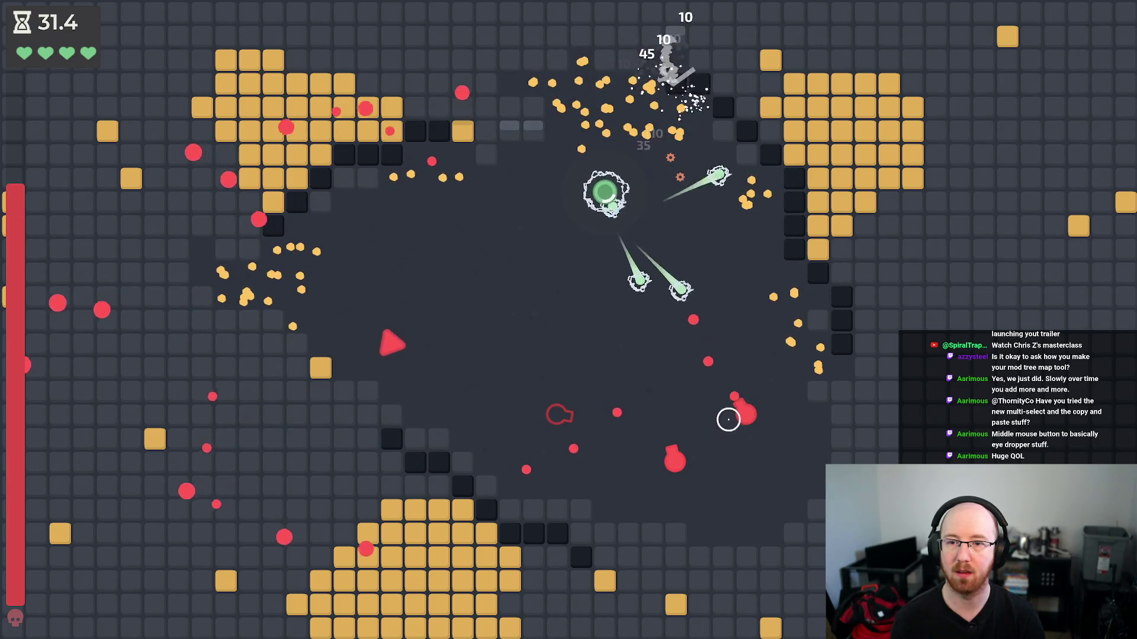
key(d)
key(s)
key(s)
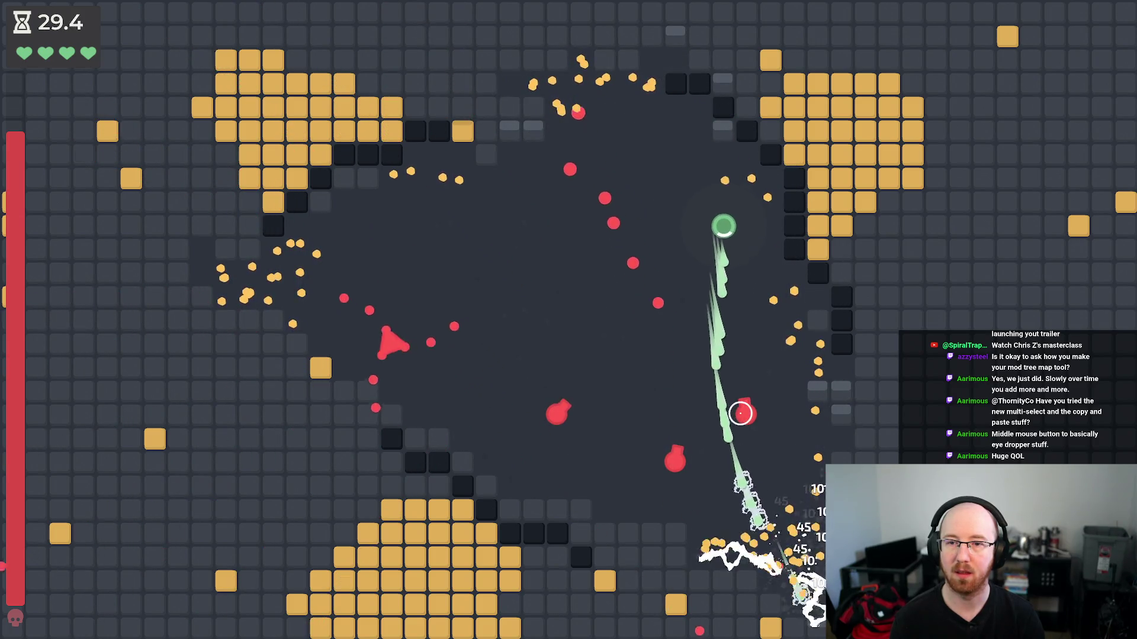
key(d)
key(s)
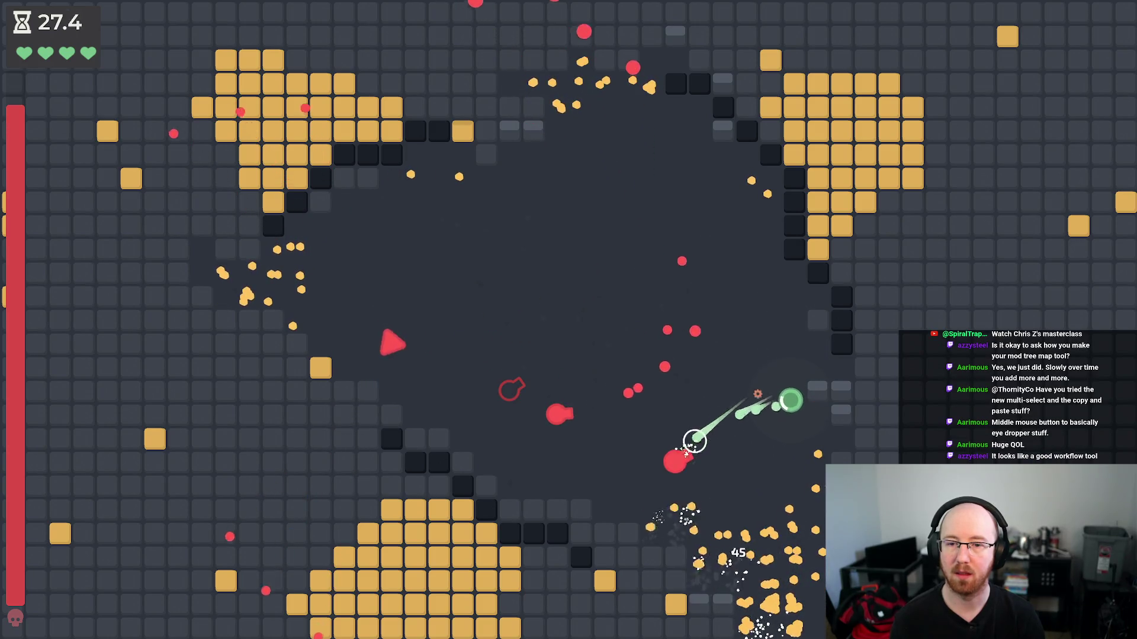
key(a)
key(a)
key(w)
key(s)
- Weave through the boss's bullets while firing until it dies, then stop the game with F8
key(d)
key(d)
key(w)
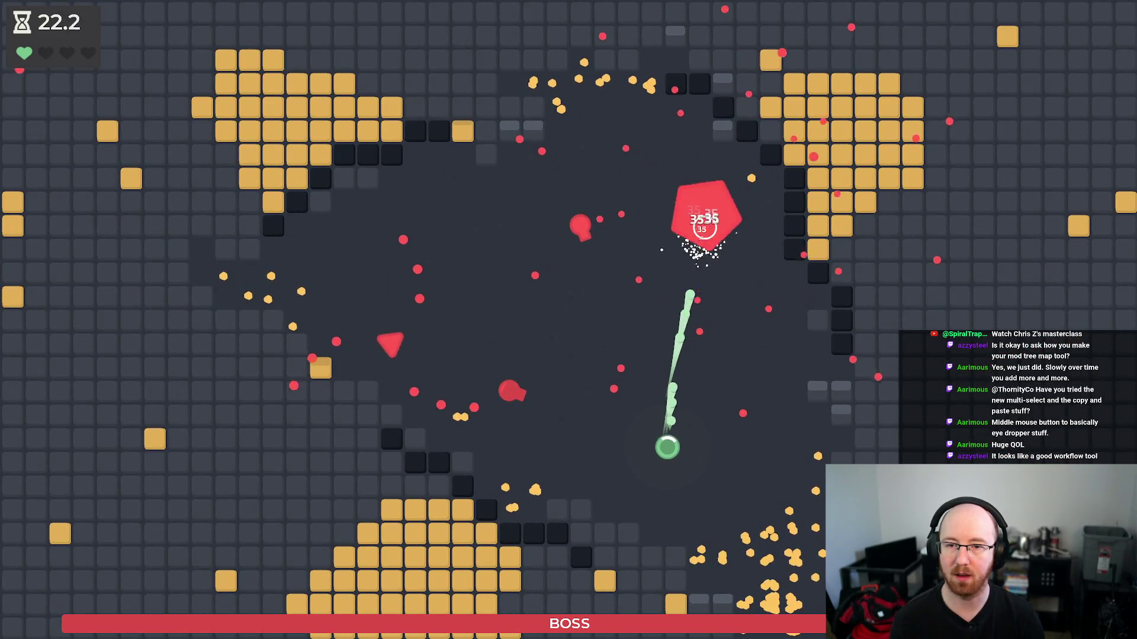
key(a)
key(w)
key(a)
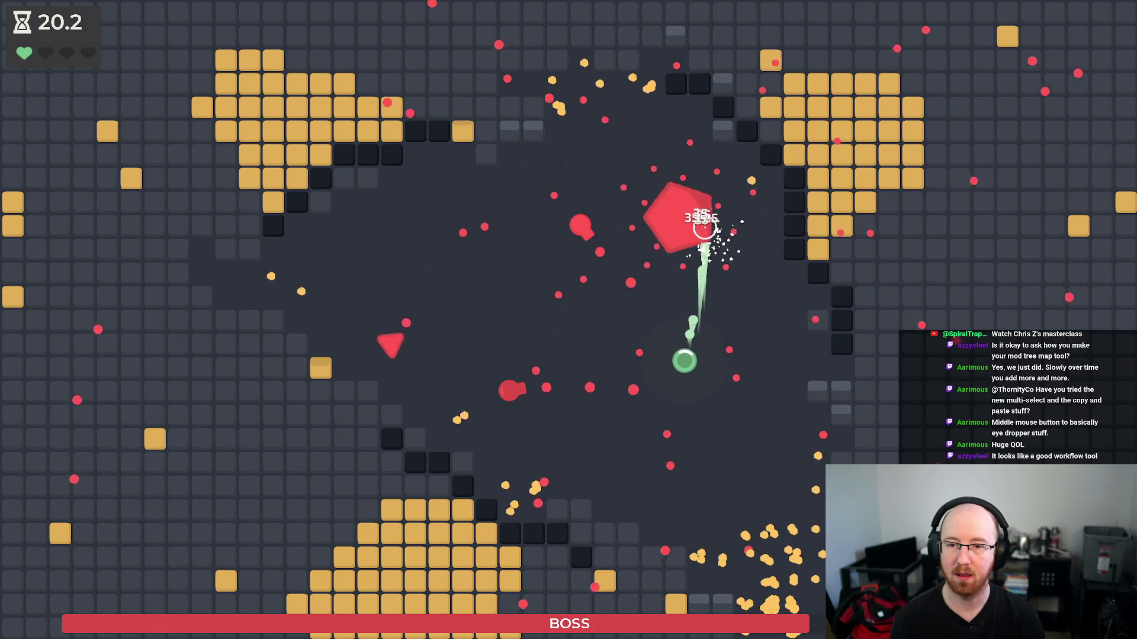
key(d)
key(a)
key(a)
key(s)
key(w)
key(d)
key(a)
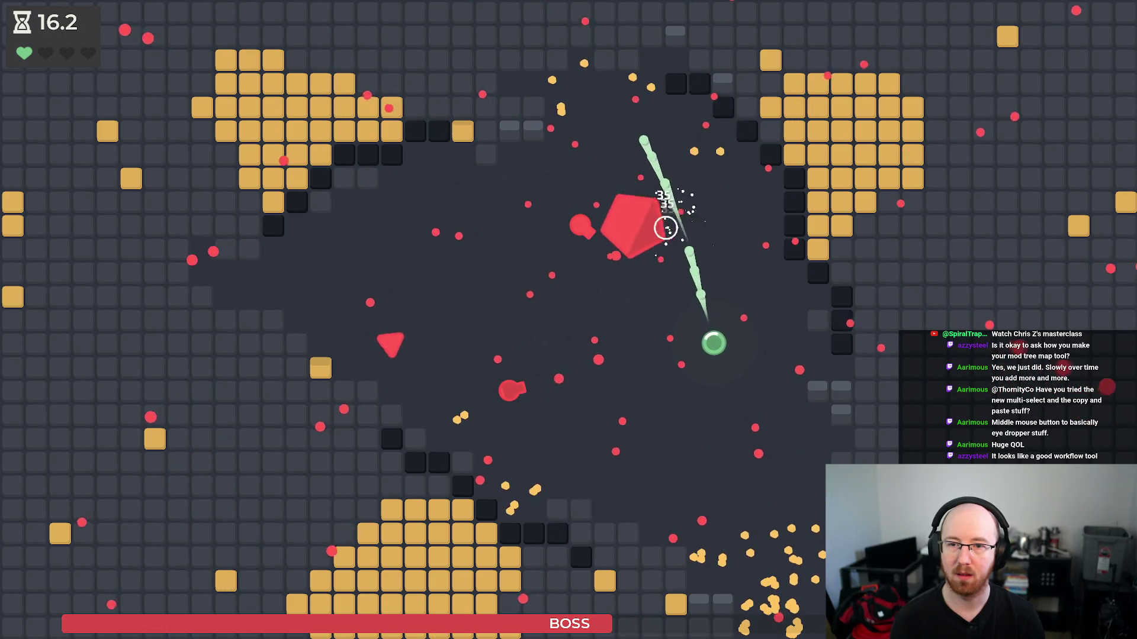
key(d)
key(s)
key(s)
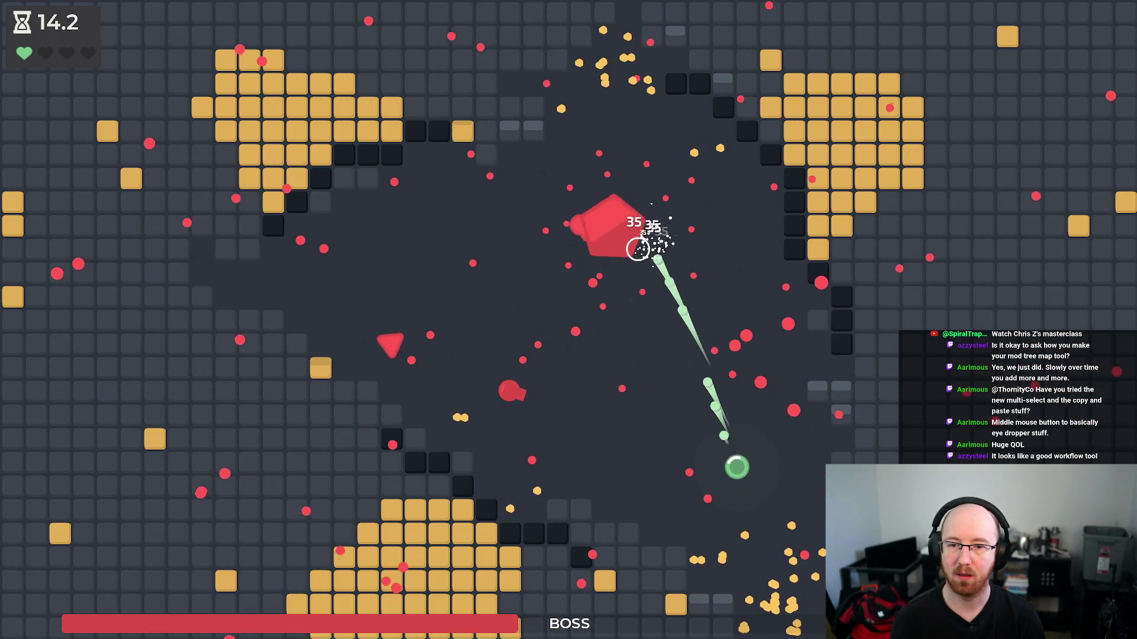
key(w)
key(a)
key(d)
key(w)
key(w)
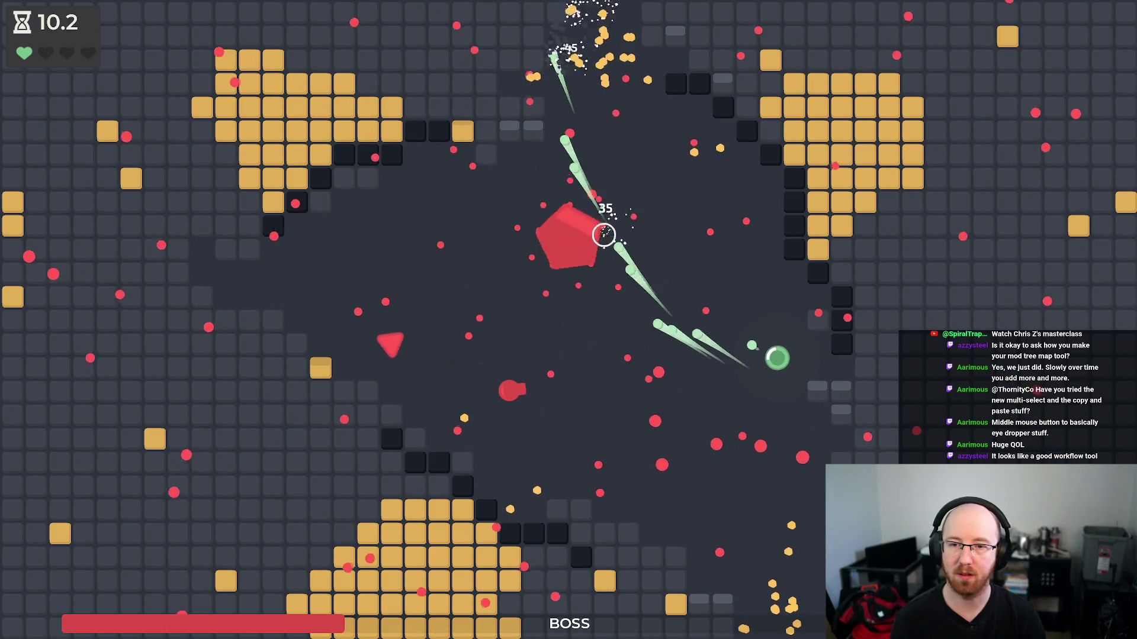
key(a)
key(s)
key(w)
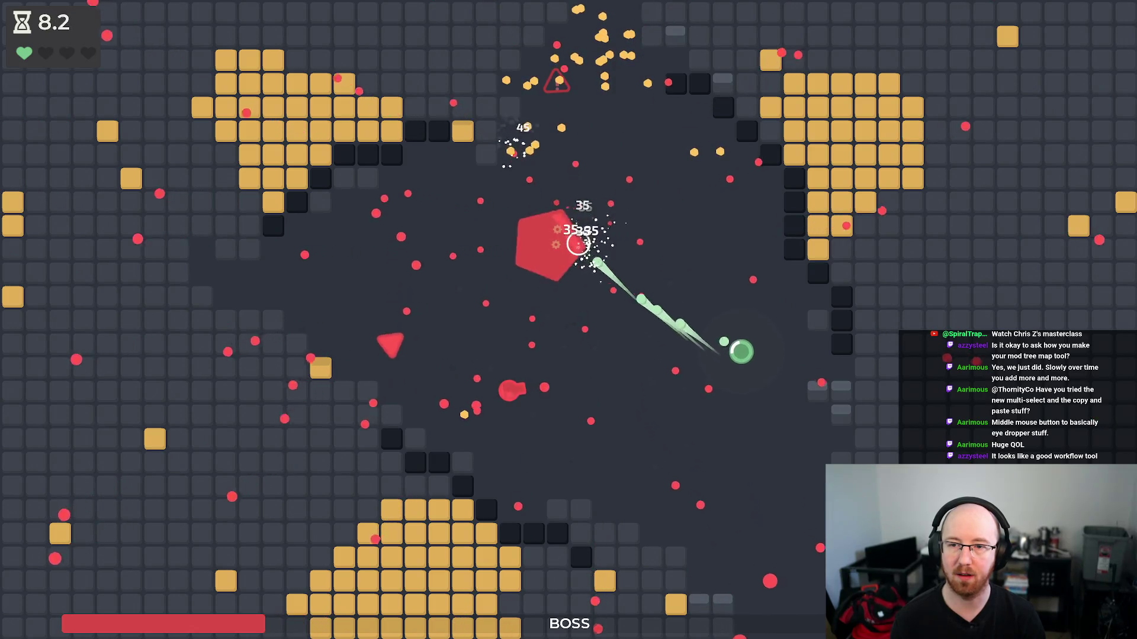
key(a)
key(w)
key(d)
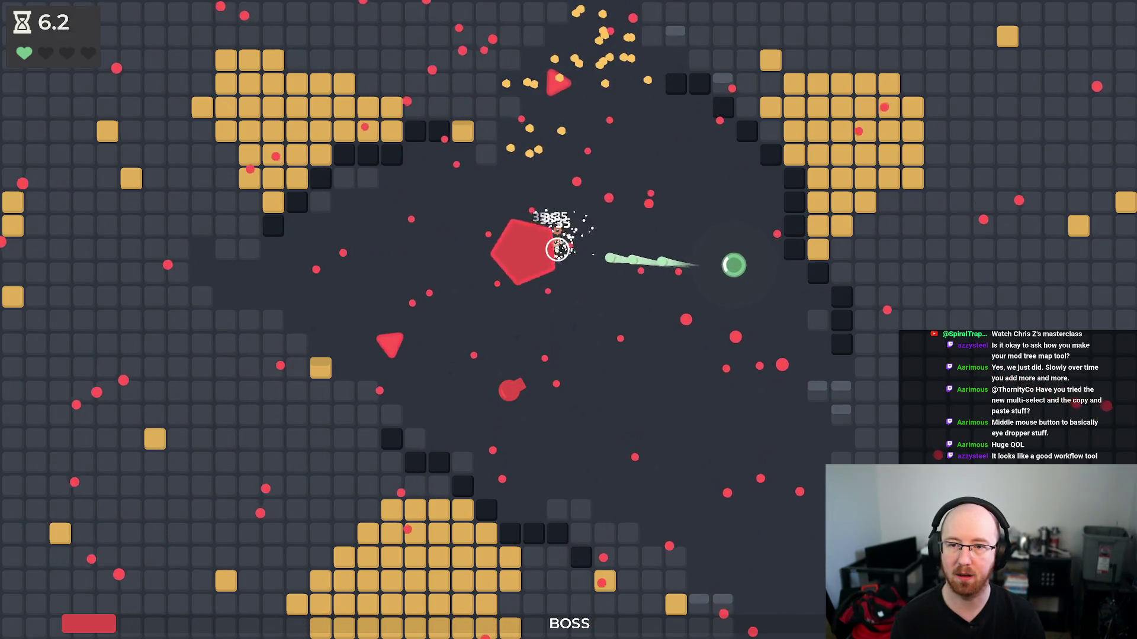
key(a)
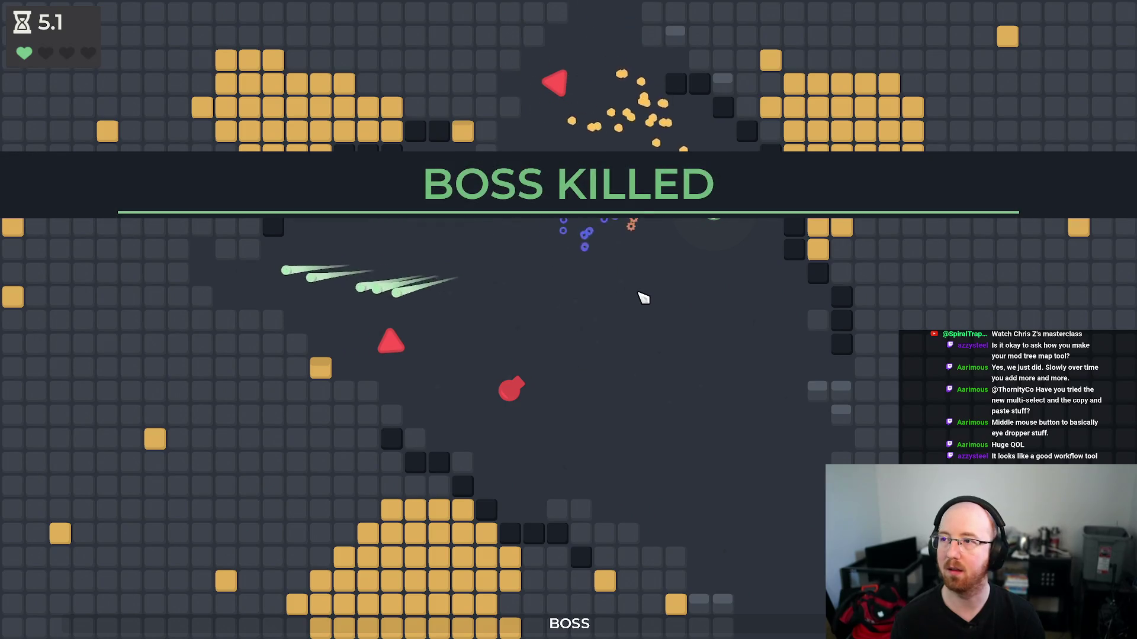
key(F8)
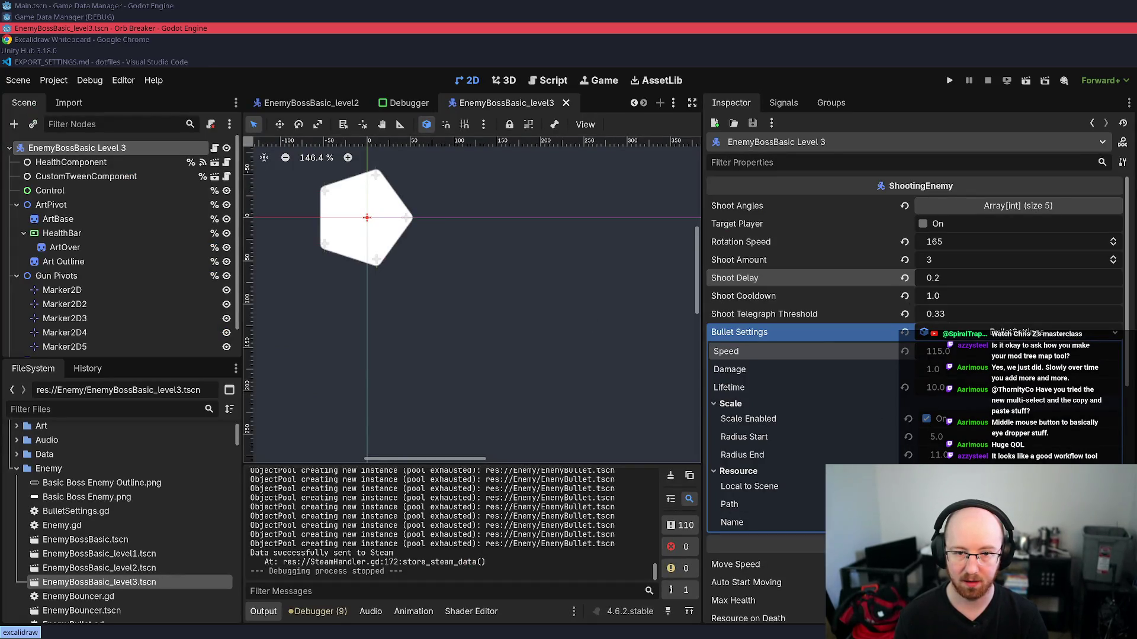
- Set the bullet Radius End to 15 and save the scene
scroll(948, 459, down, 10)
scroll(915, 355, up, 4)
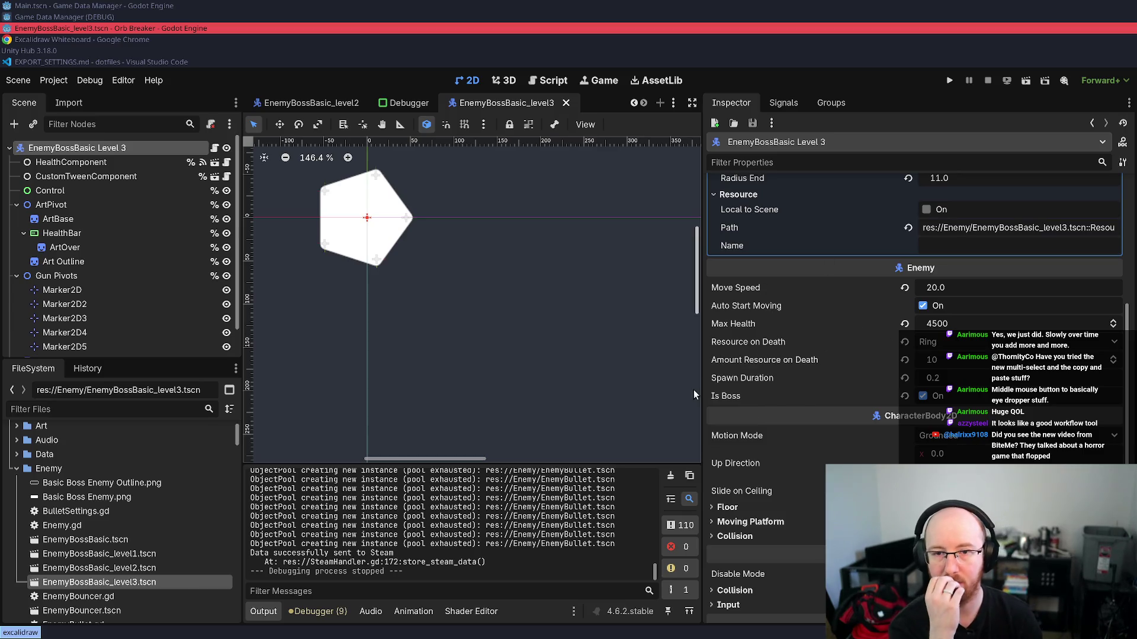
scroll(921, 323, up, 1)
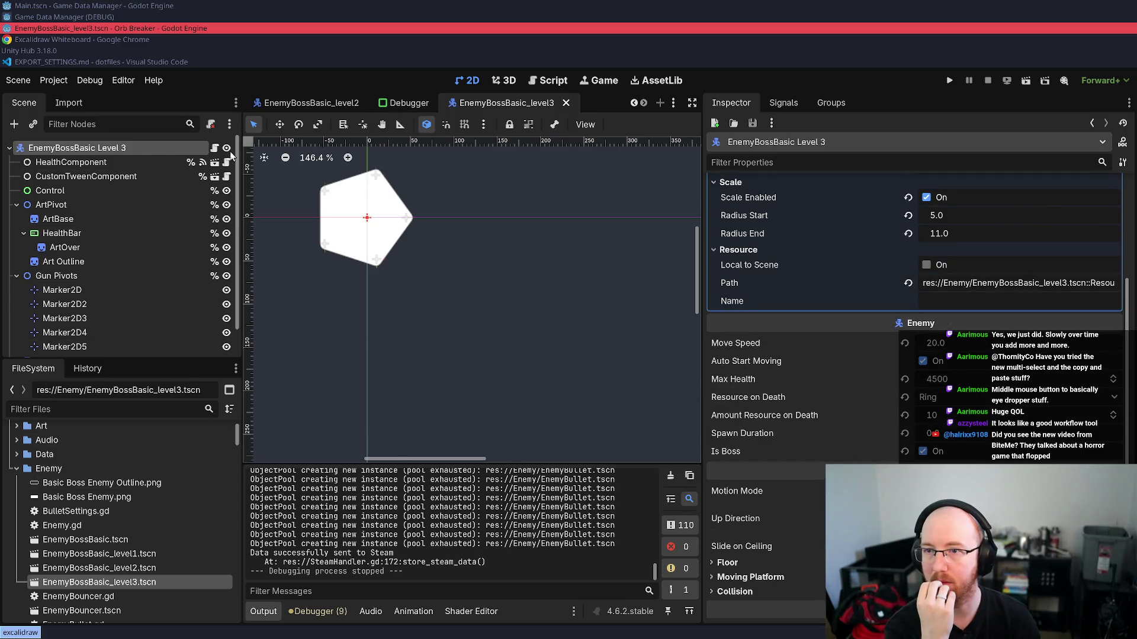
scroll(874, 382, up, 3)
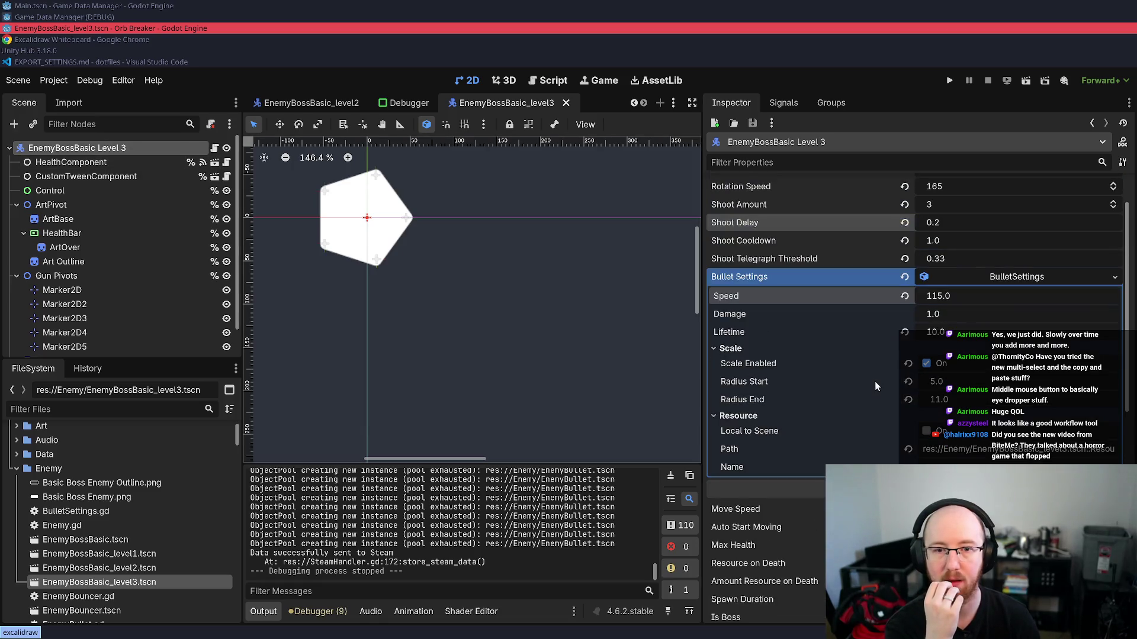
scroll(875, 382, up, 1)
click(946, 455)
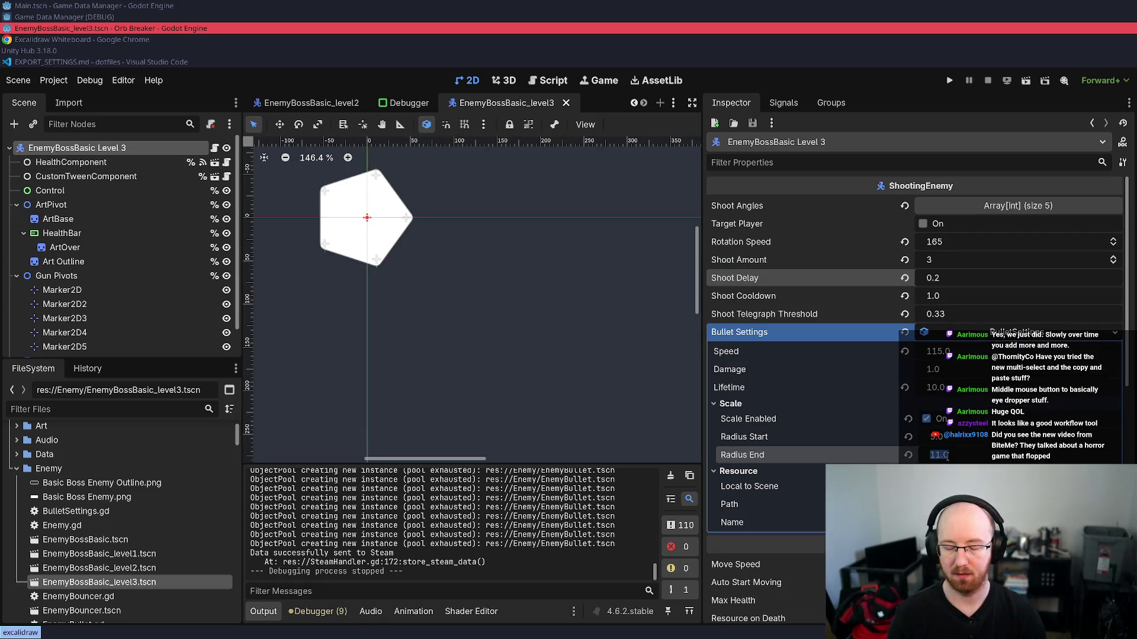
text(15)
key(Return)
key(ctrl+s)
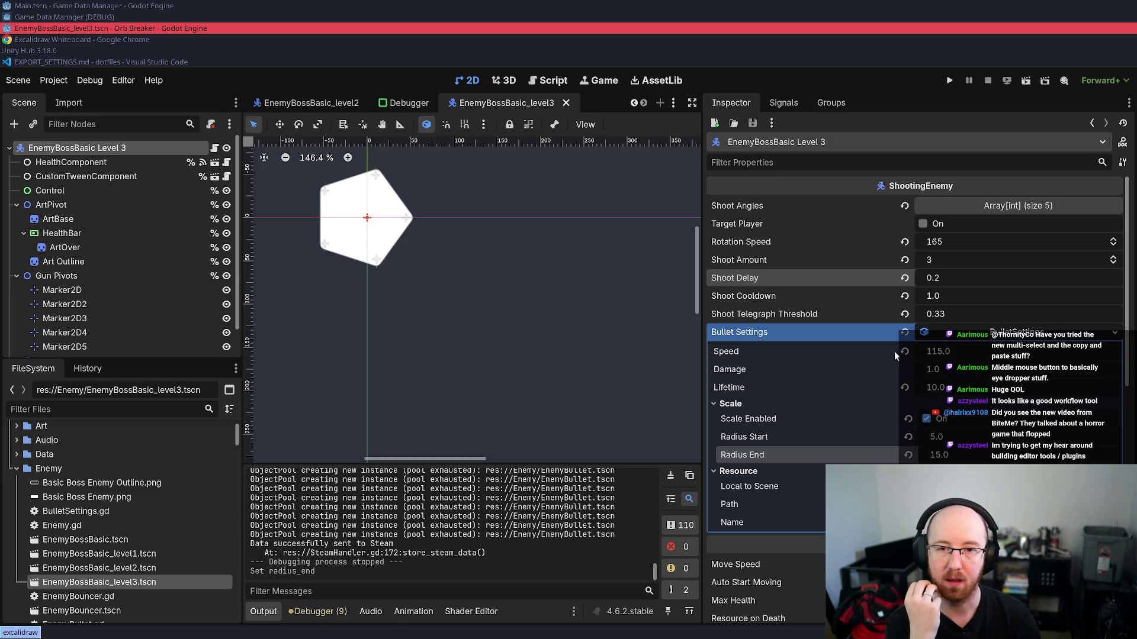
- Set the bullet Speed to 125 and relaunch the game
click(938, 352)
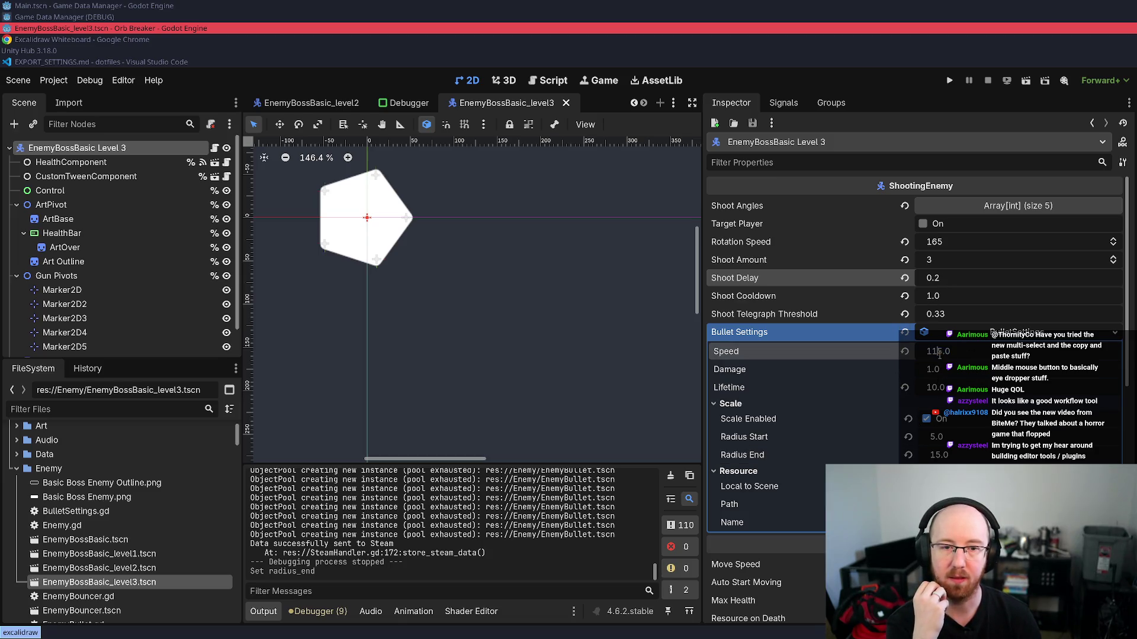
text(125)
key(Return)
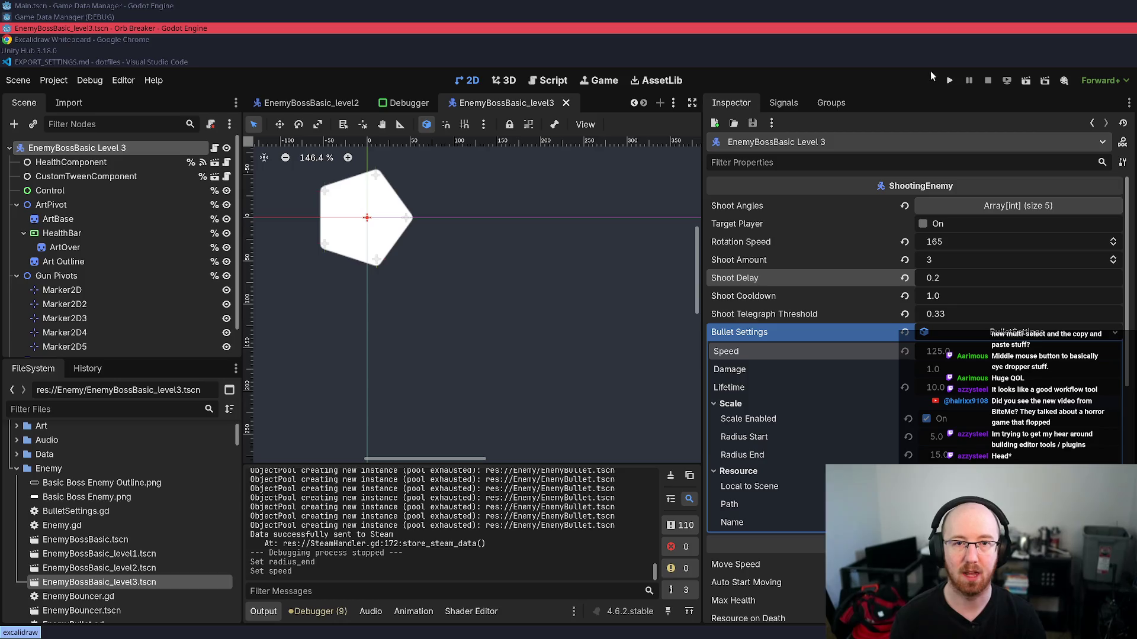
click(949, 83)
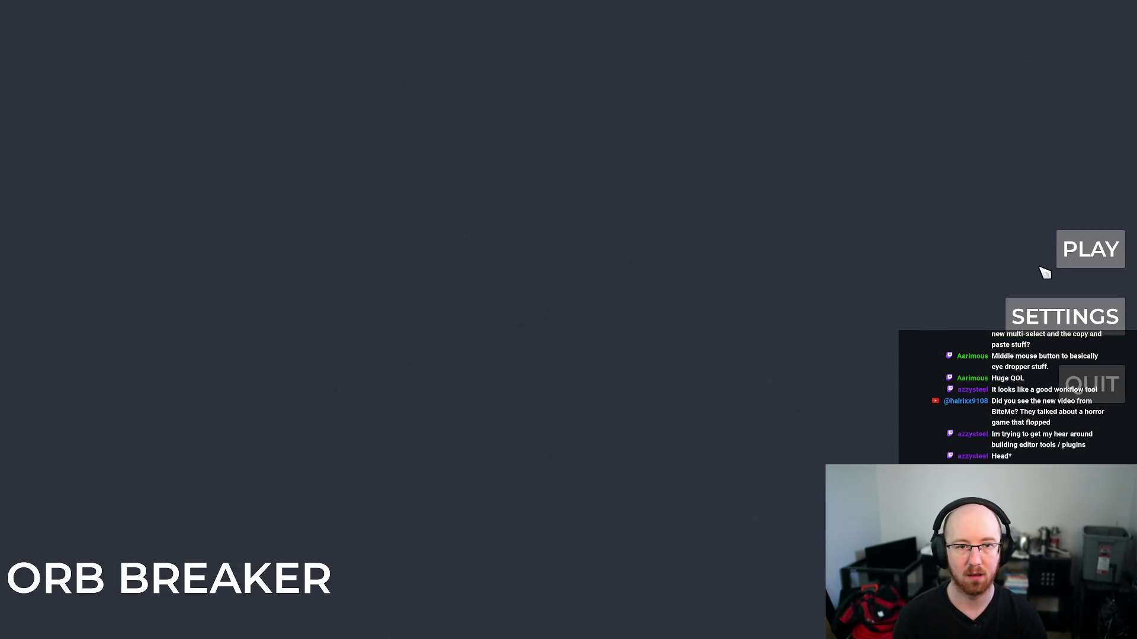
- Start a run, kill the player, launch Level 3 from the upgrade tree, and return to upgrades afterwards
click(1065, 256)
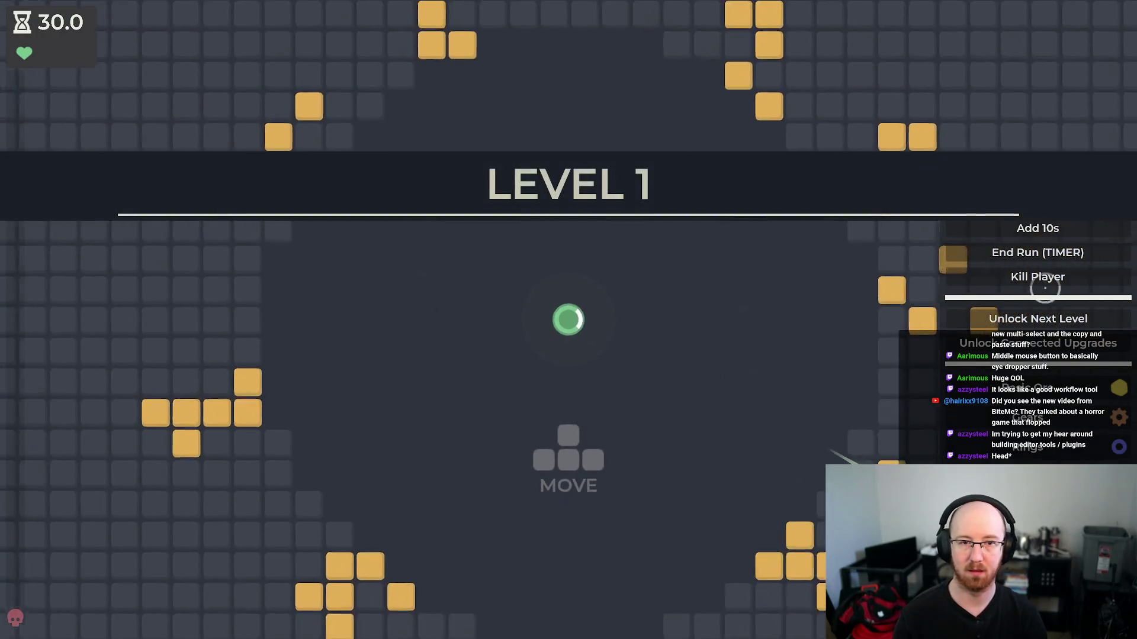
click(1037, 278)
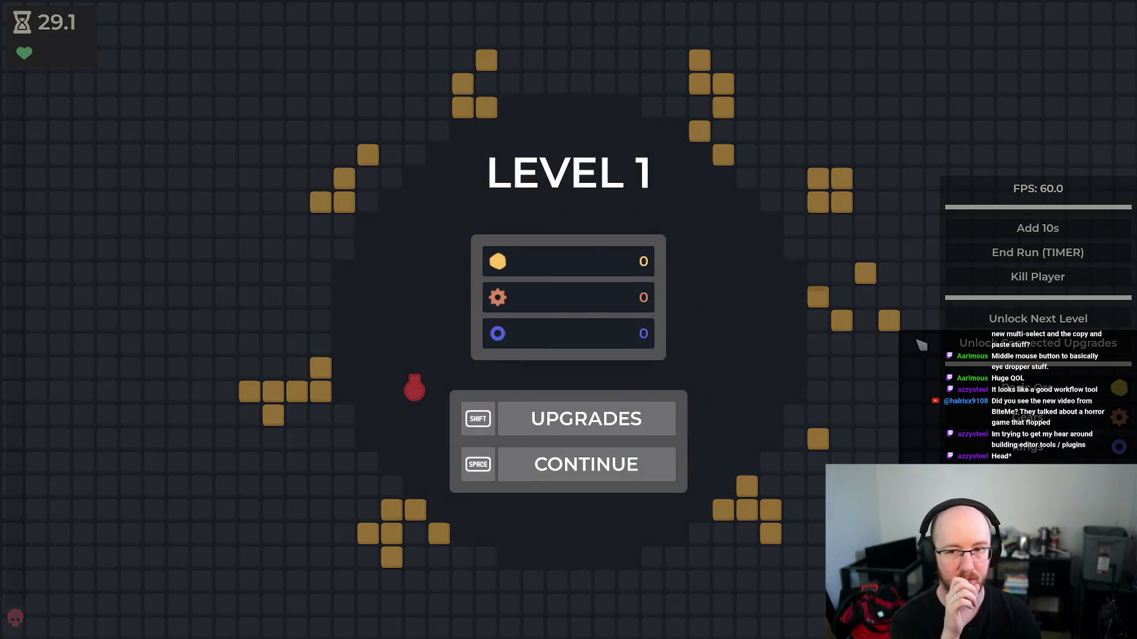
click(560, 429)
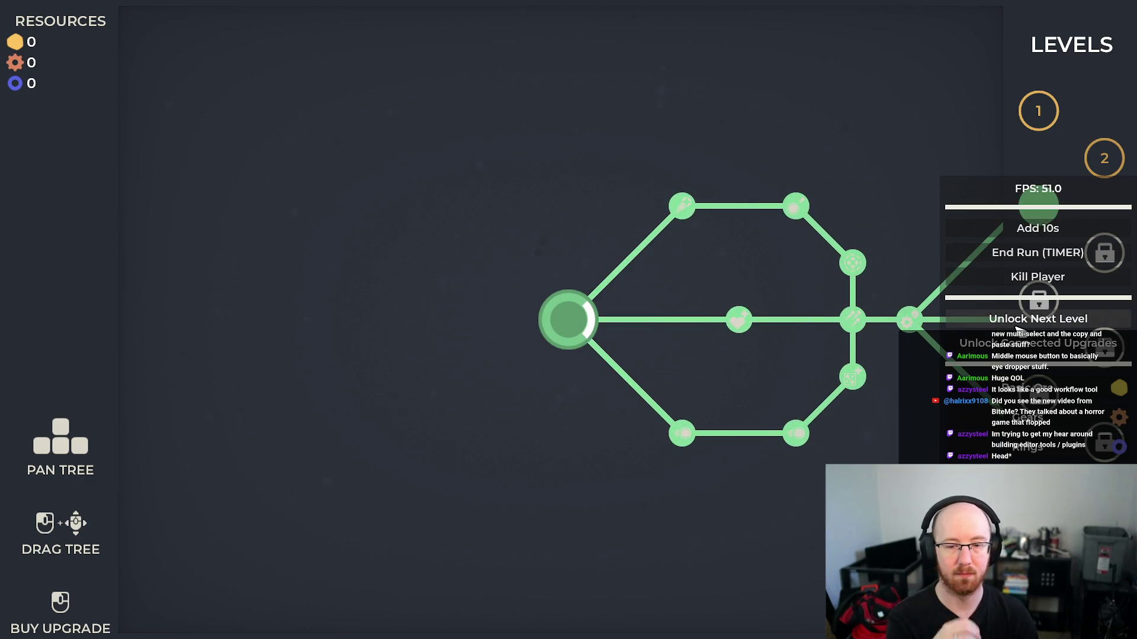
click(567, 320)
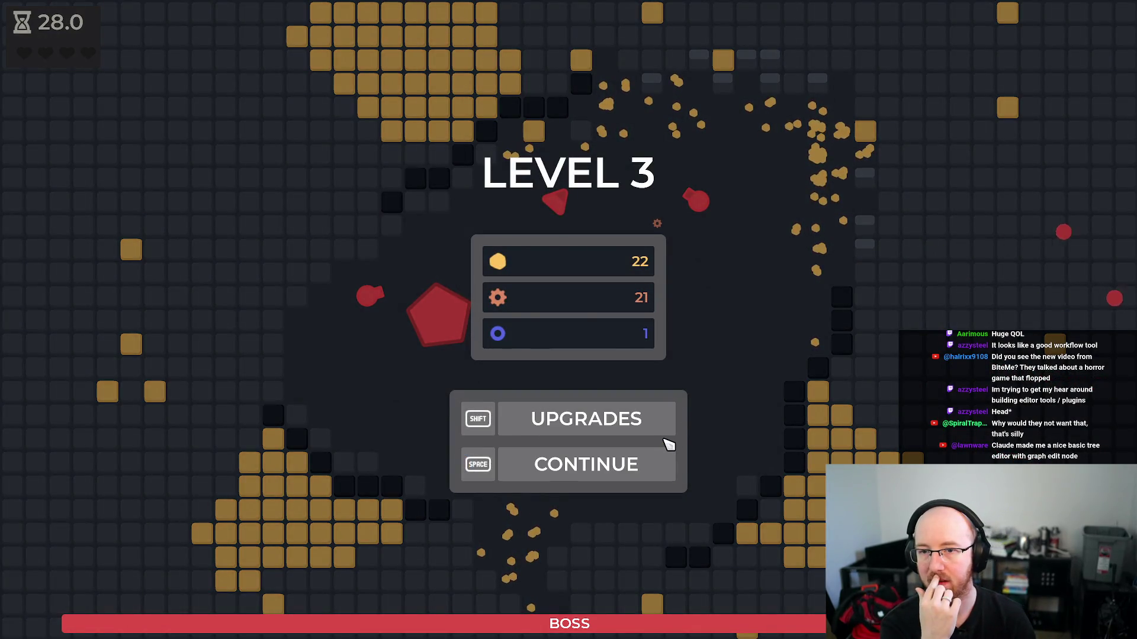
click(658, 418)
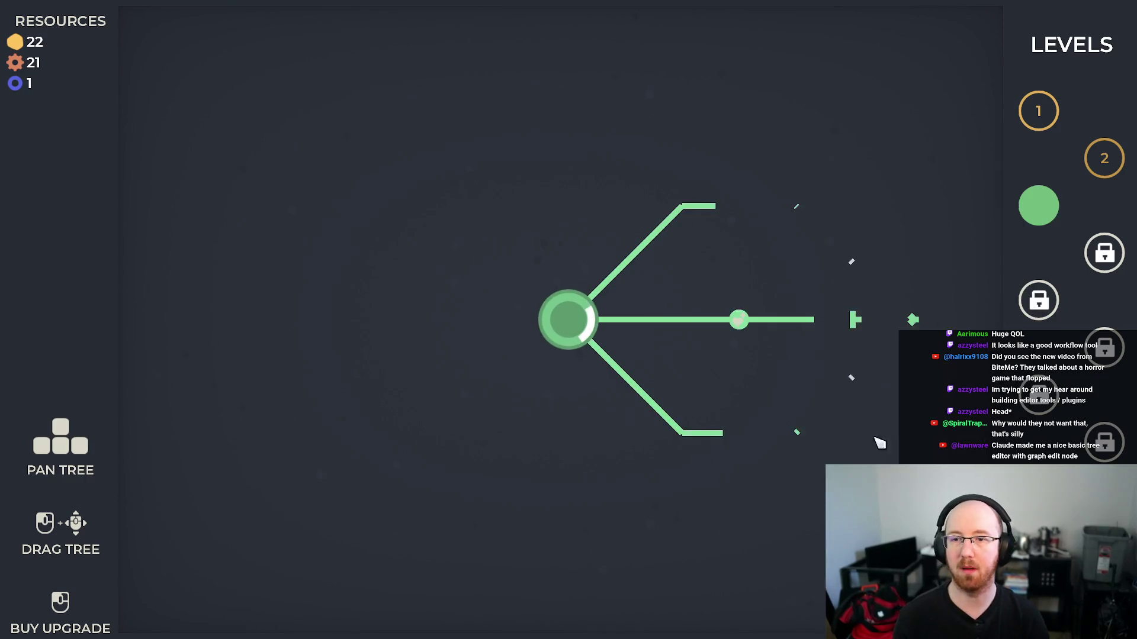
- Restart Level 3 and steer the player around the early enemy waves while firing
click(567, 320)
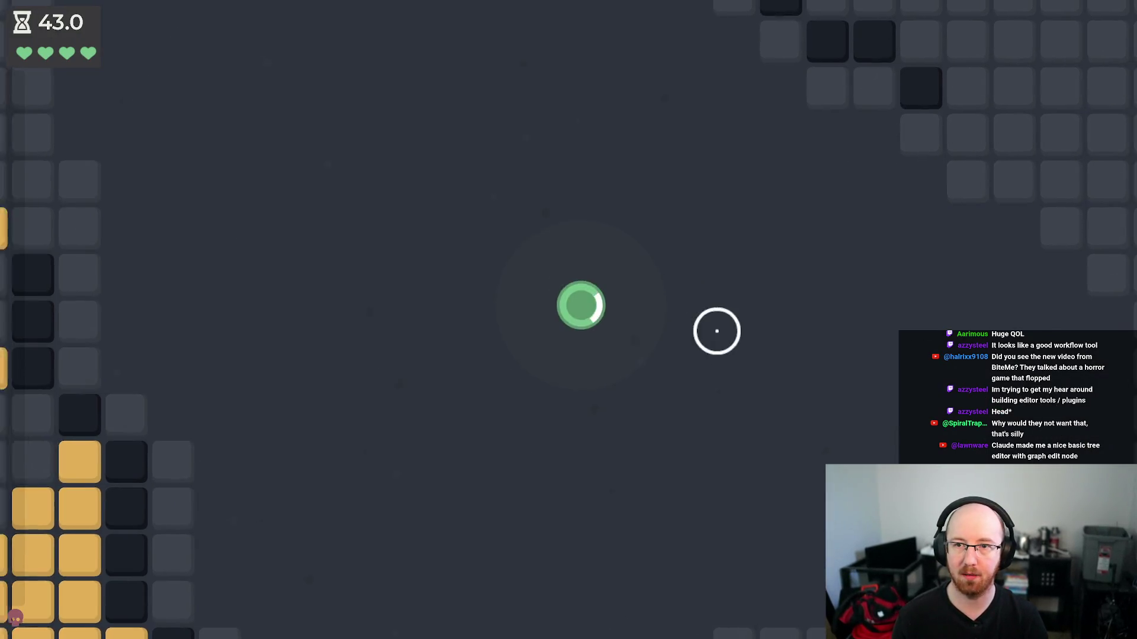
key(a)
key(w)
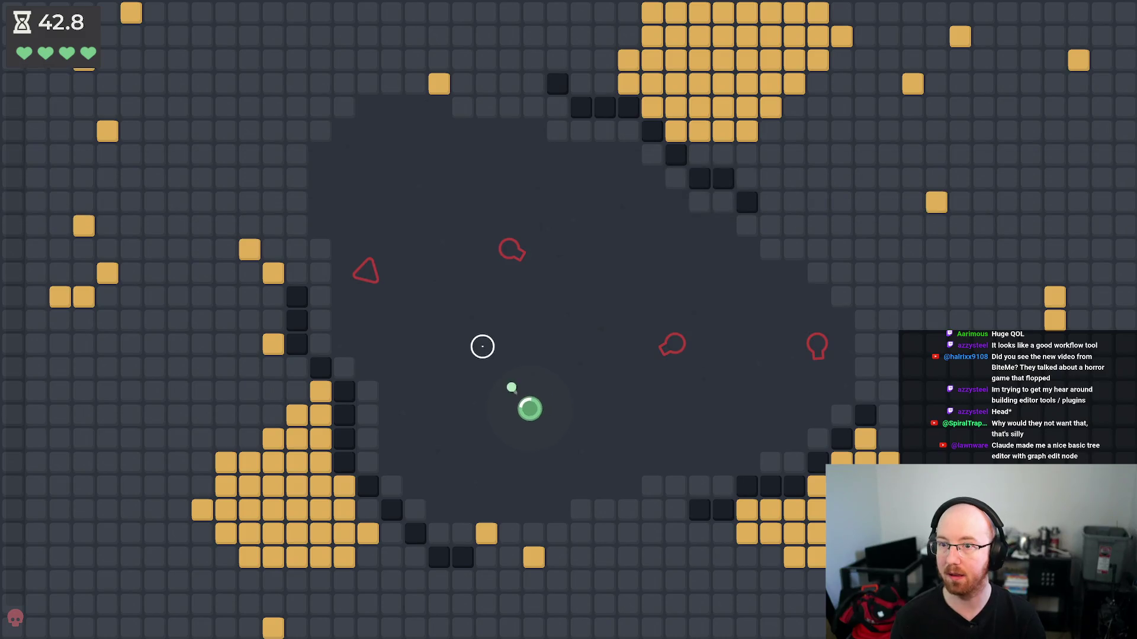
key(w)
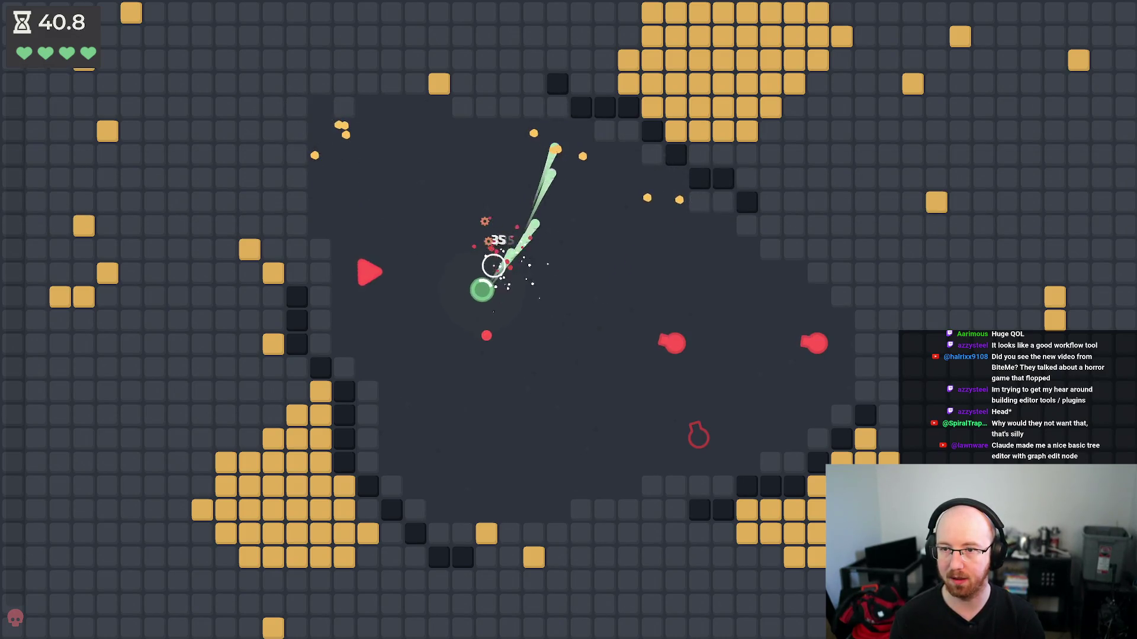
key(a)
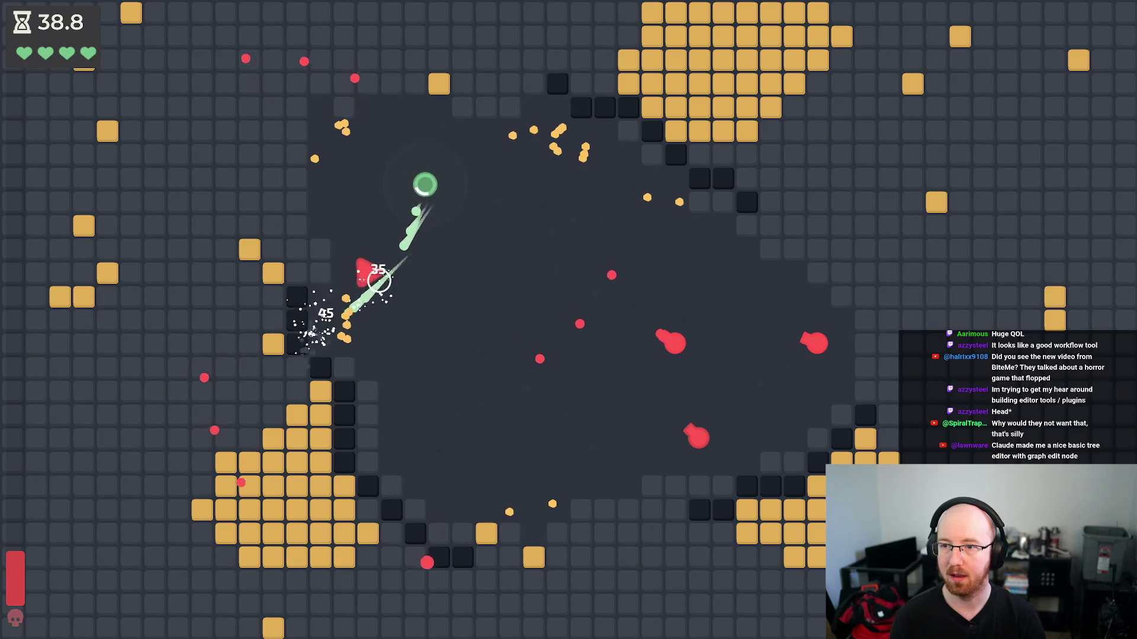
key(s)
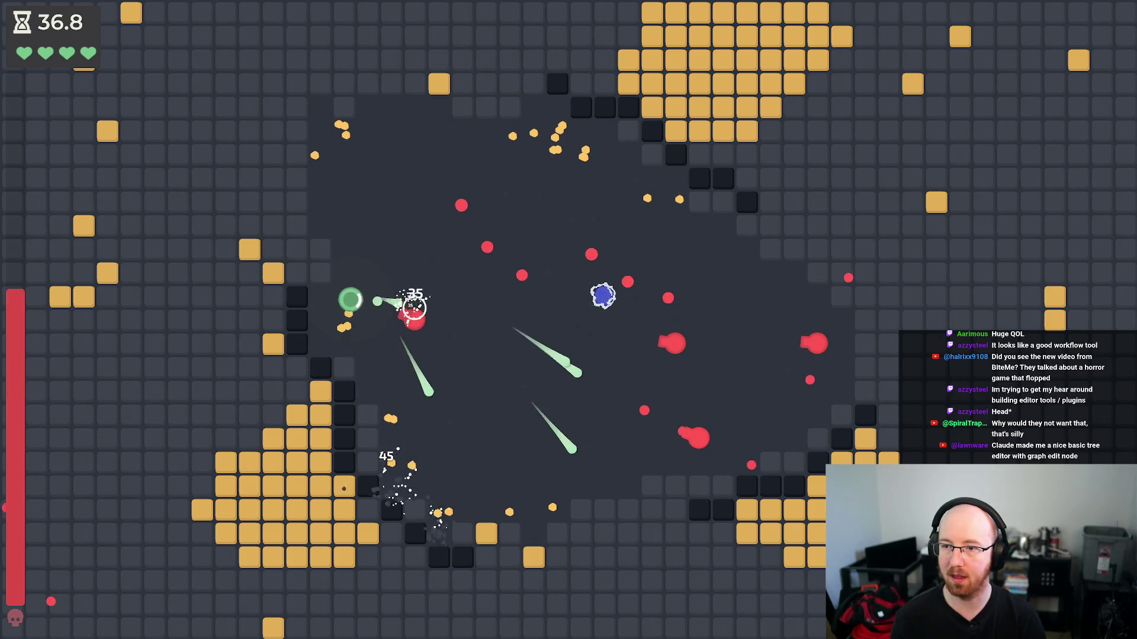
key(d)
key(w)
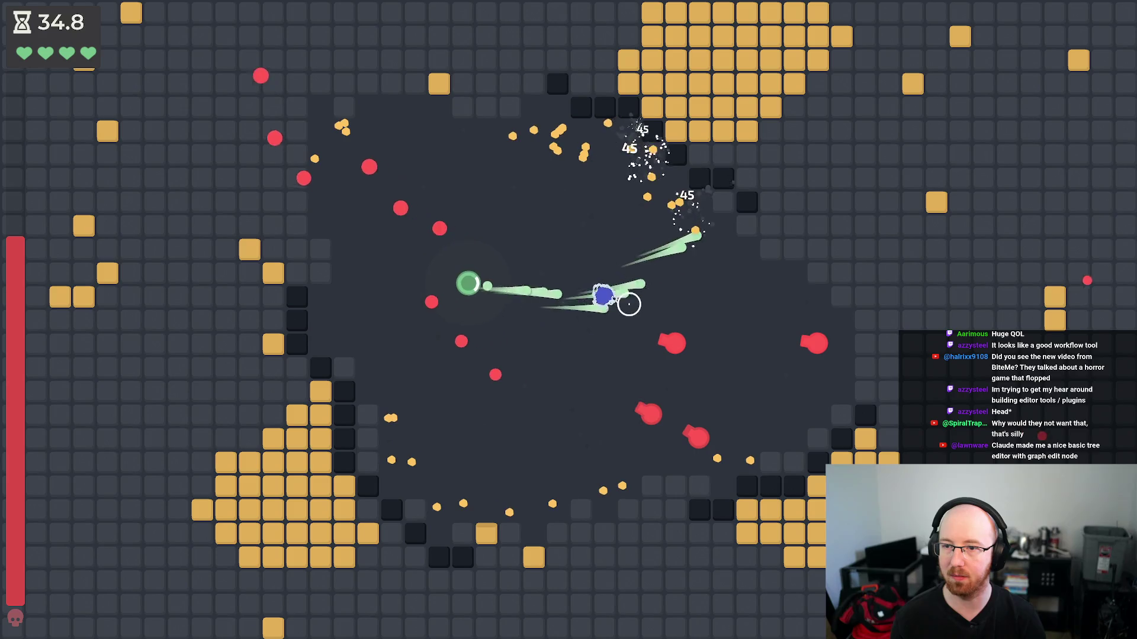
key(d)
key(s)
key(a)
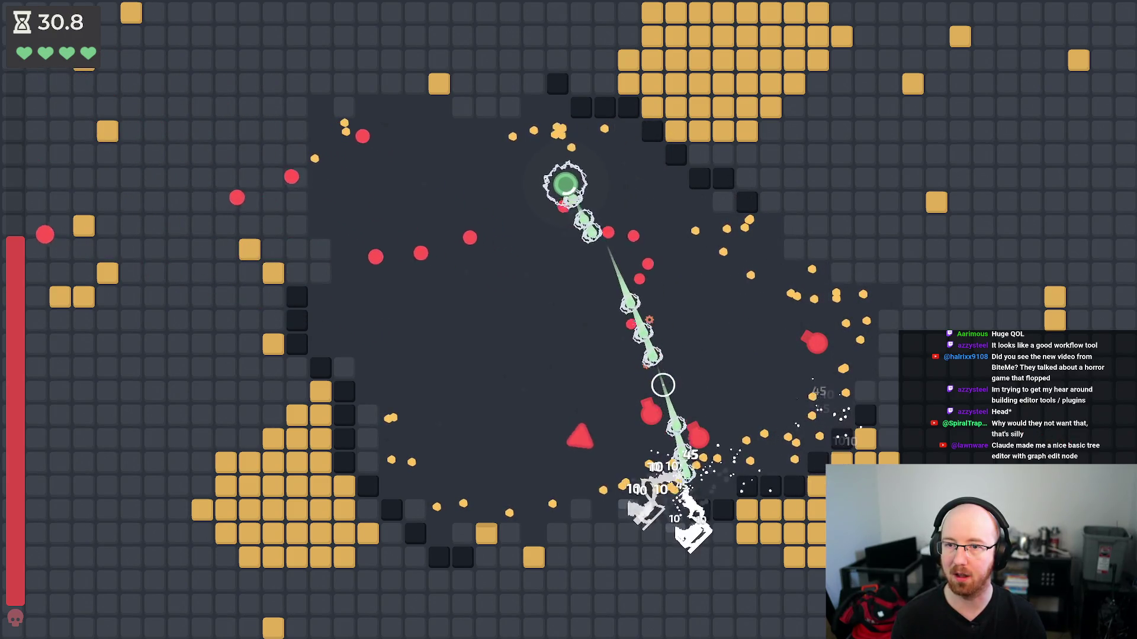
key(s)
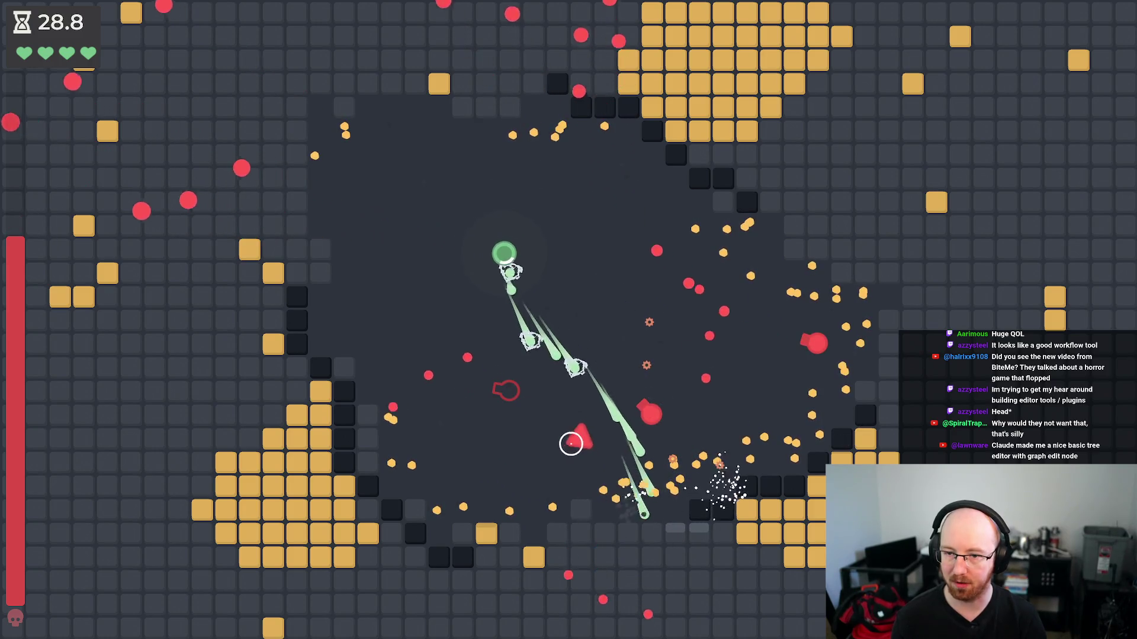
key(s)
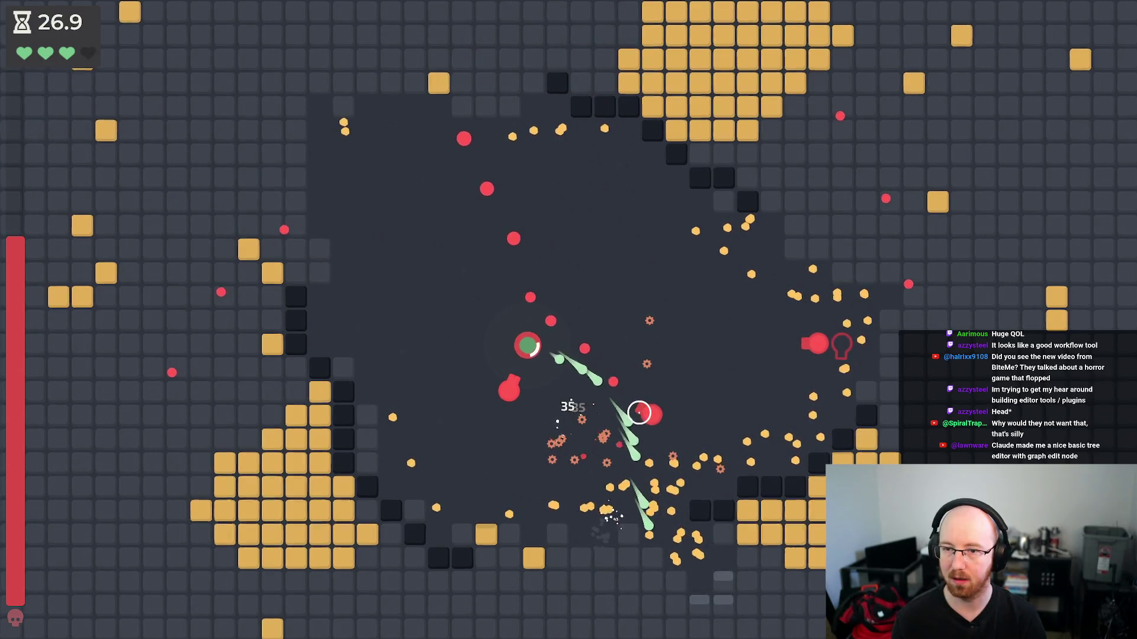
- Weave through the boss's bullet spread while shooting it as it spawns
key(s)
key(d)
key(a)
key(a)
key(w)
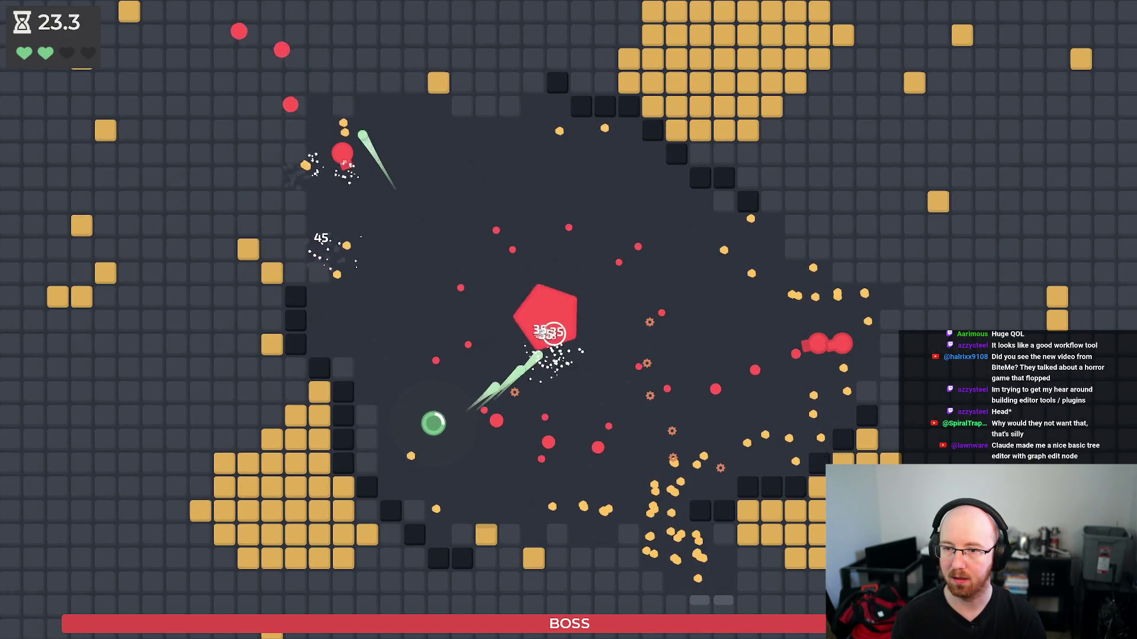
key(w)
key(d)
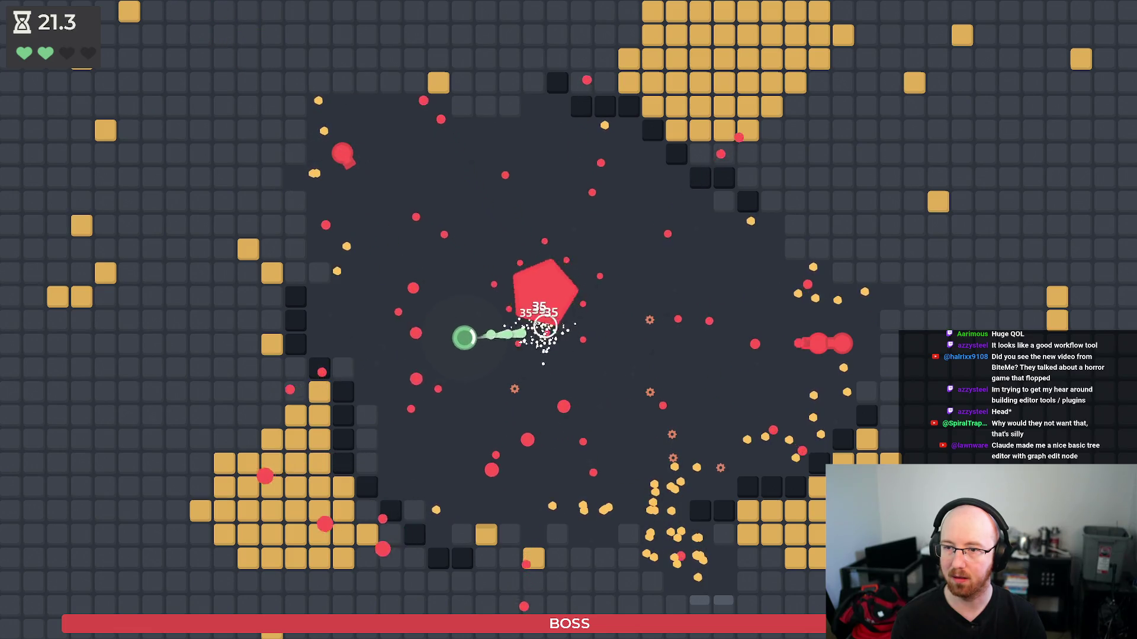
key(a)
key(a)
key(w)
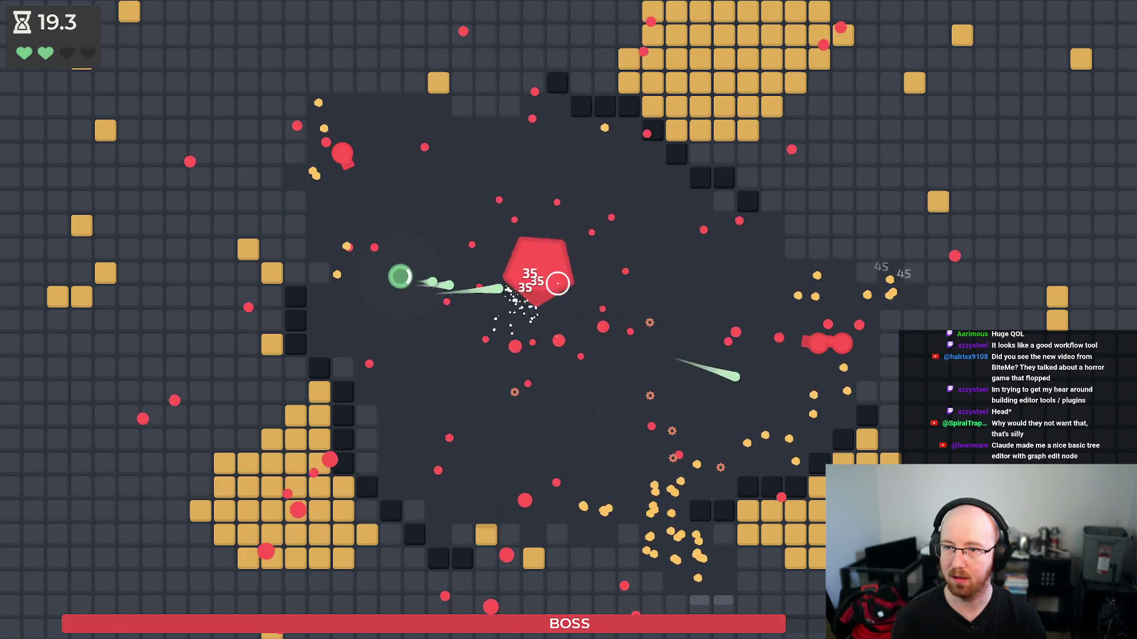
key(d)
key(a)
key(d)
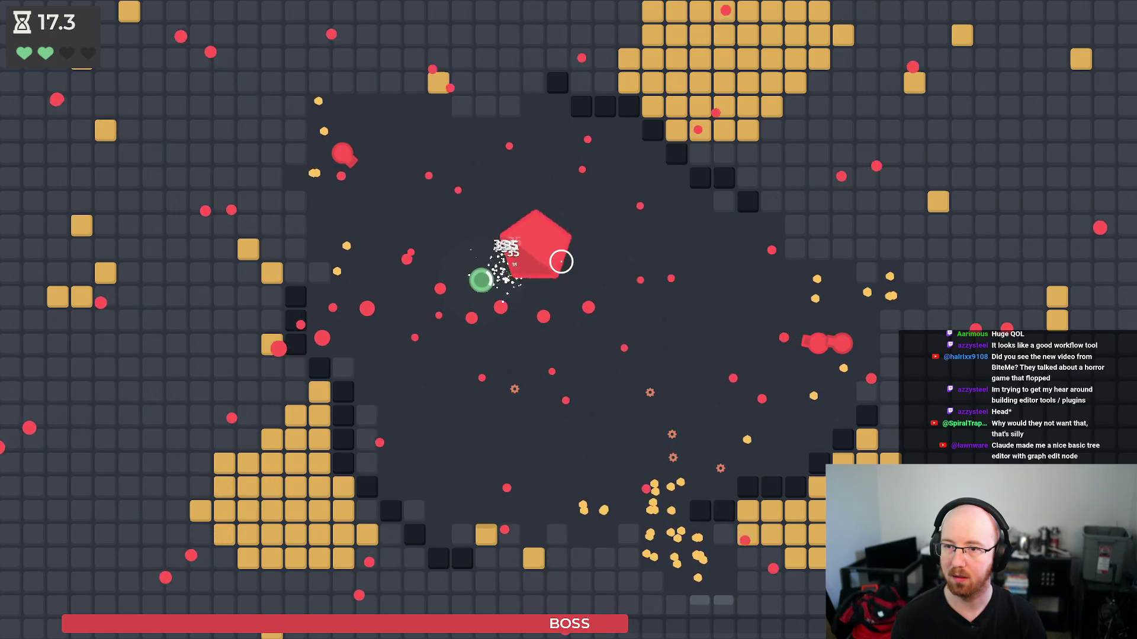
key(a)
key(a)
- Finish off the boss with two hearts and 7.8 seconds left, then stop the game with F8
key(d)
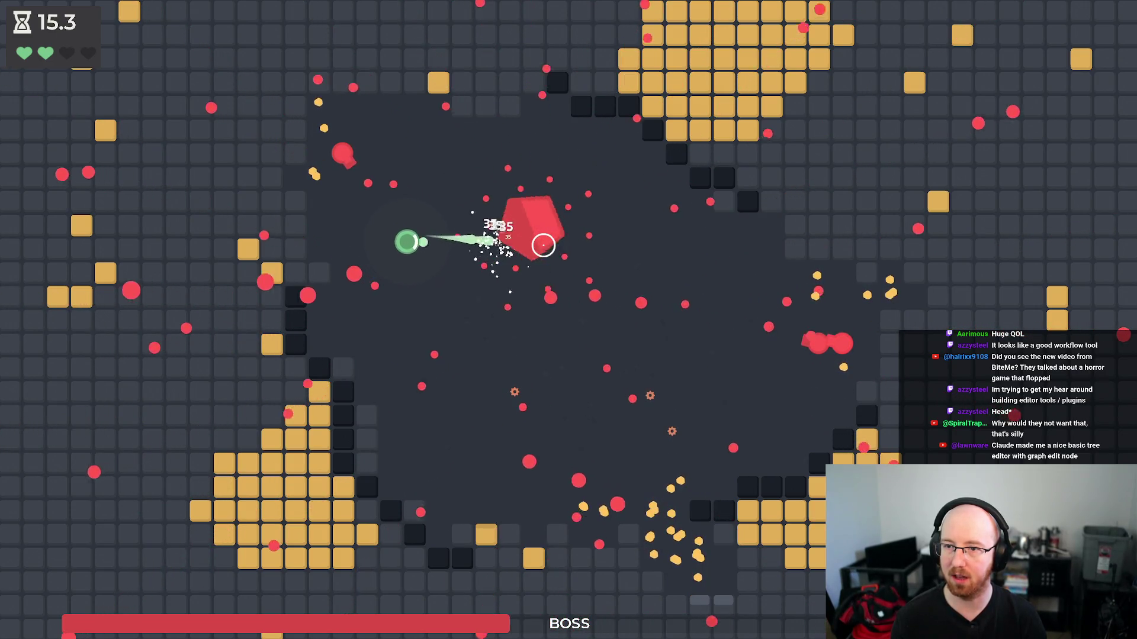
key(s)
key(d)
key(s)
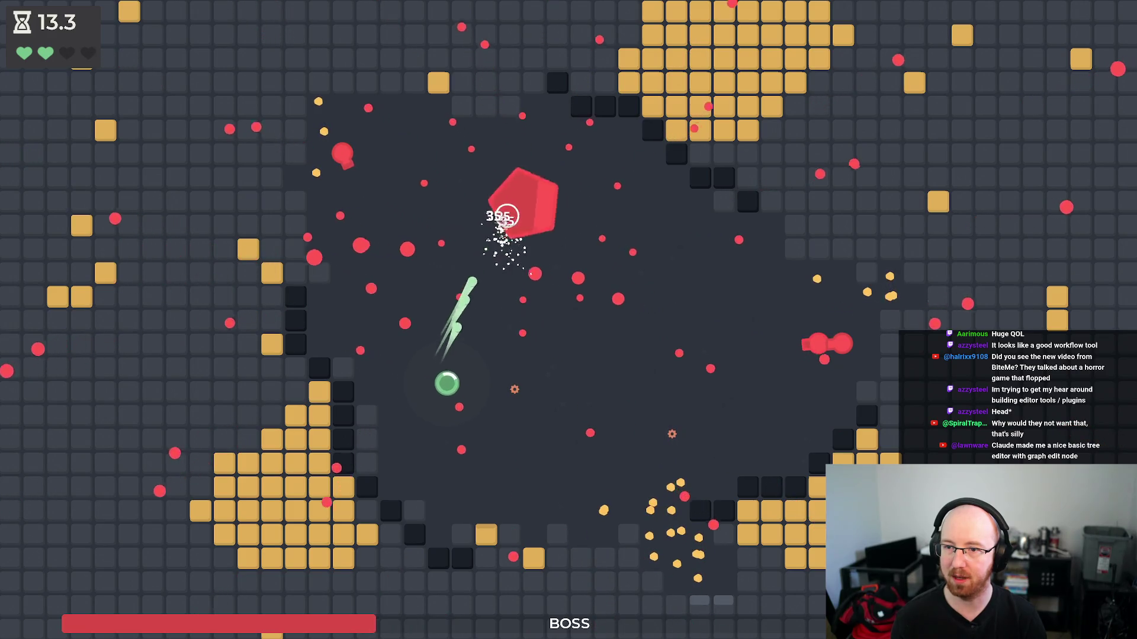
key(w)
key(a)
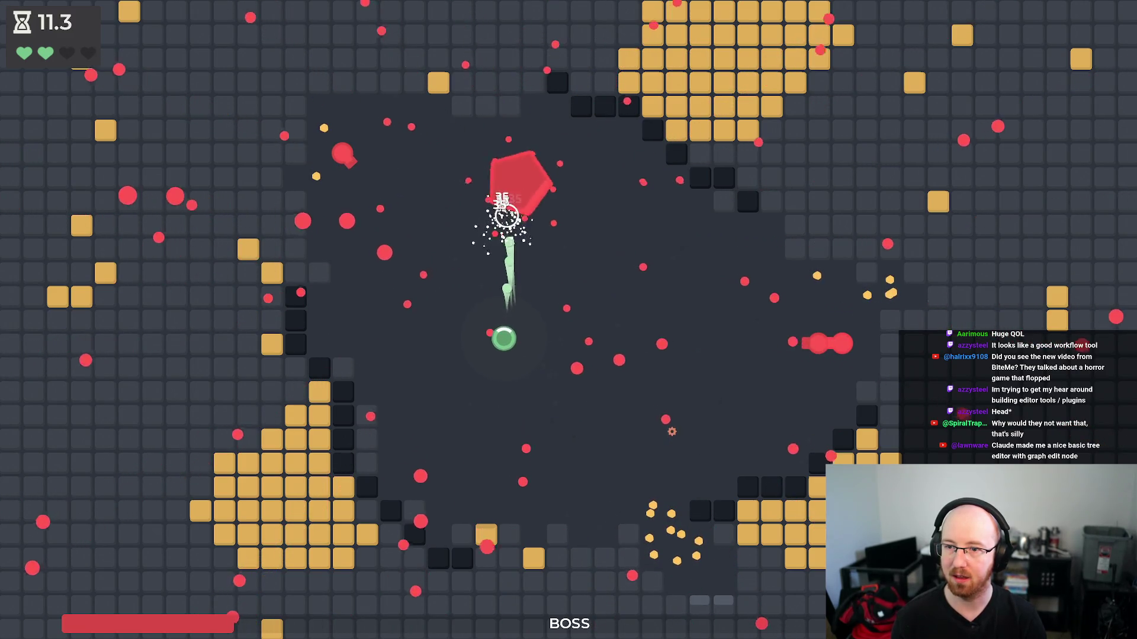
key(w)
key(w)
key(d)
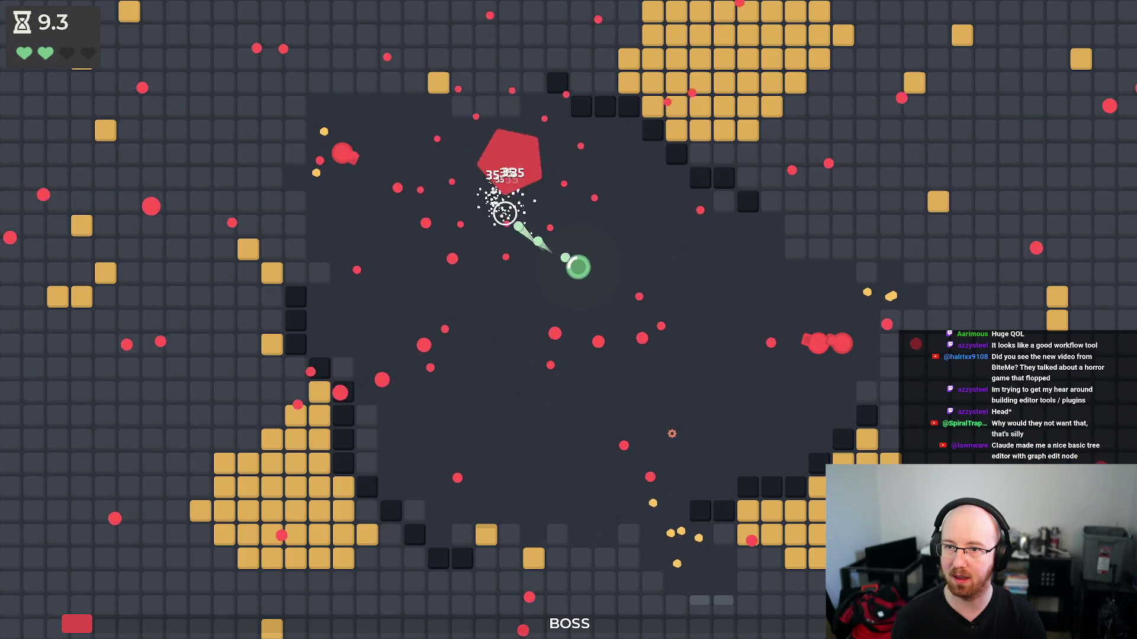
key(s)
key(w)
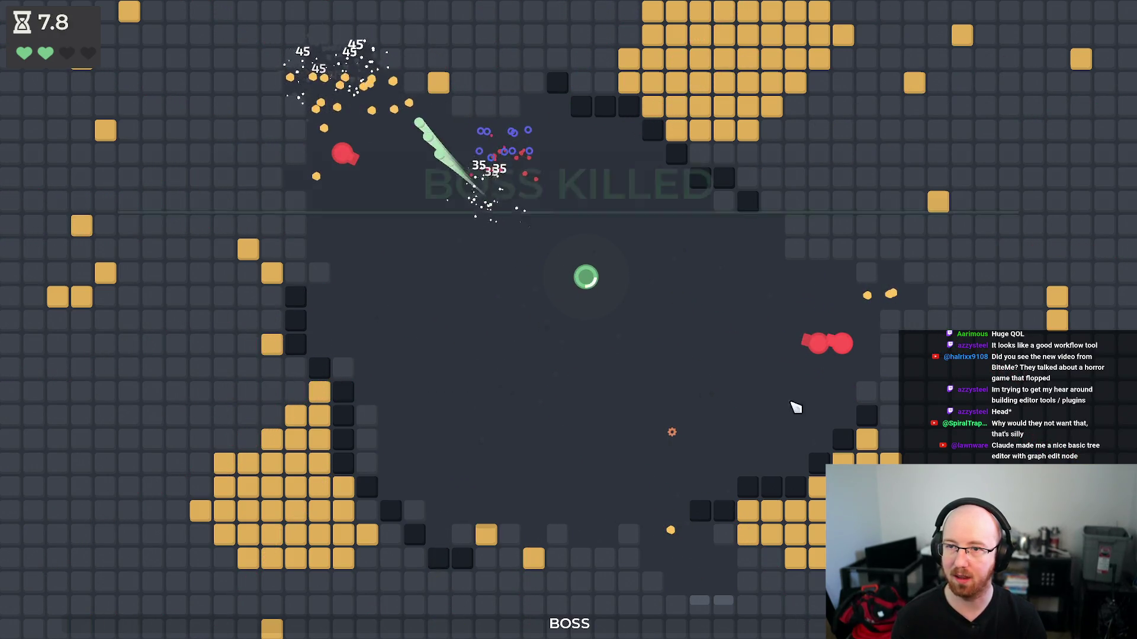
key(F8)
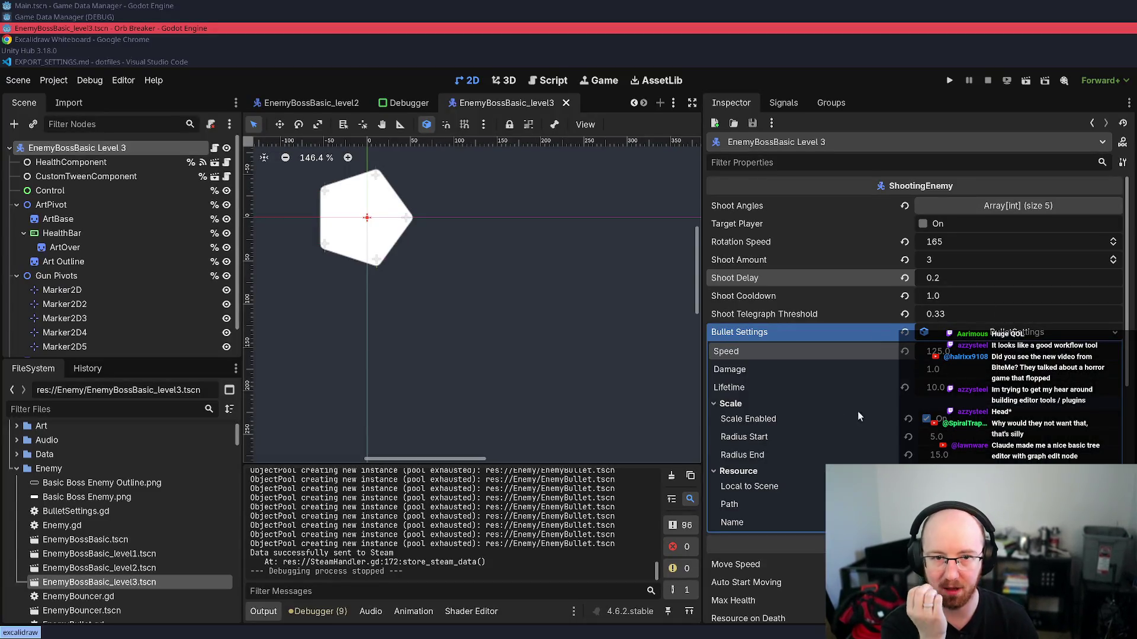
- Change the boss's Bullet Settings Speed to 145
click(947, 352)
click(941, 351)
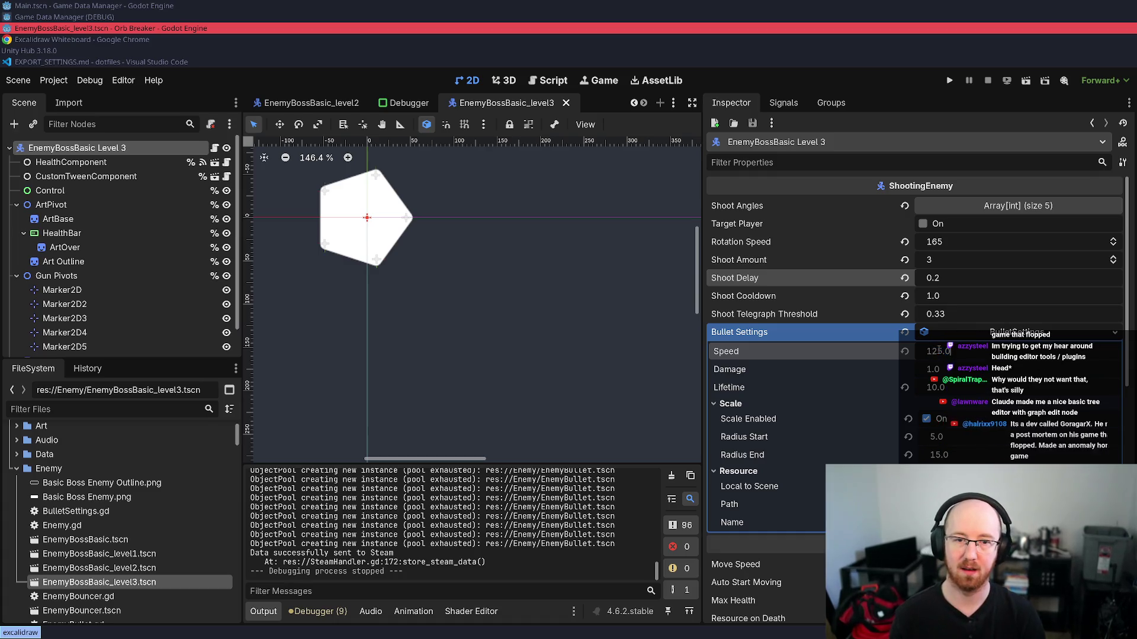
key(BackSpace)
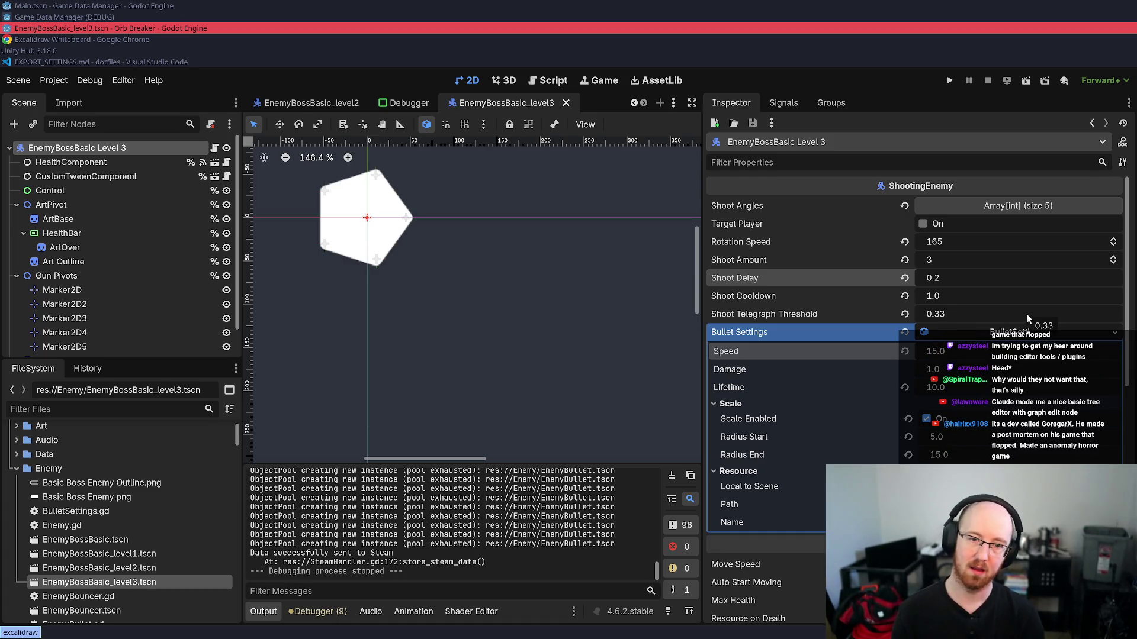
text(4)
key(Return)
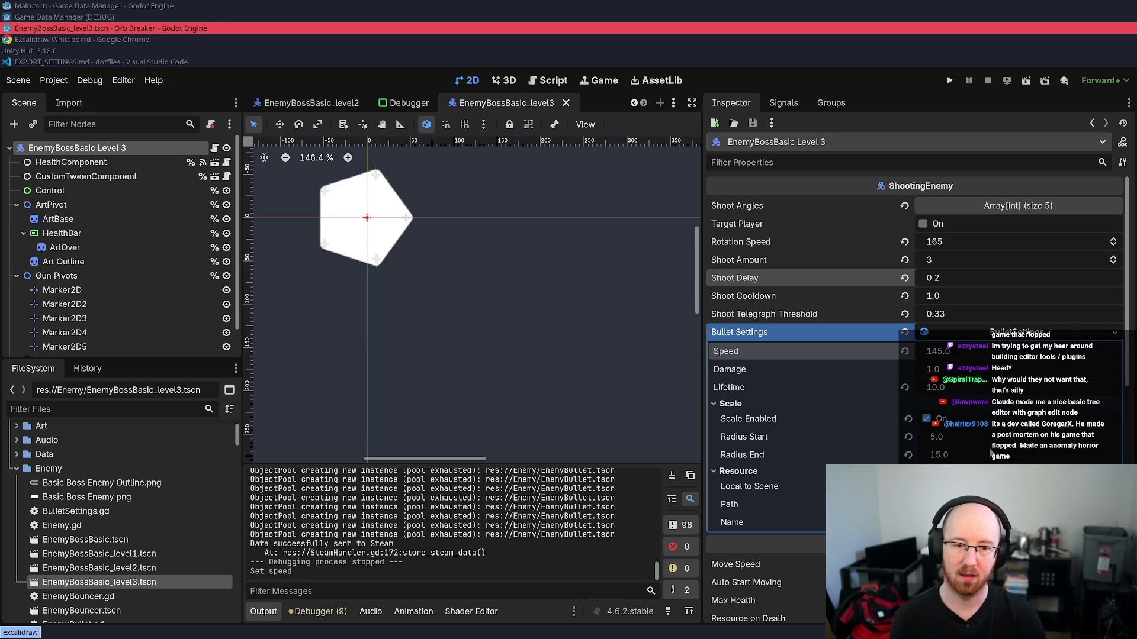
- Set the boss's Max Health to 4100 and save the boss scene
scroll(929, 427, down, 5)
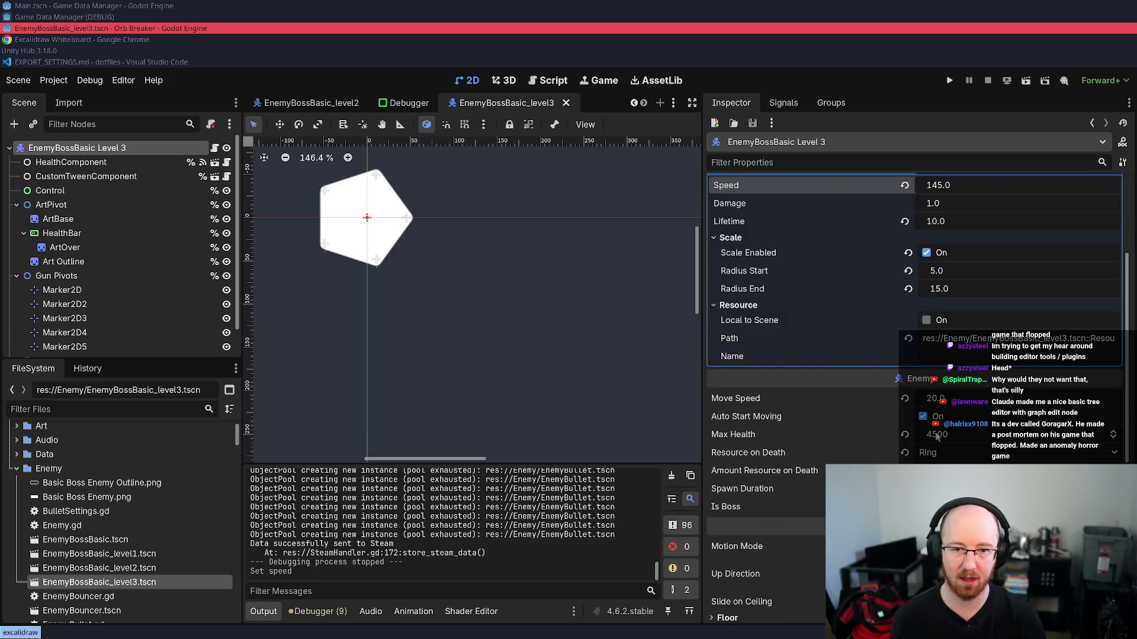
click(938, 435)
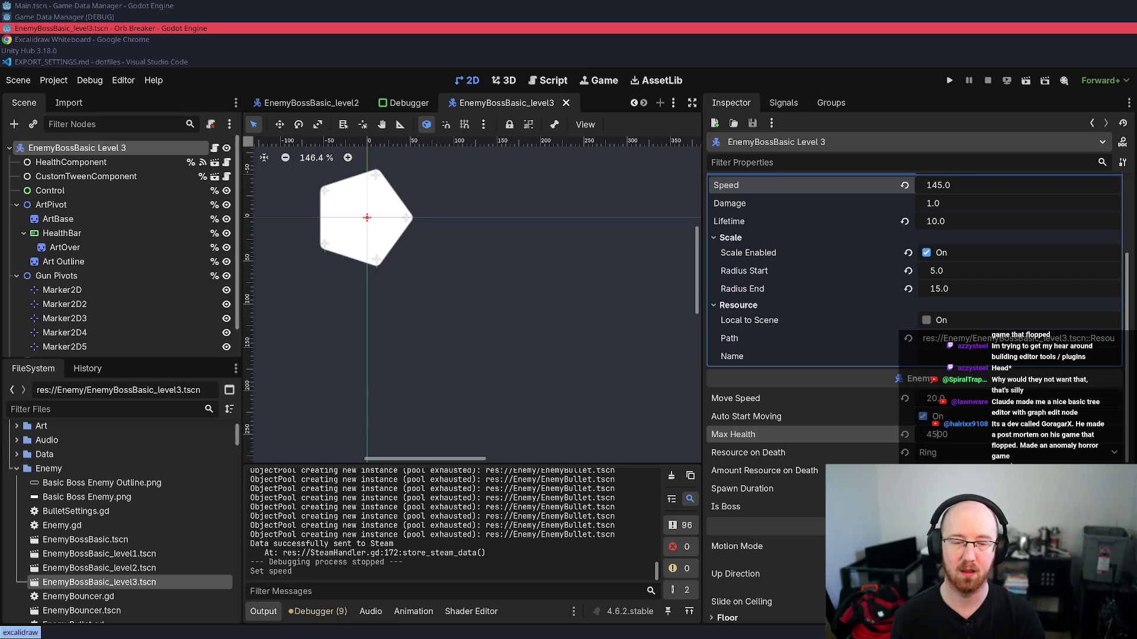
key(BackSpace)
text(1)
key(Return)
key(ctrl+s)
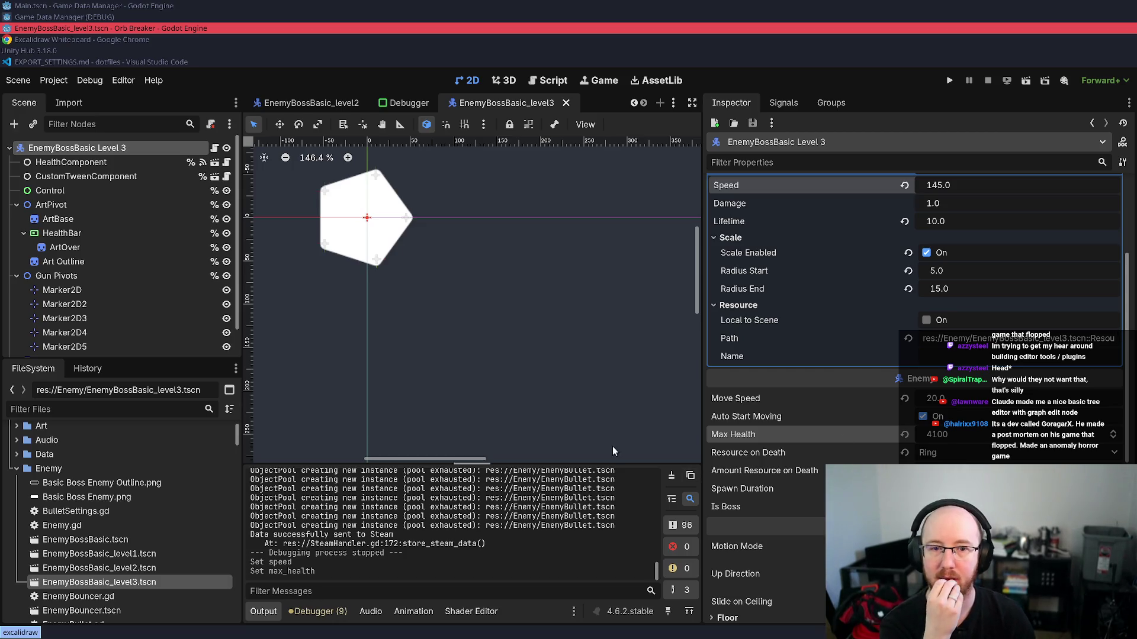
- Set the boss's Move Speed to 25
click(927, 397)
text(25)
key(Return)
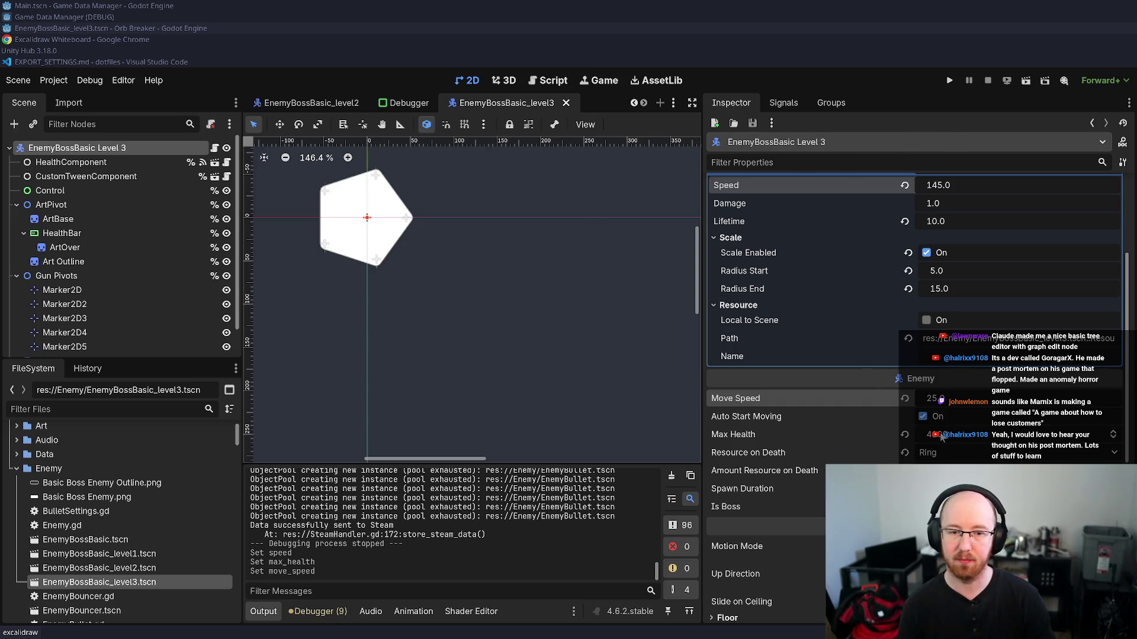
scroll(940, 433, down, 5)
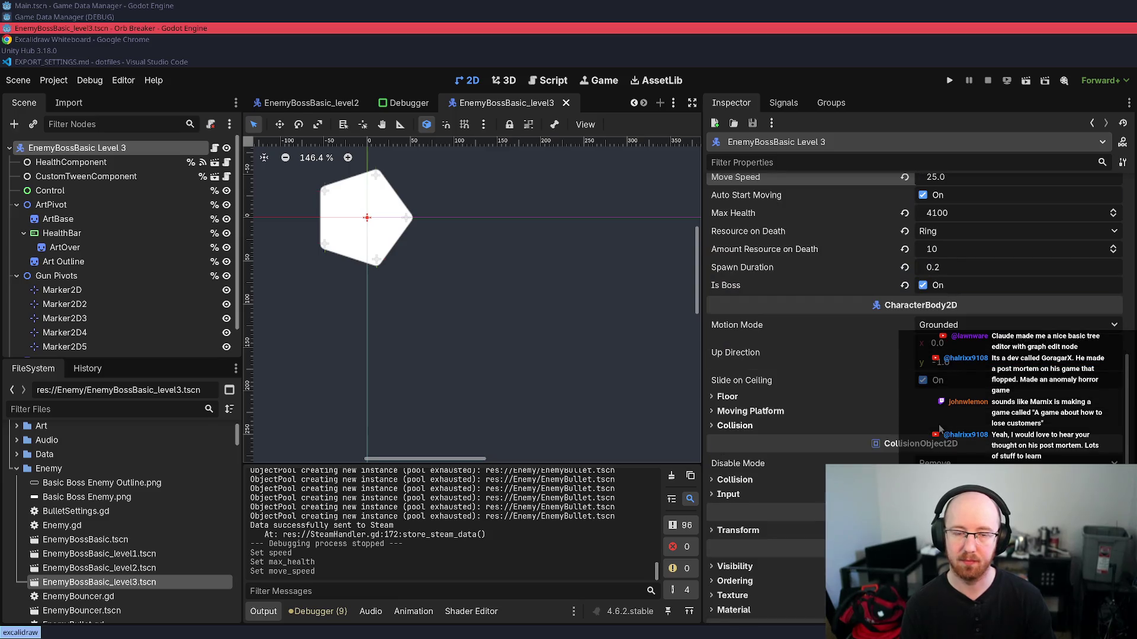
- Scroll the Inspector back up to Bullet Settings and run the project to Orb Breaker's title menu
scroll(940, 429, up, 4)
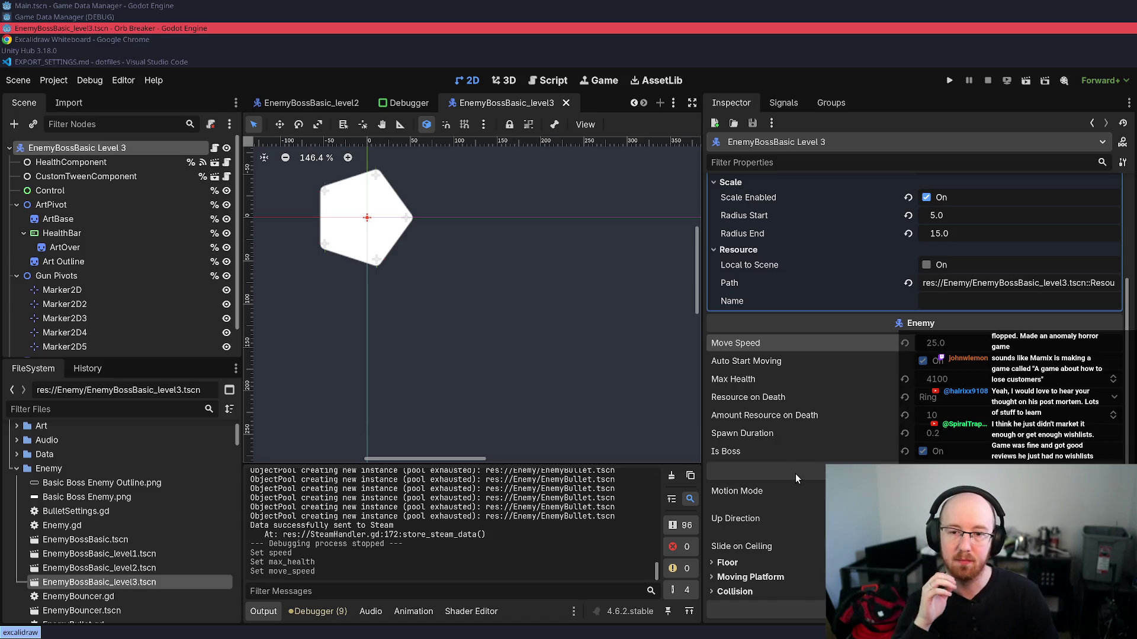
scroll(809, 457, up, 5)
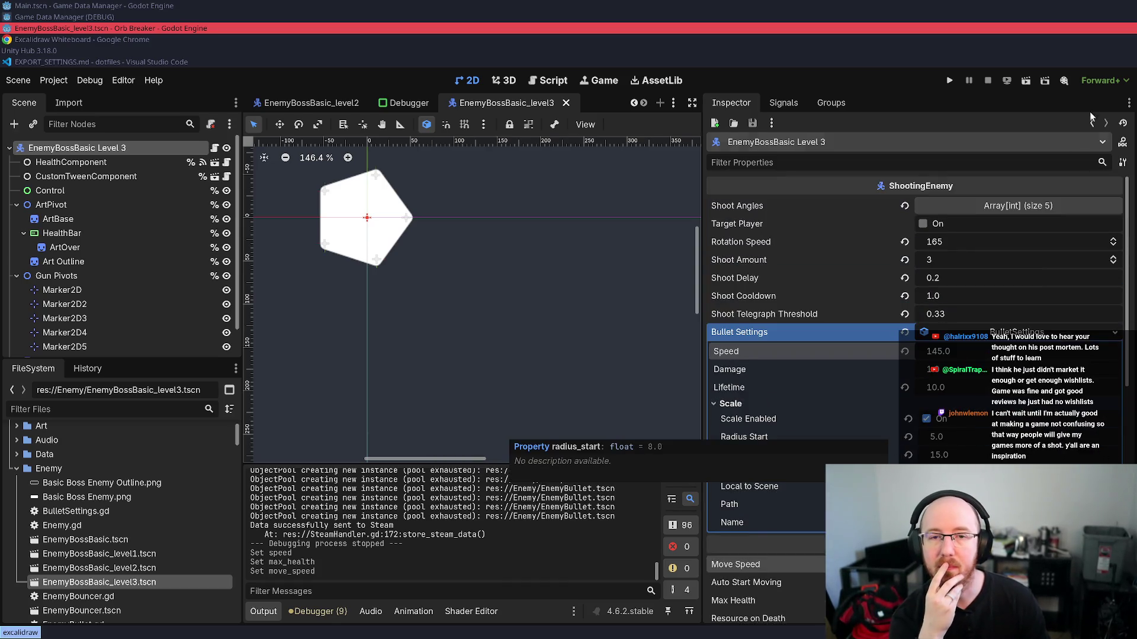
click(957, 88)
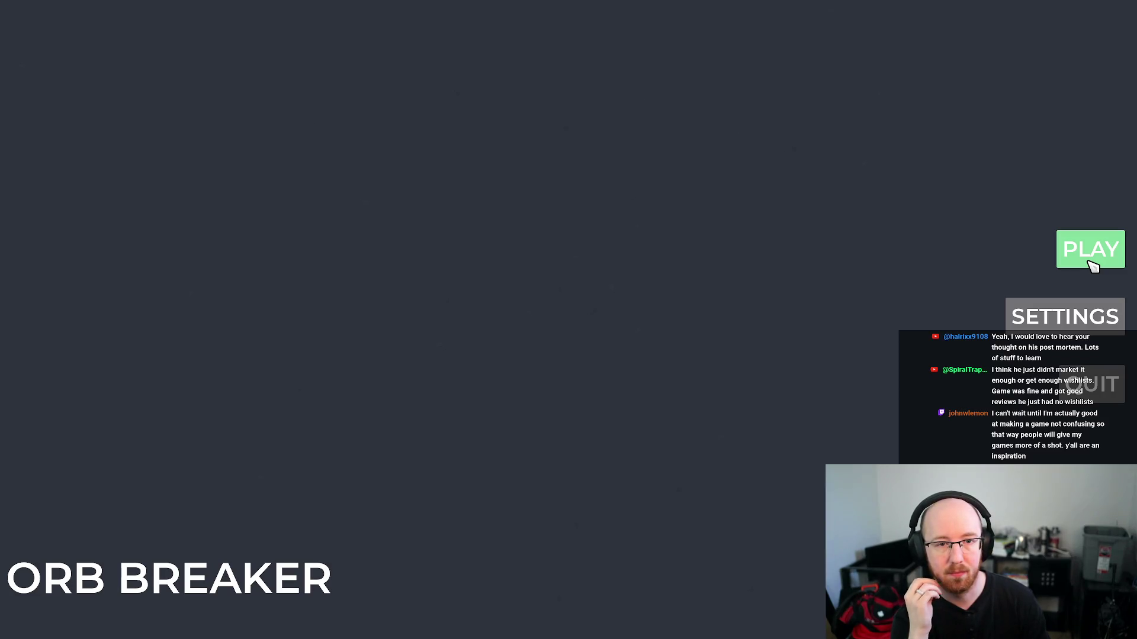
- Start a game, end Level 1 with the debug Kill Player, then launch Level 3 from the upgrade tree
click(1088, 262)
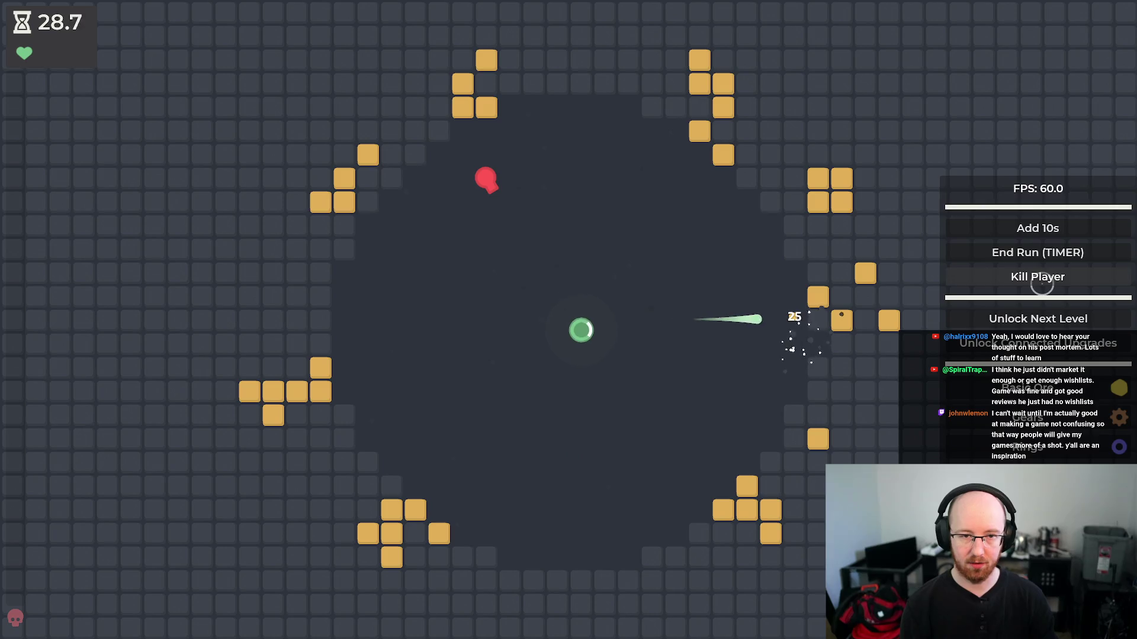
click(1046, 286)
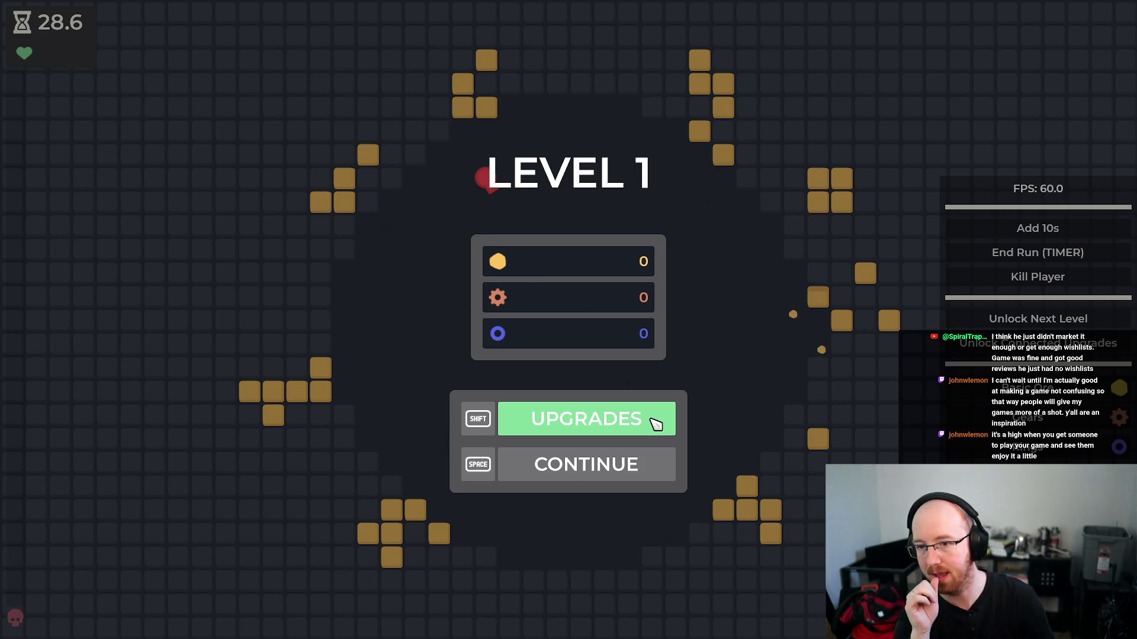
click(656, 424)
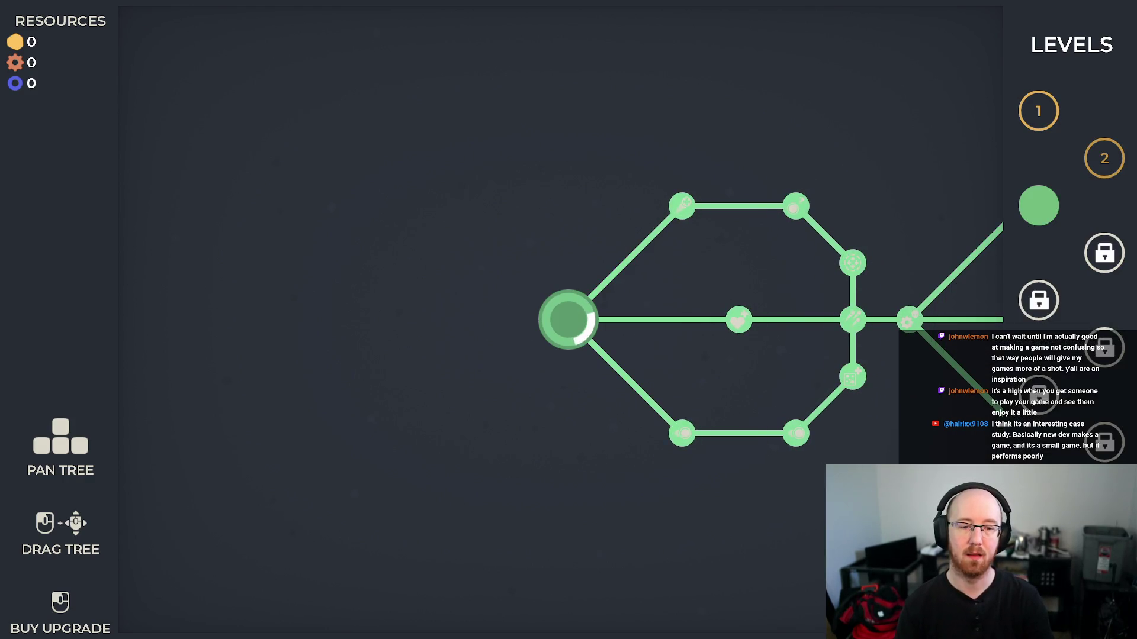
click(568, 319)
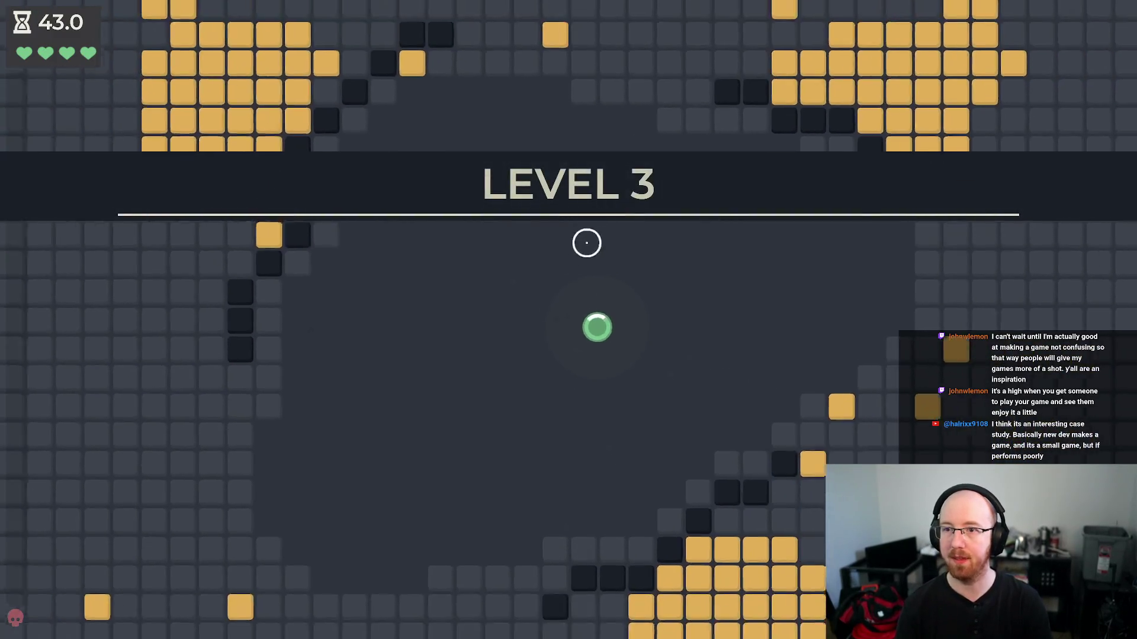
- Steer the player orb around Level 3's enemy waves while firing
key(a)
key(w)
key(a)
key(s)
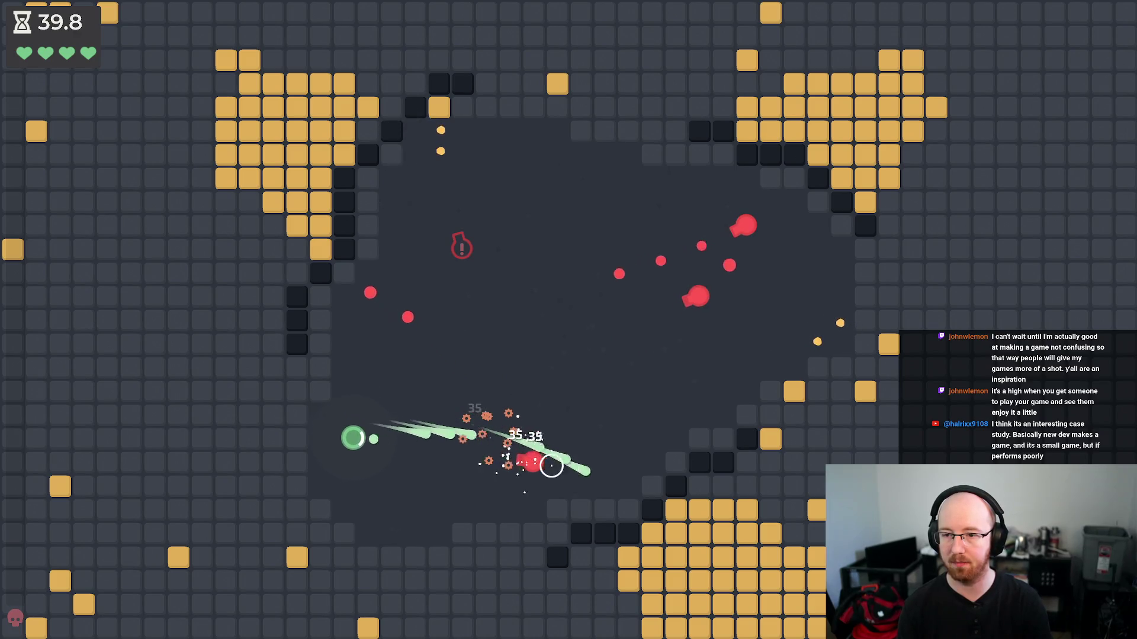
key(d)
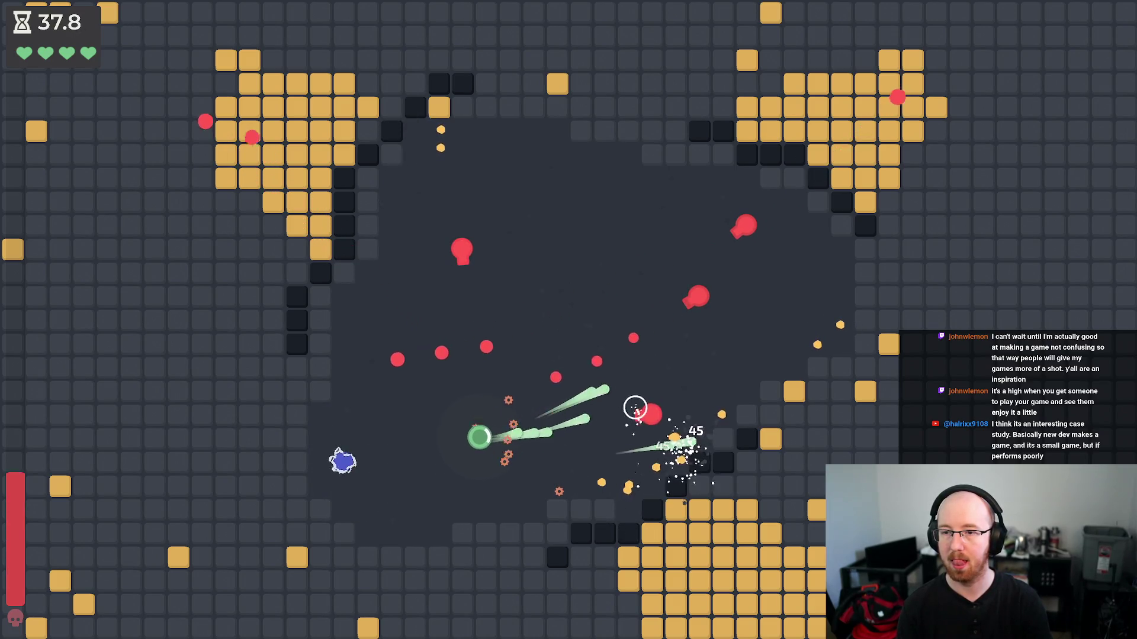
key(s)
key(w)
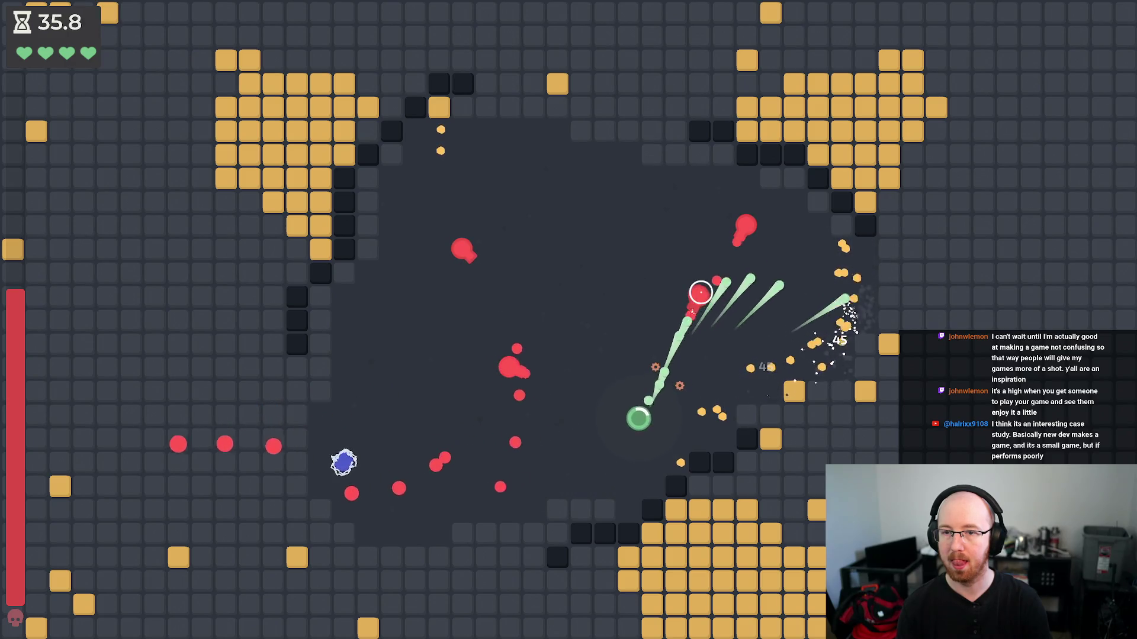
key(w)
key(a)
key(s)
key(d)
- Dodge the boss's shots as it spawns, shifting the orb up, down and sideways
key(w)
key(d)
key(s)
key(a)
key(d)
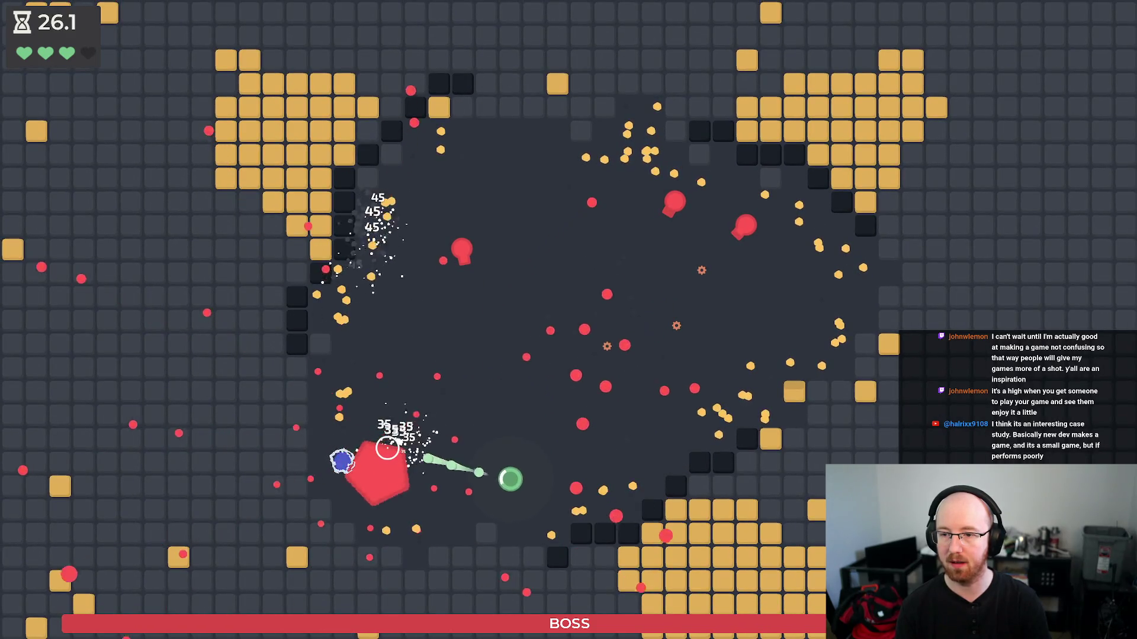
key(w)
key(a)
key(d)
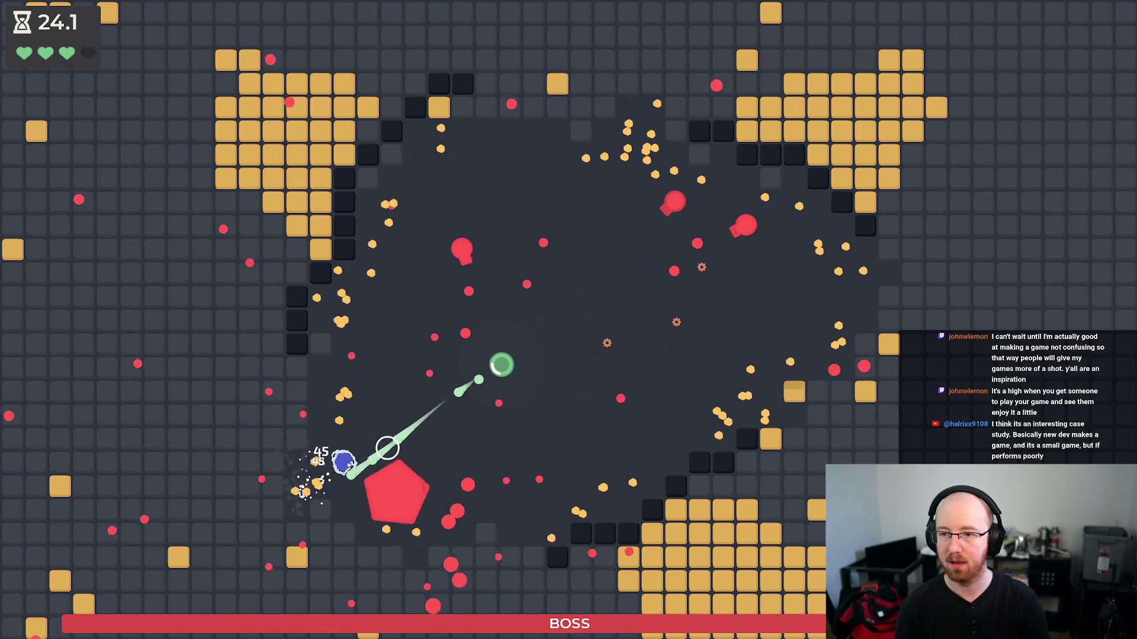
key(d)
key(w)
key(s)
key(s)
- Circle and shoot the boss until it dies, open Upgrades, then close the game
key(d)
key(d)
key(w)
key(a)
key(w)
key(w)
key(a)
key(a)
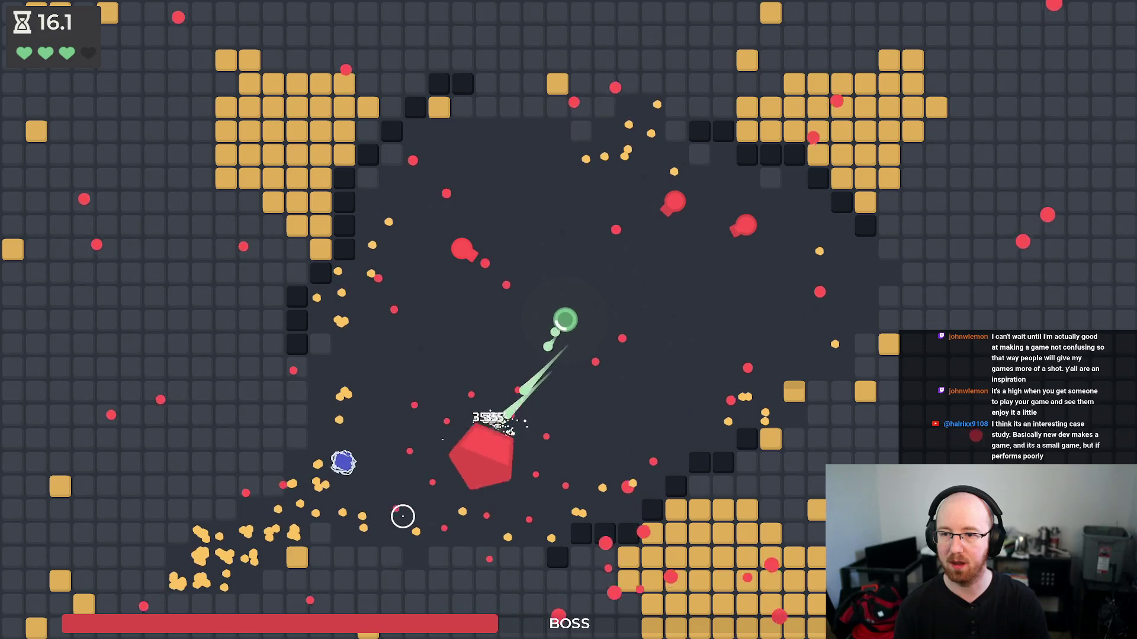
key(s)
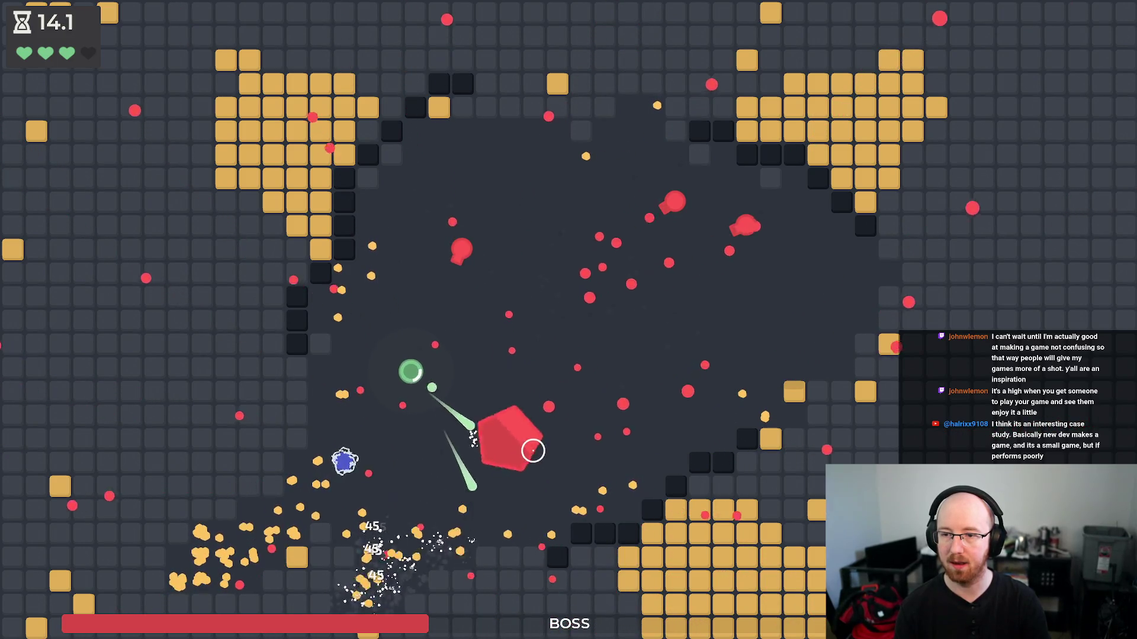
key(a)
key(d)
key(d)
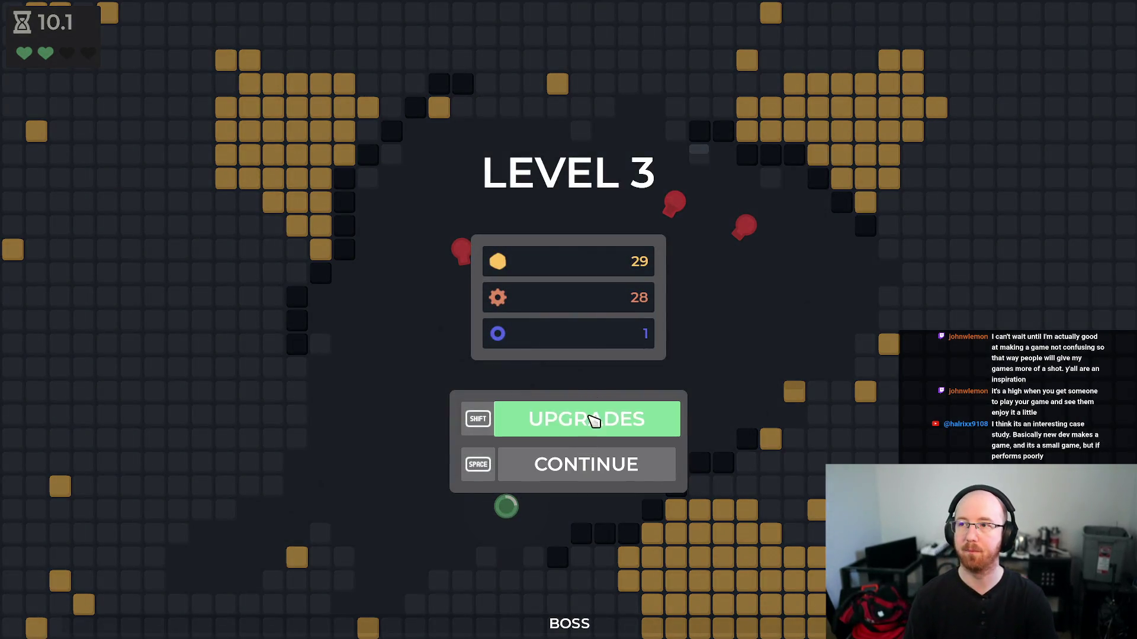
click(570, 434)
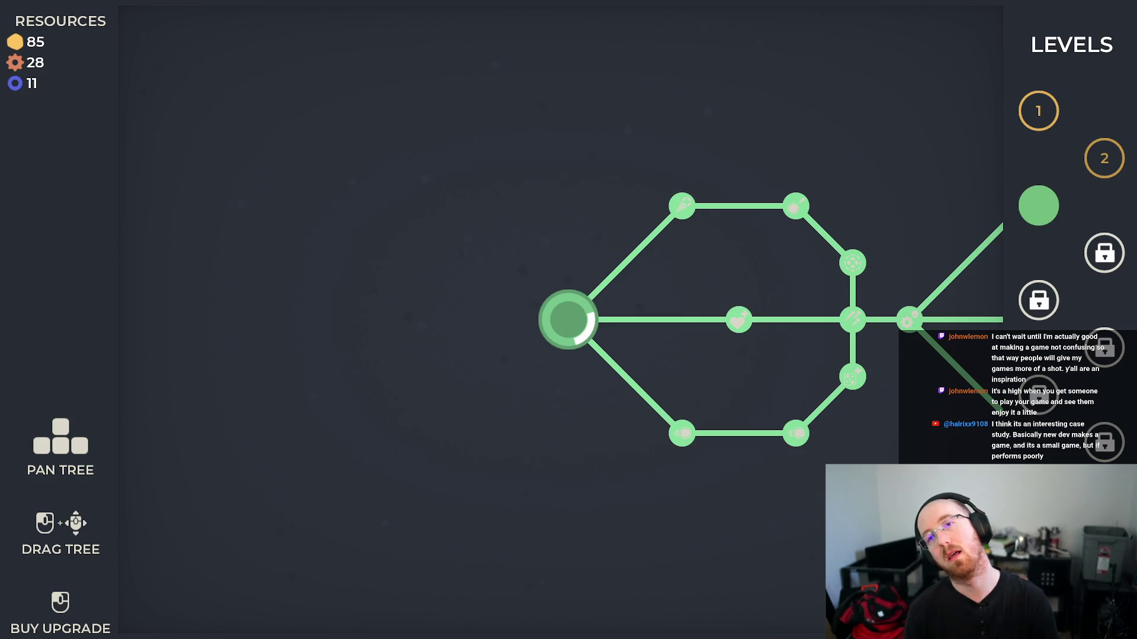
key(alt+F4)
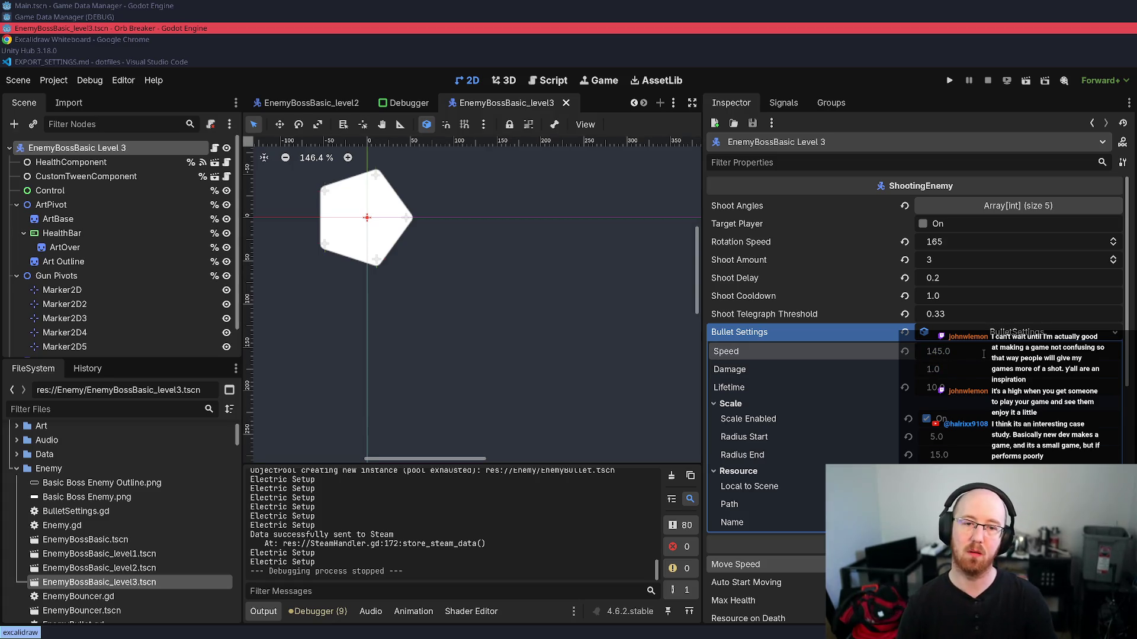
text(155)
- Commit bullet Speed 155, set bullet Radius Start to 6.0, and save the boss scene
key(Return)
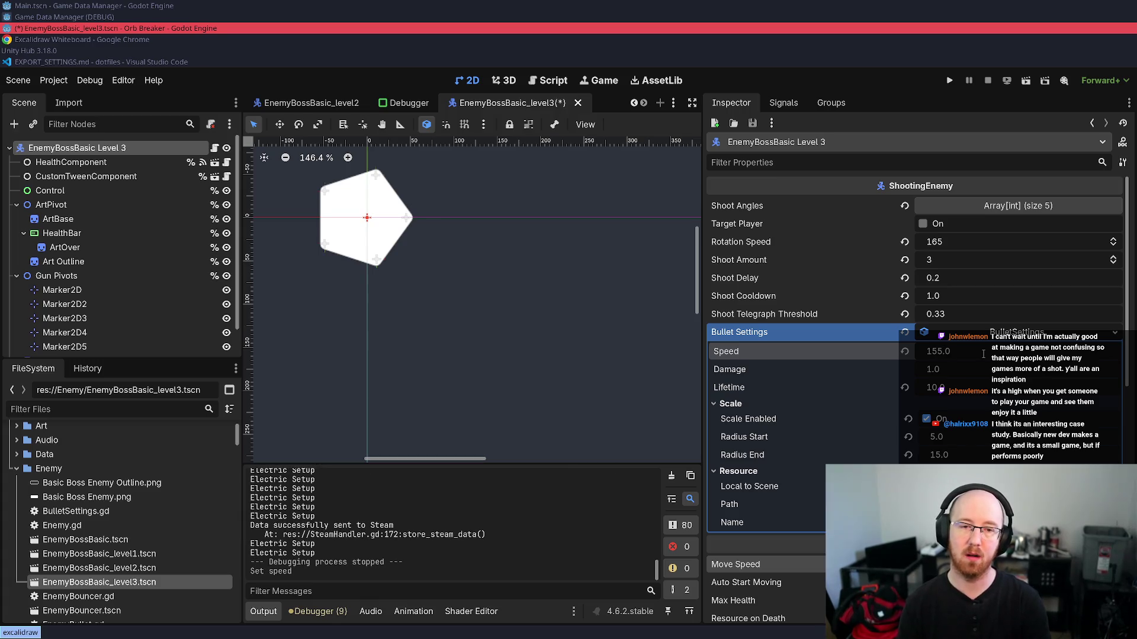
key(ctrl+s)
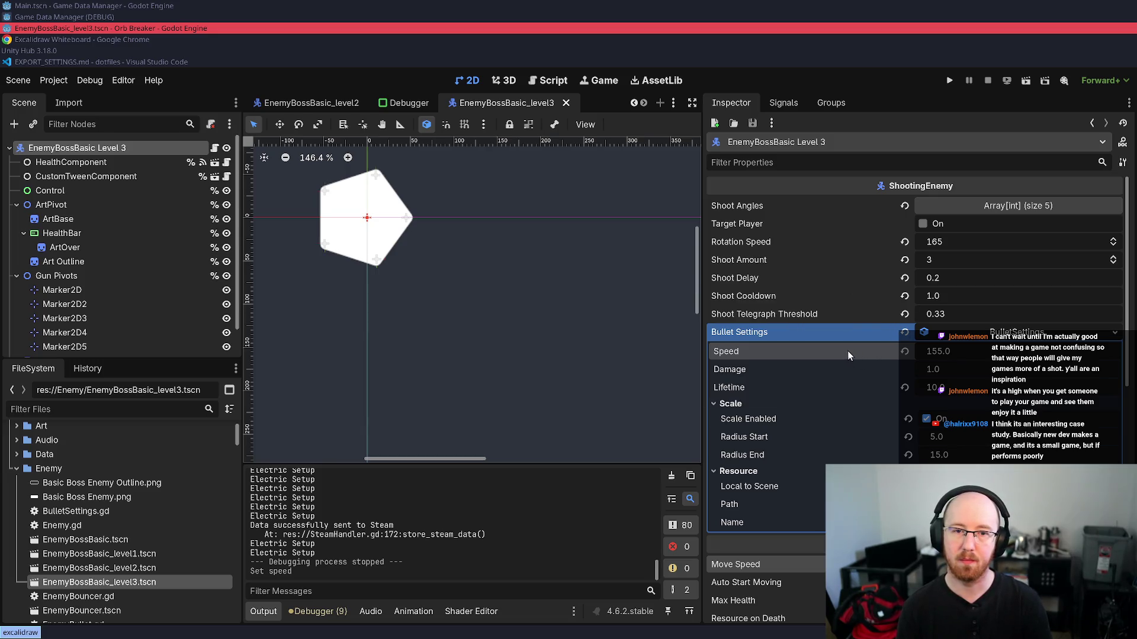
scroll(914, 355, down, 3)
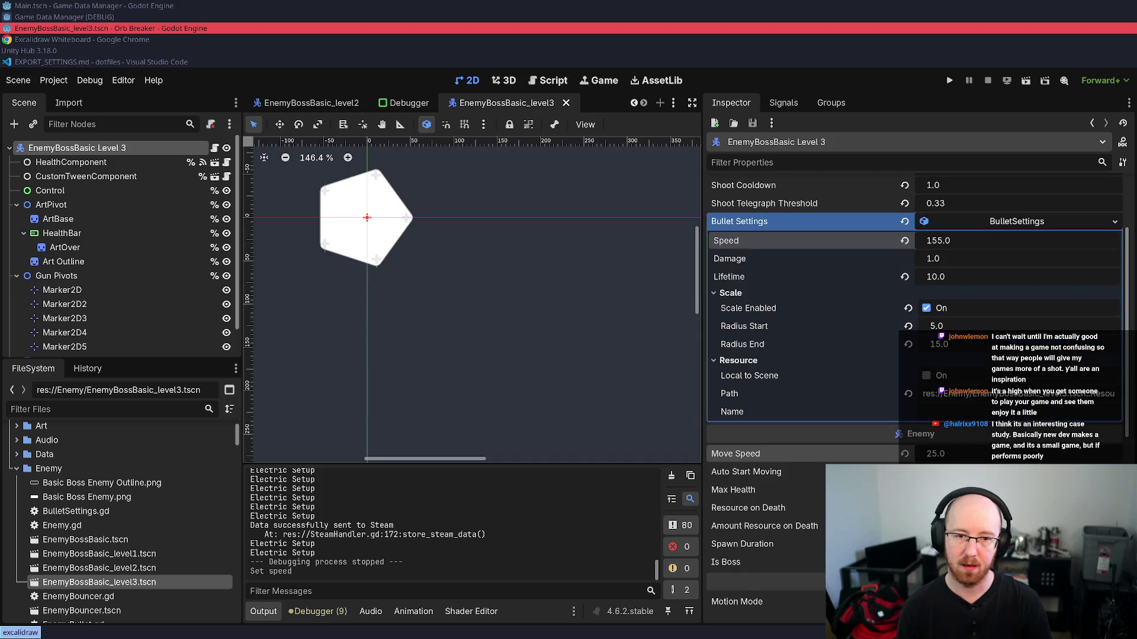
click(1010, 225)
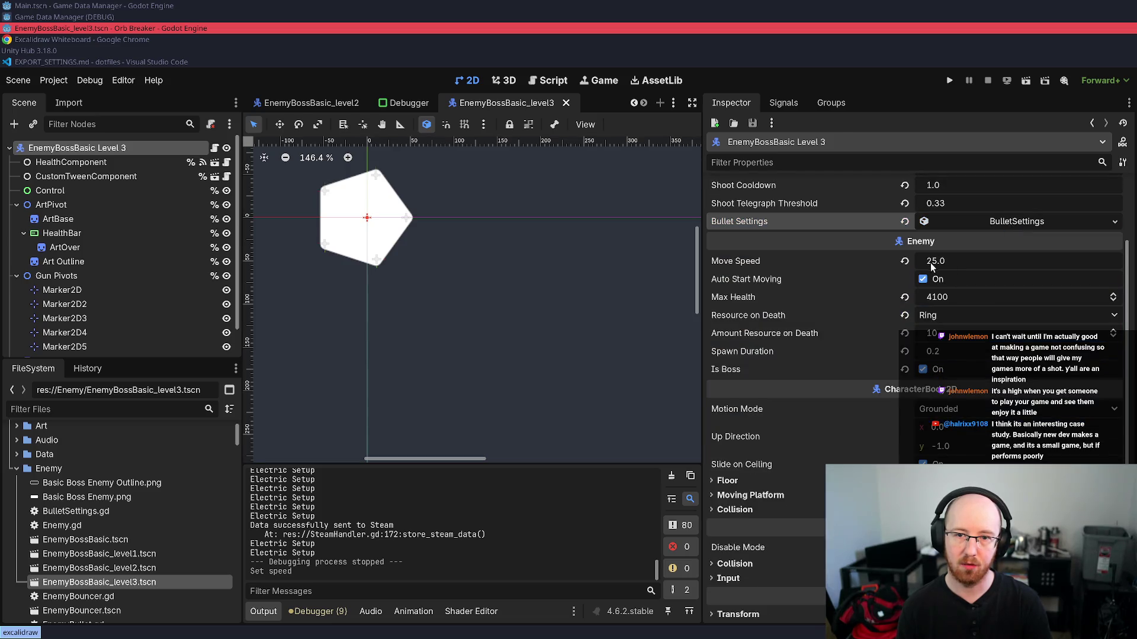
click(979, 225)
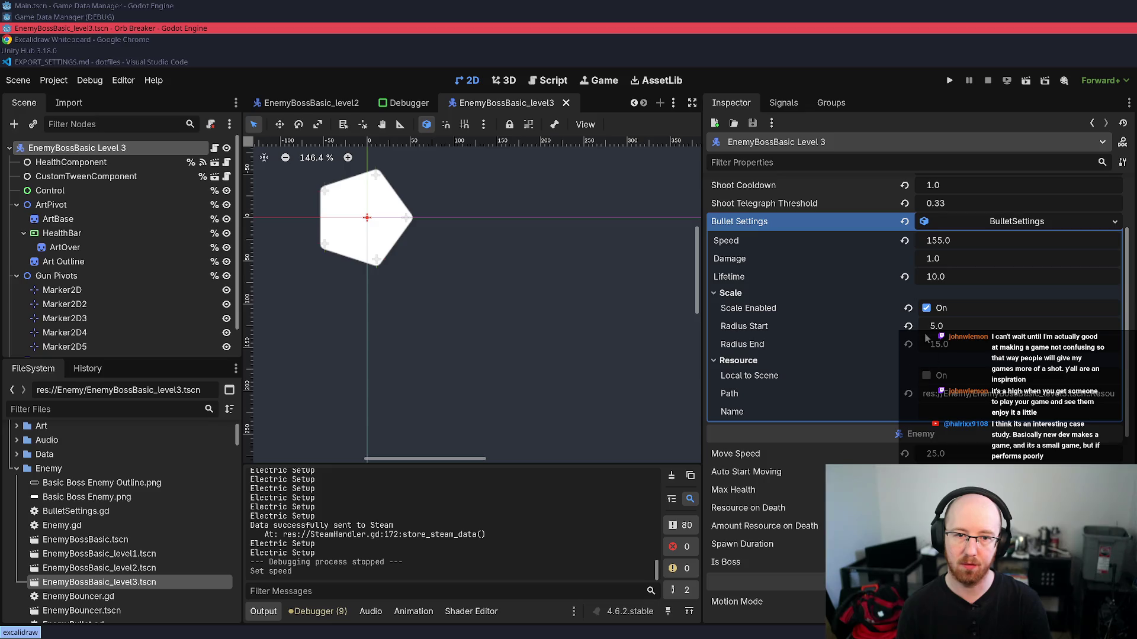
click(952, 326)
text(6.0)
key(Return)
key(ctrl+s)
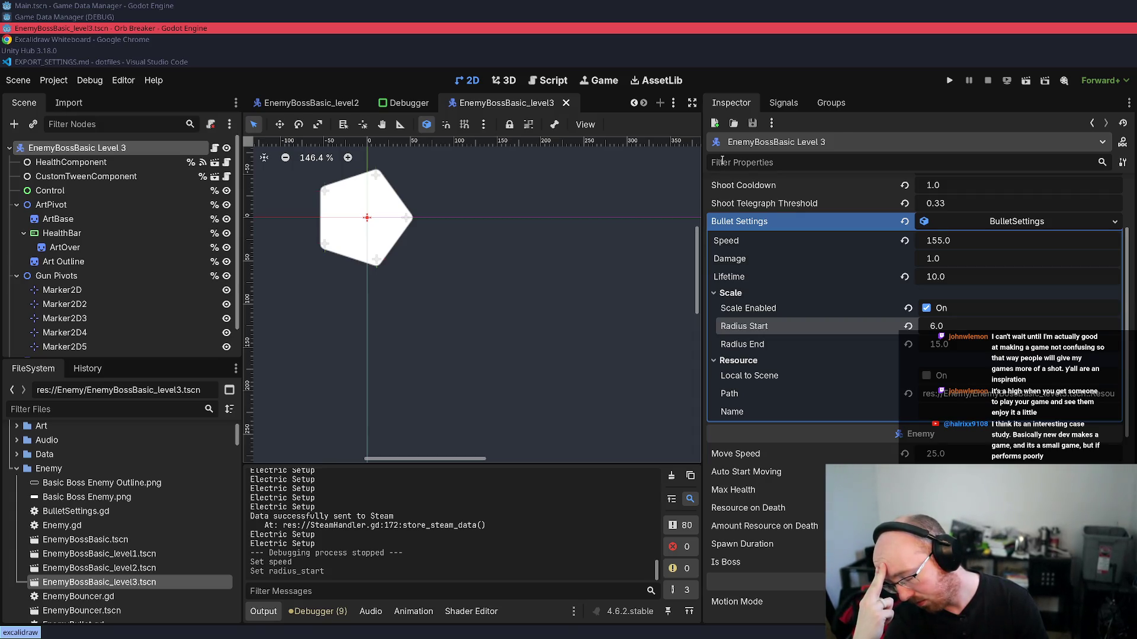
- Change the bullet Radius End from 15.0 to 18.0
click(941, 344)
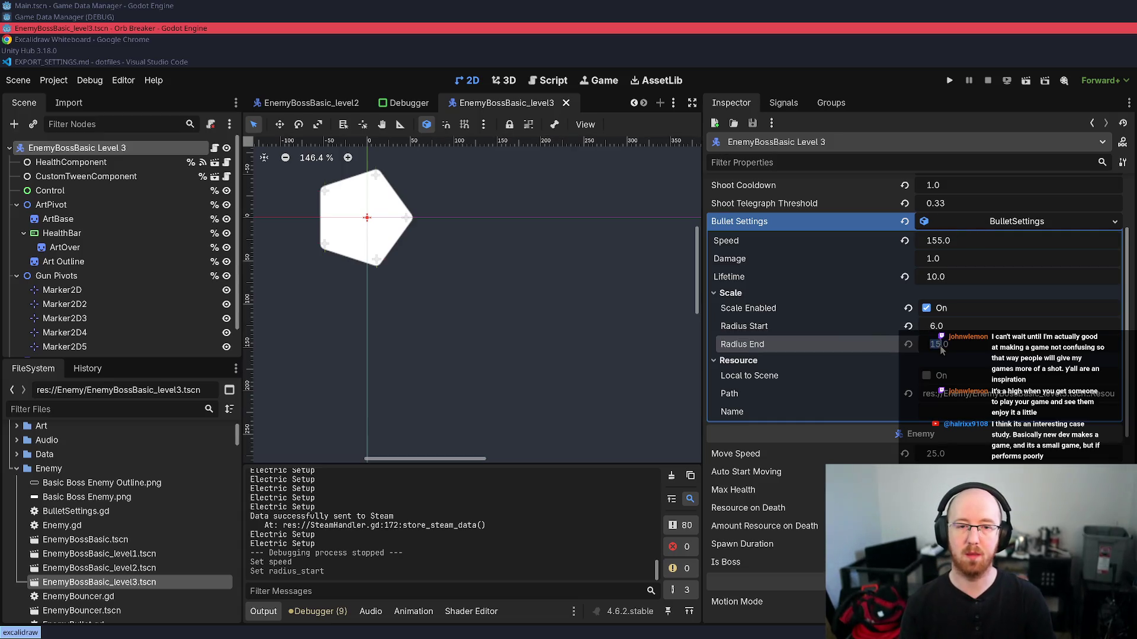
key(Right)
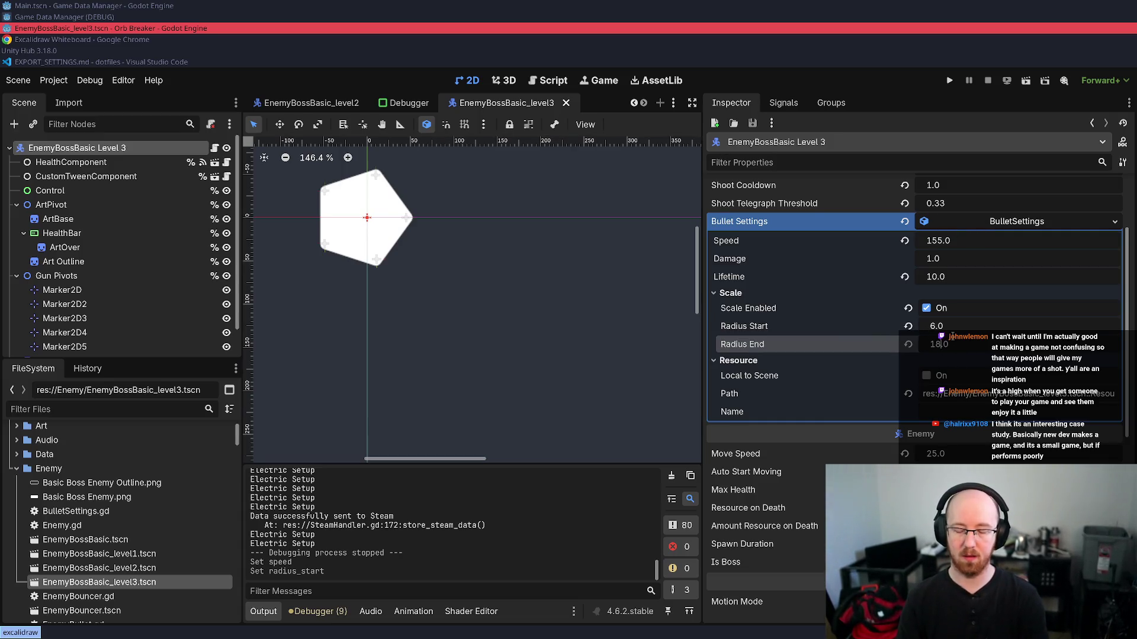
text(8)
key(Return)
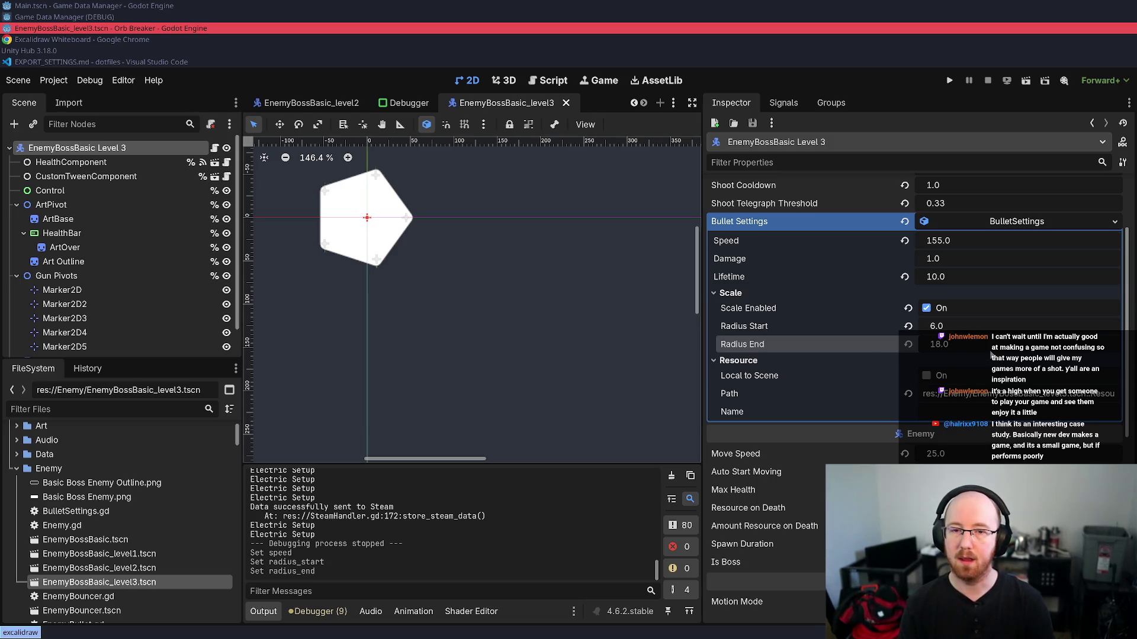
click(523, 387)
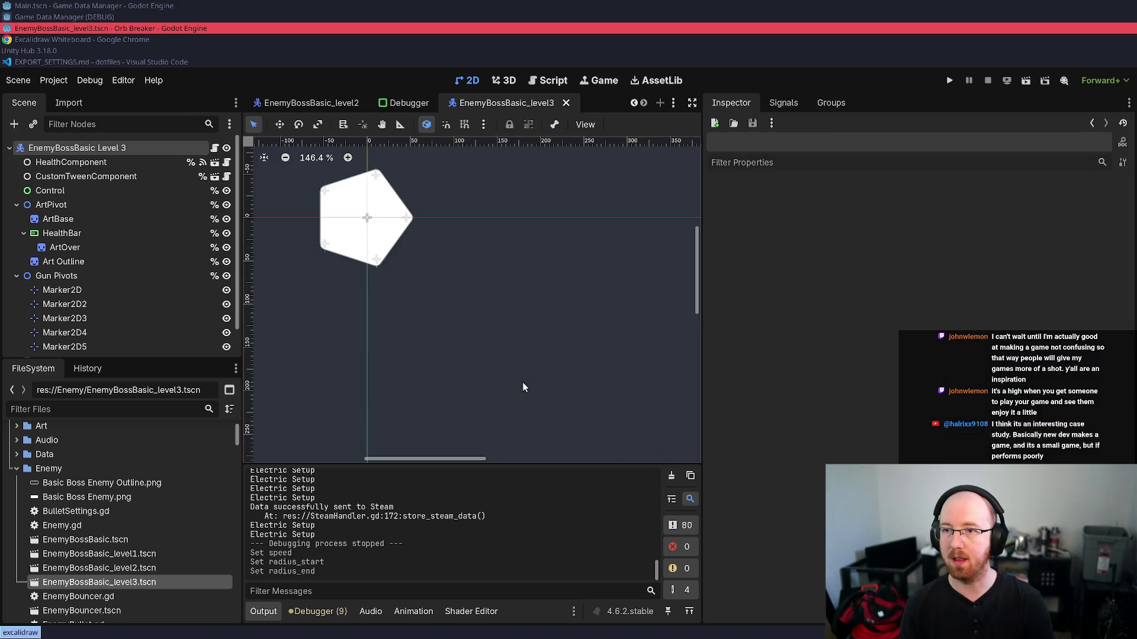
- Quick-open Level 3 Data.tres for editing
key(shift+alt+o)
text(level)
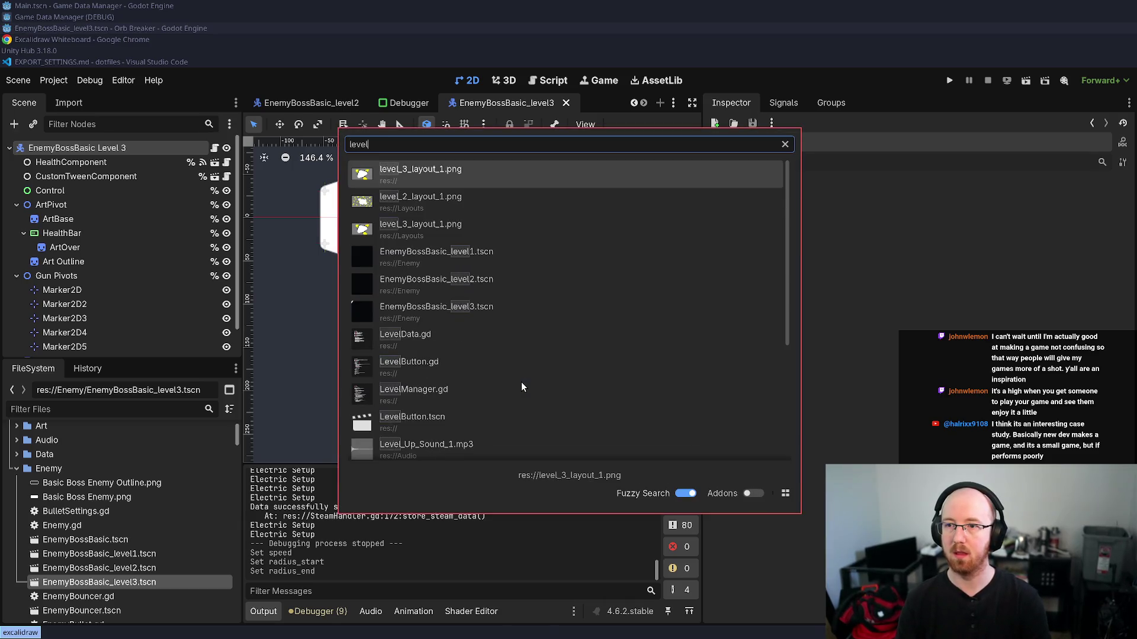
text(3.ts)
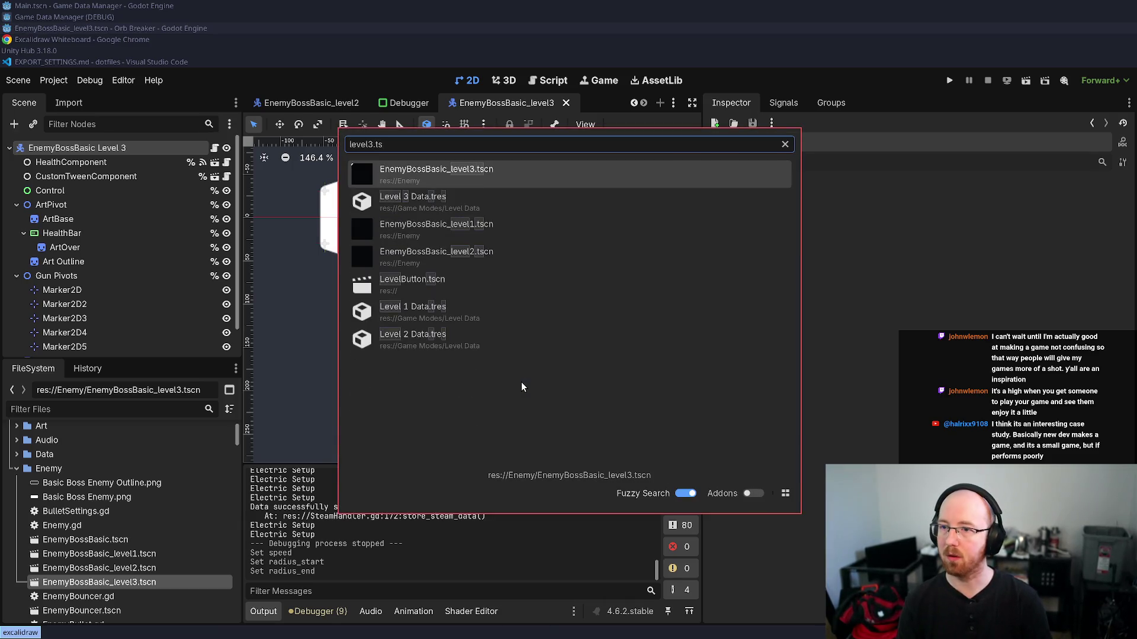
key(Down)
key(Down)
key(Down)
key(Down)
key(Down)
key(Up)
key(Up)
key(Up)
key(Return)
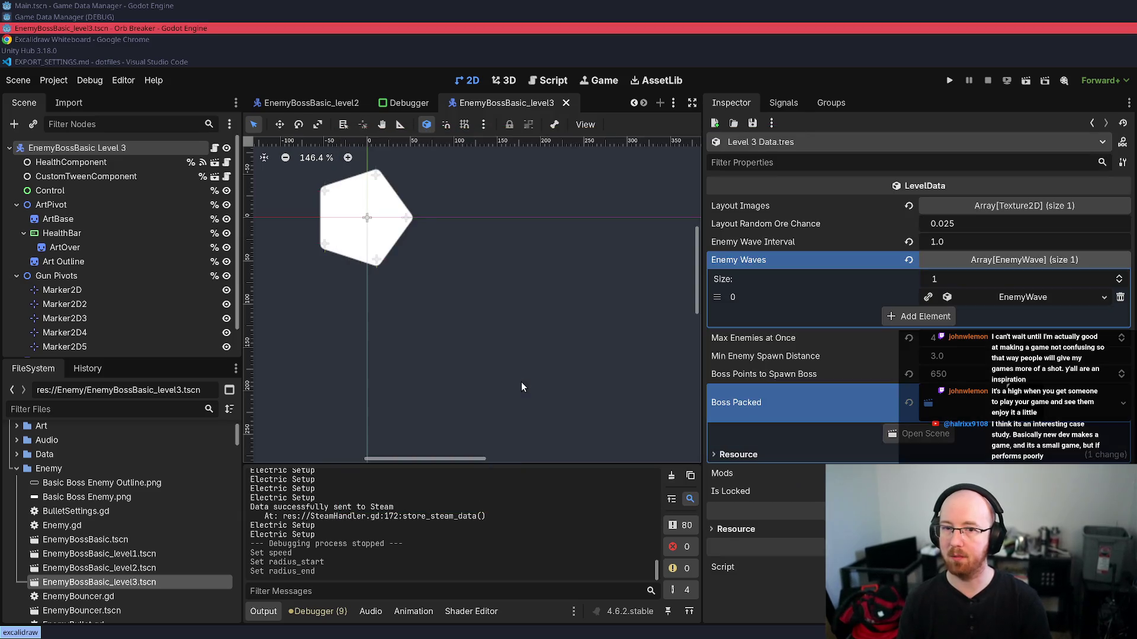
- Lower Boss Points to Spawn Boss from 650 to 600 and relaunch the game
click(950, 374)
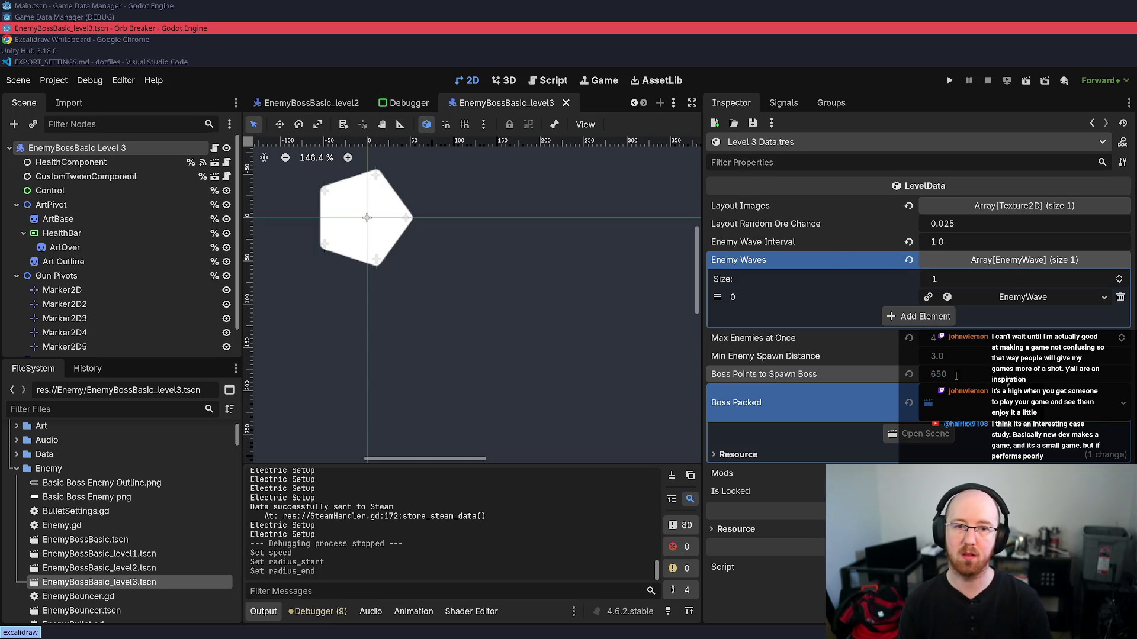
text(600)
key(Return)
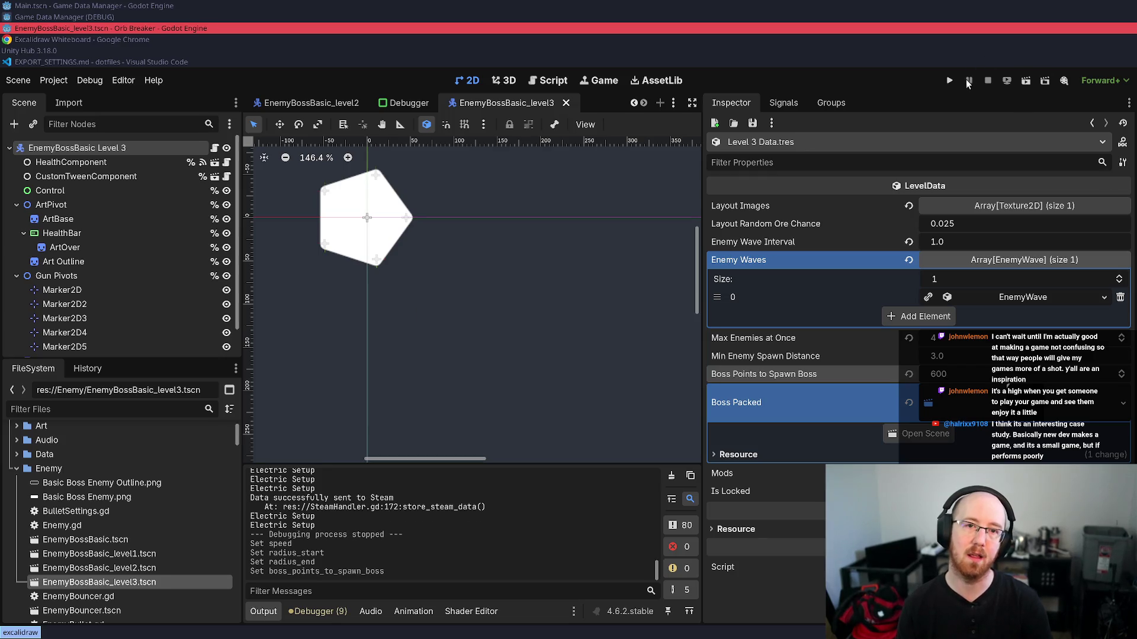
click(950, 80)
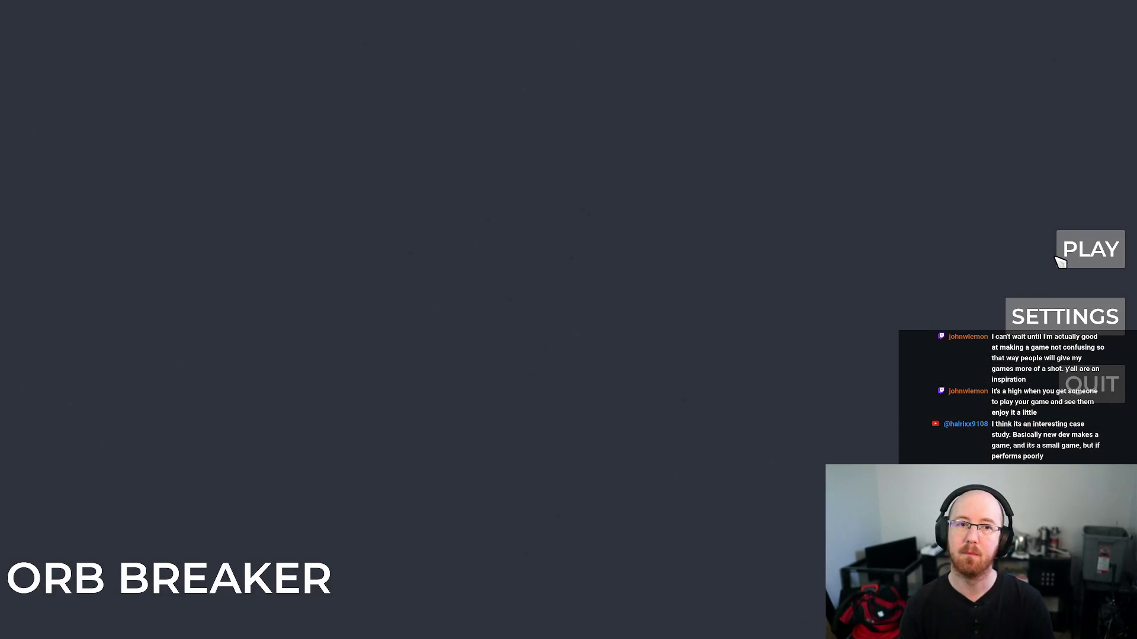
- Start a game, kill the player to end Level 1, and launch Level 3 from the level list
click(1059, 256)
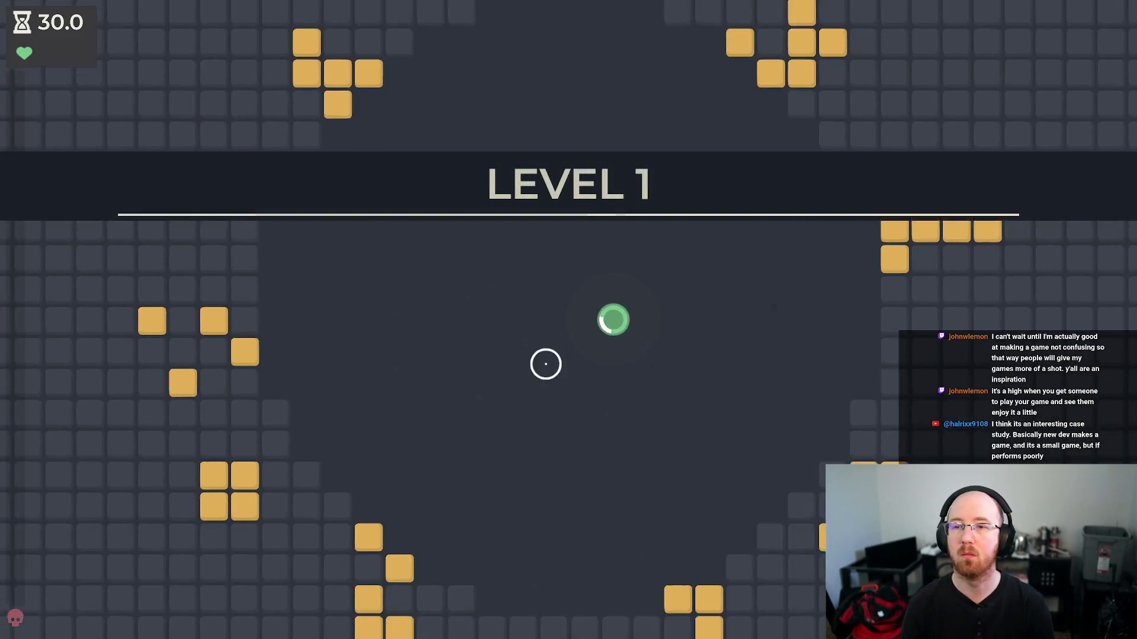
key(s)
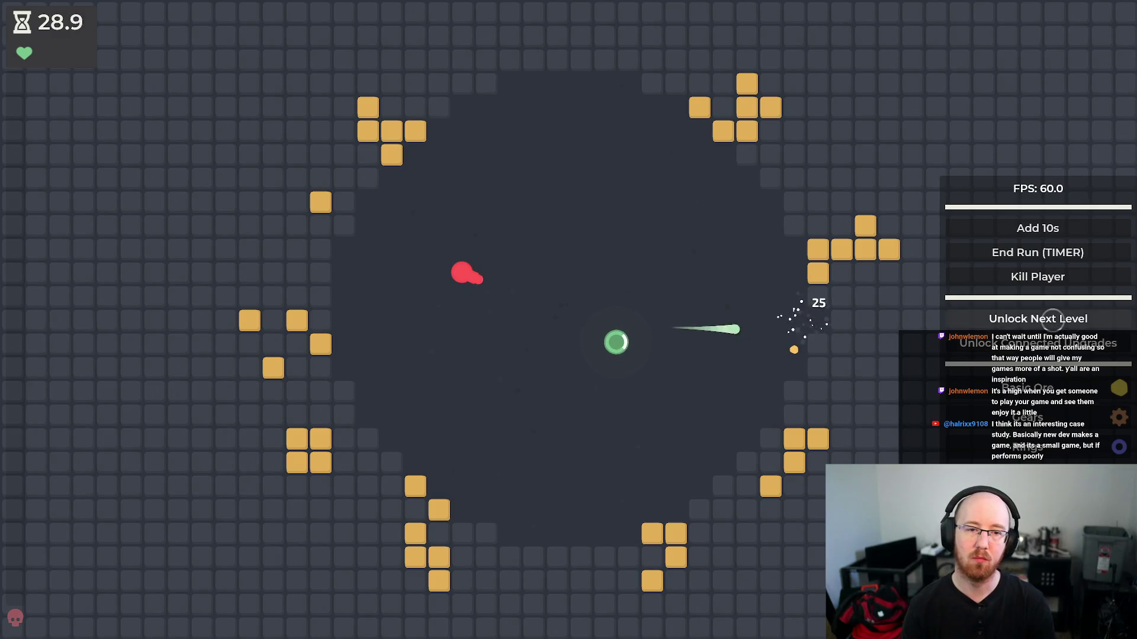
key(a)
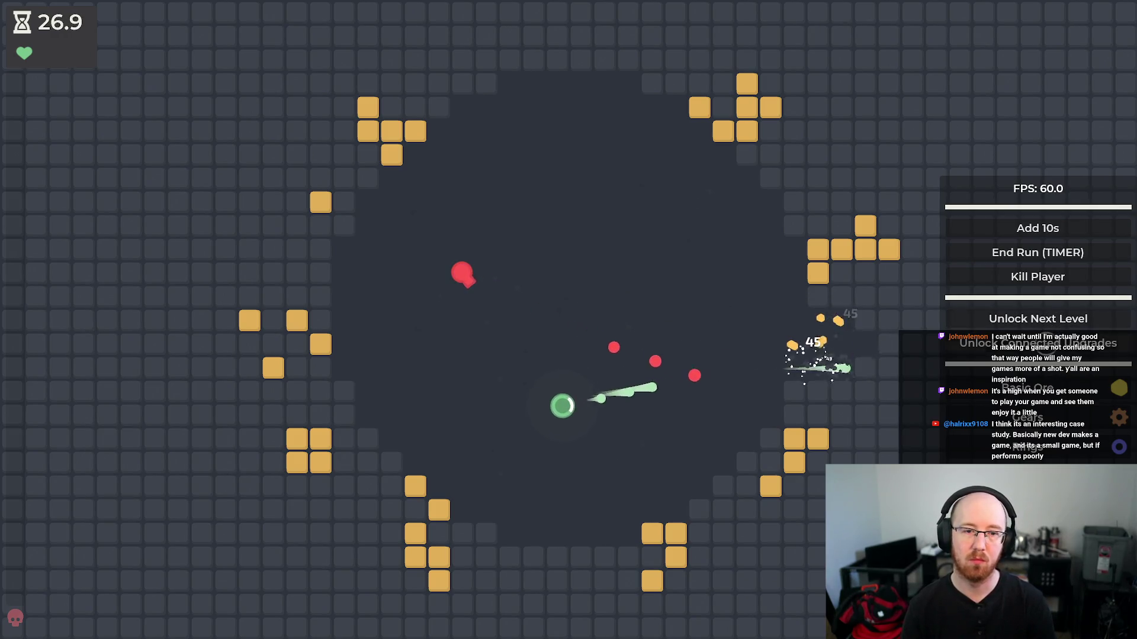
click(1042, 278)
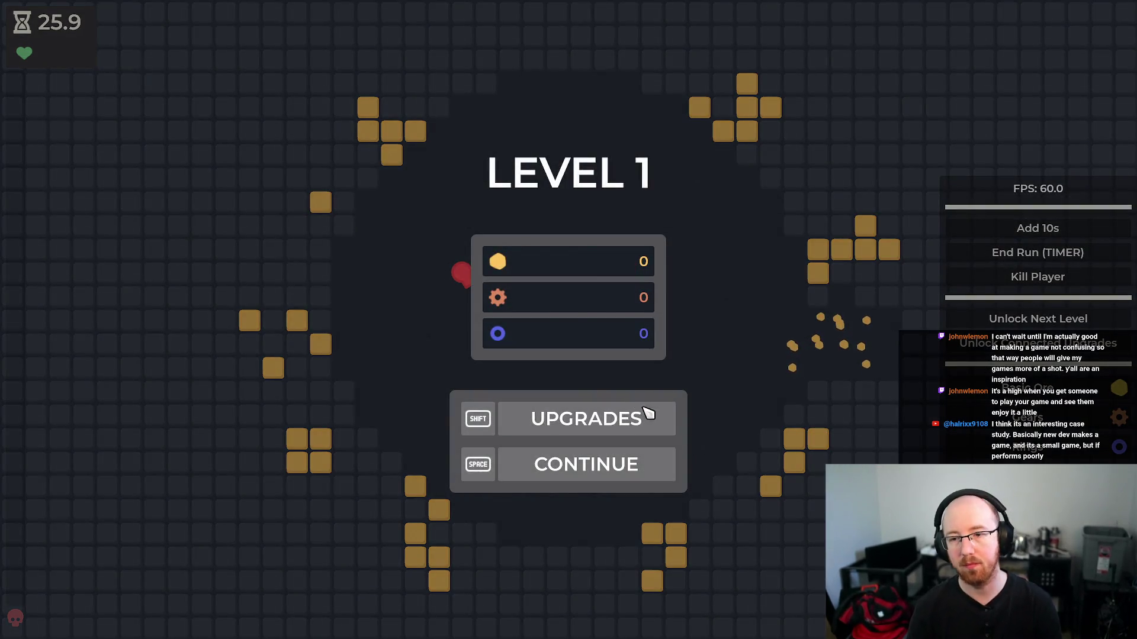
click(648, 412)
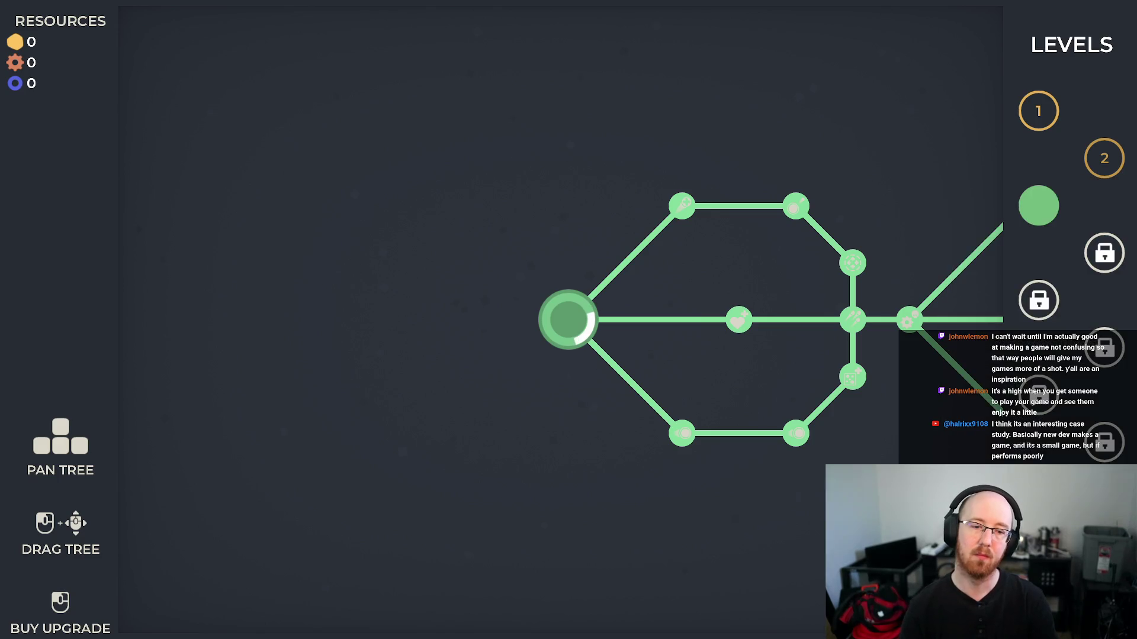
click(1038, 205)
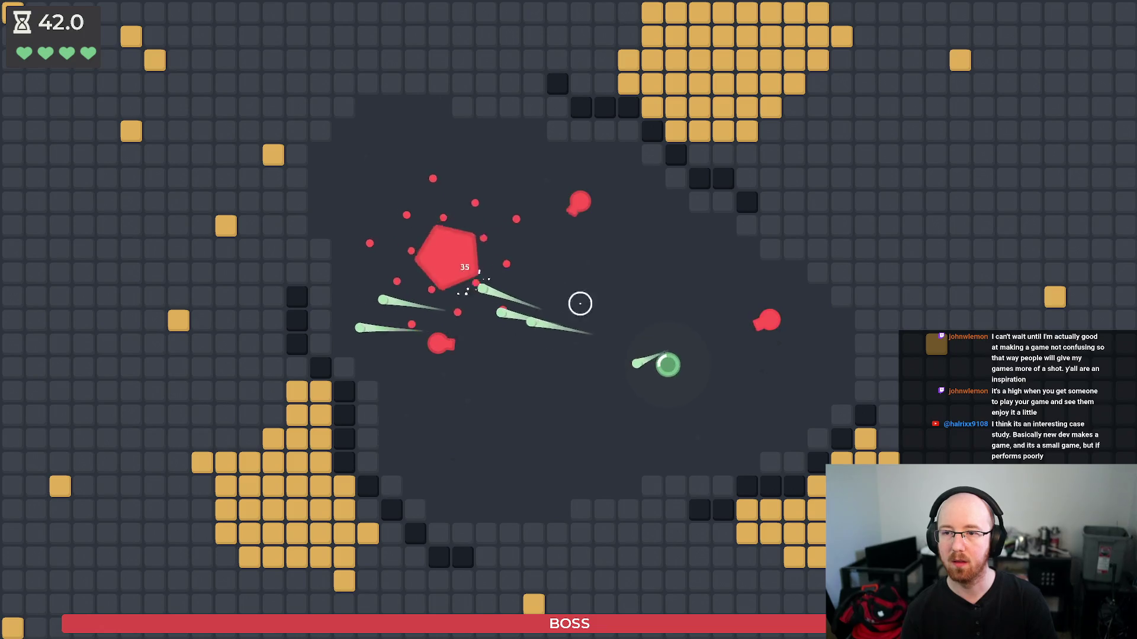
- Circle the Level 3 boss while firing and dodging, draining its health bar
key(w)
key(d)
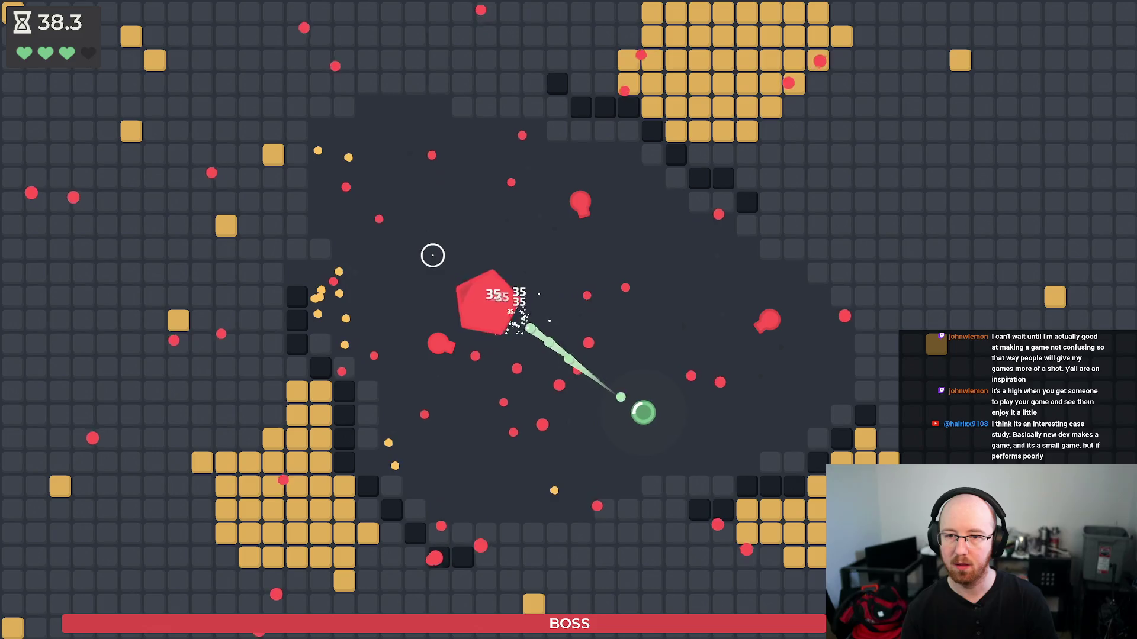
key(w)
key(w)
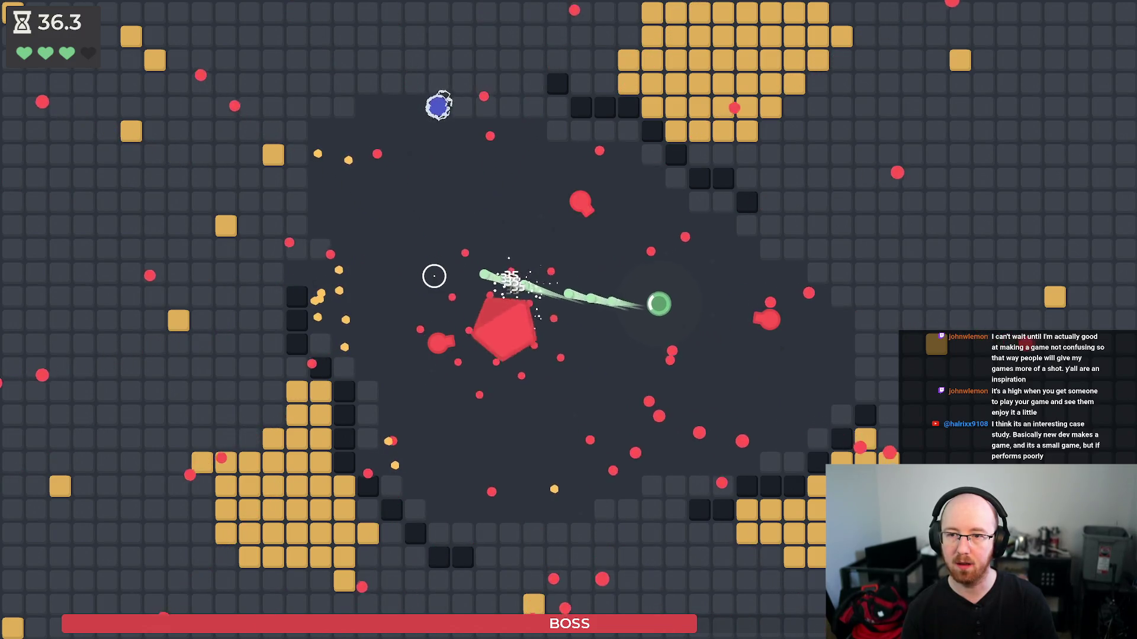
key(w)
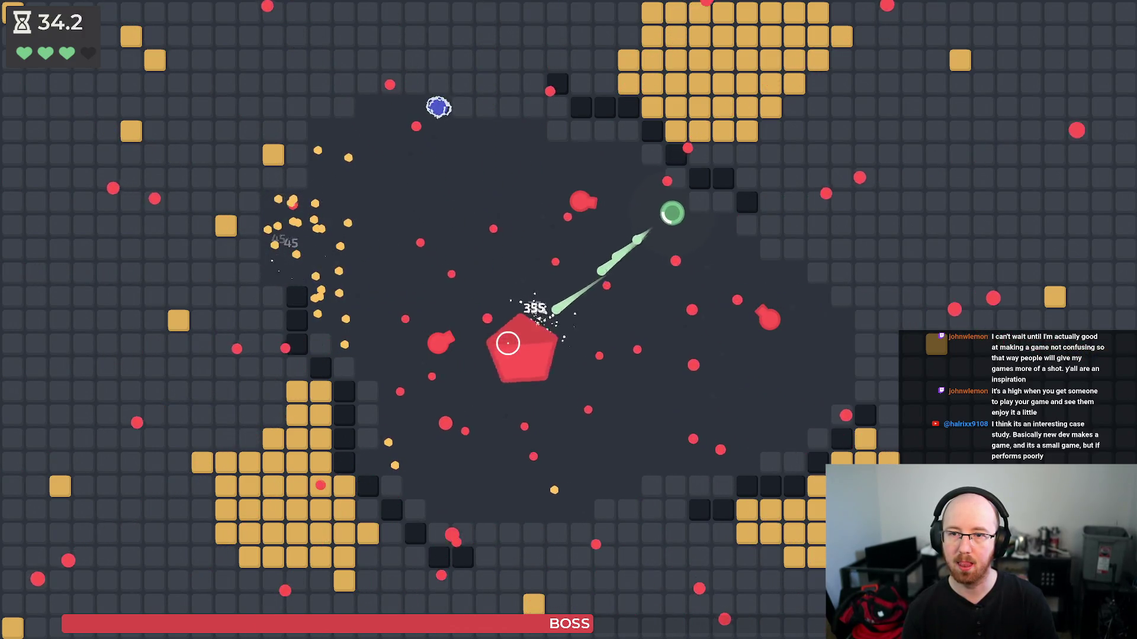
key(a)
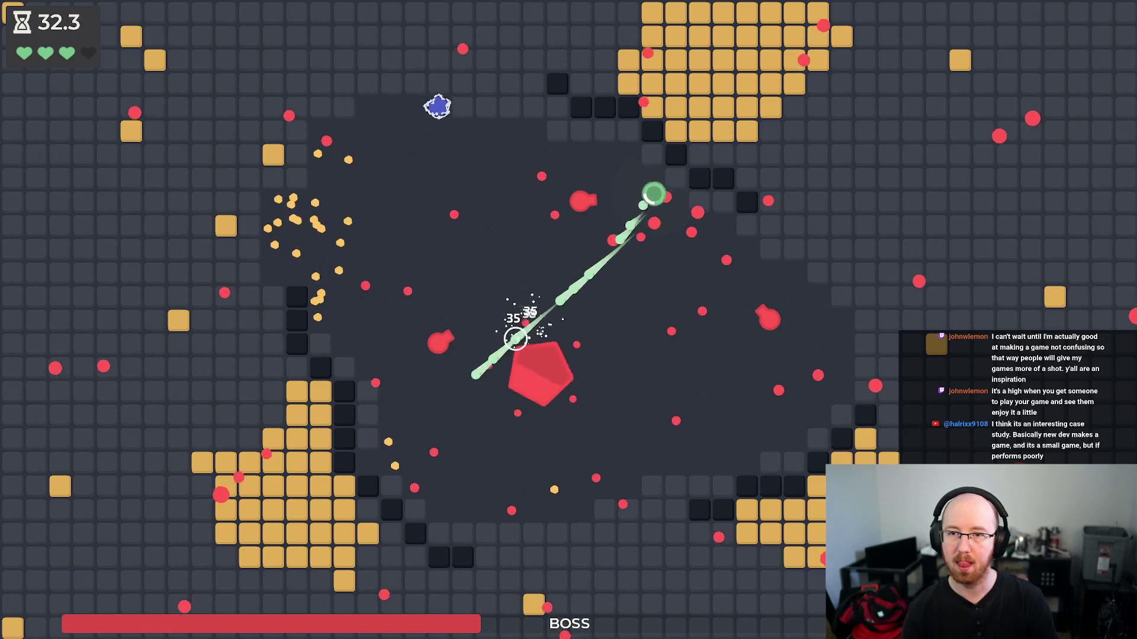
key(a)
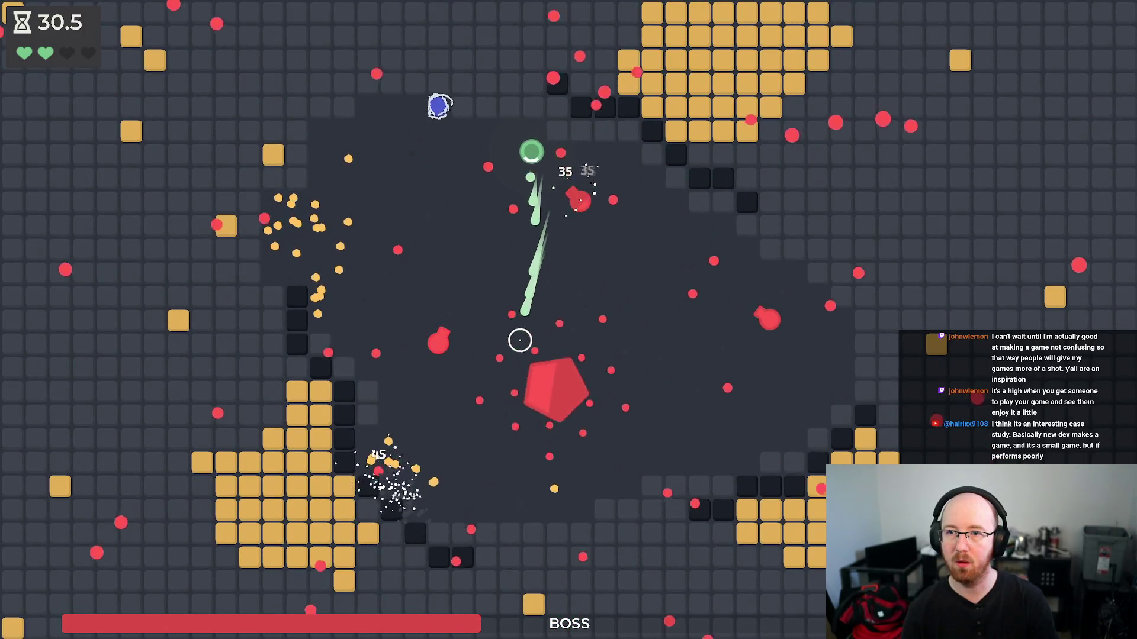
key(a)
key(w)
key(s)
key(a)
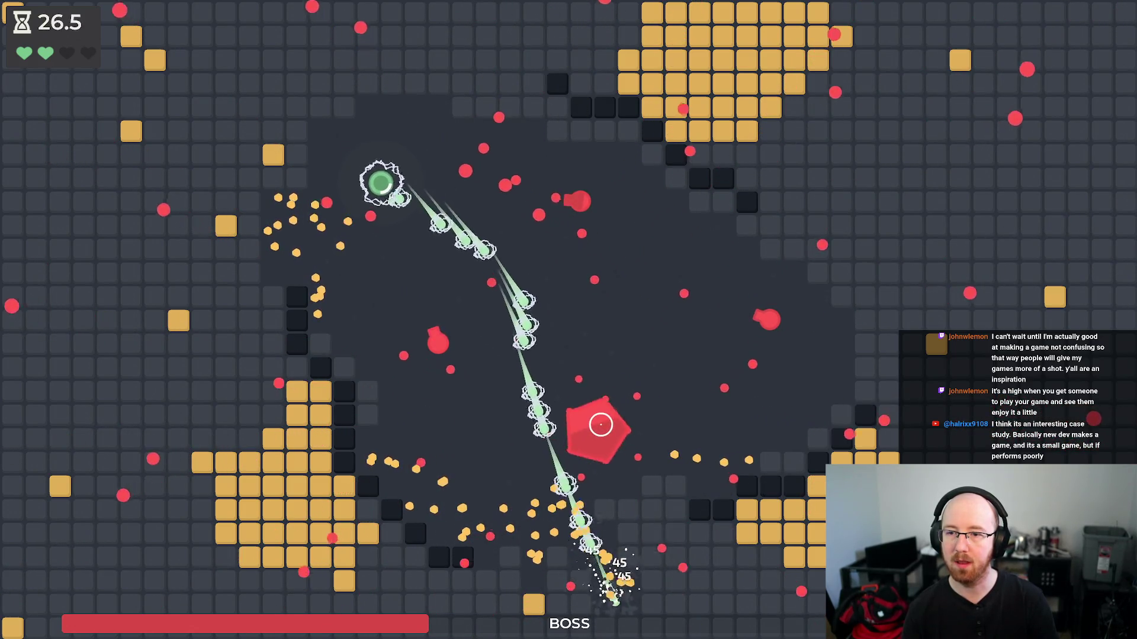
key(w)
key(d)
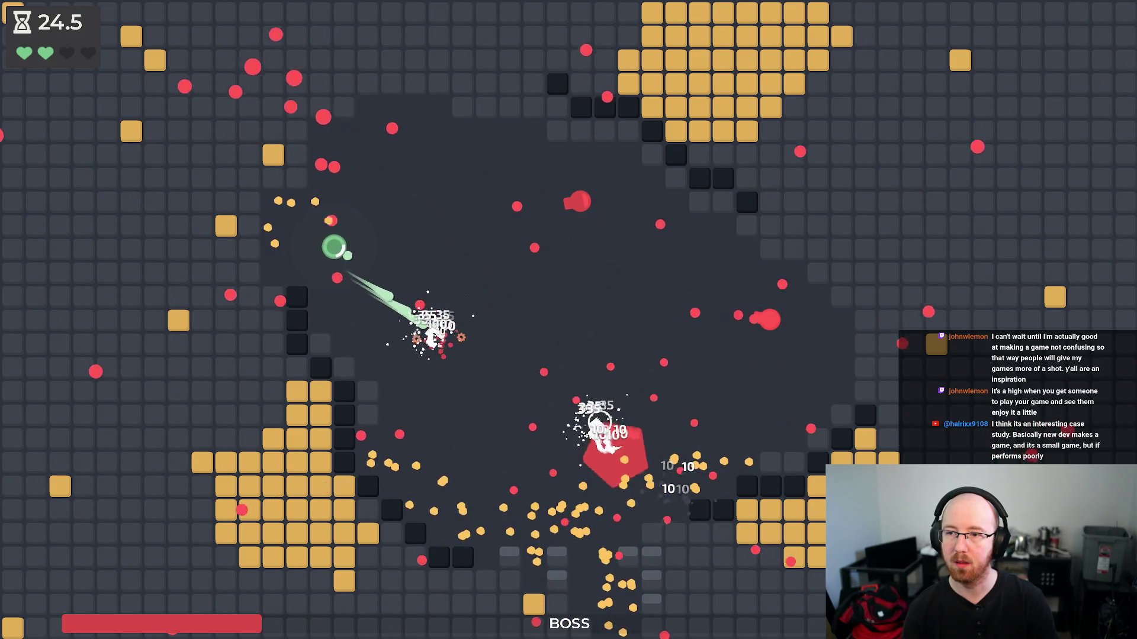
key(s)
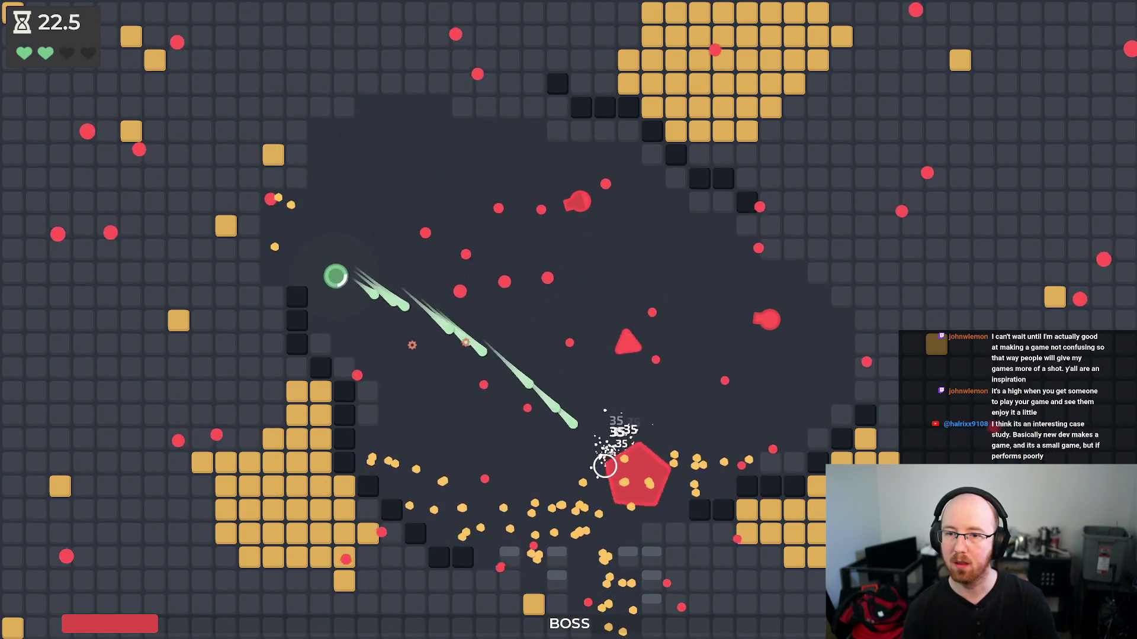
key(d)
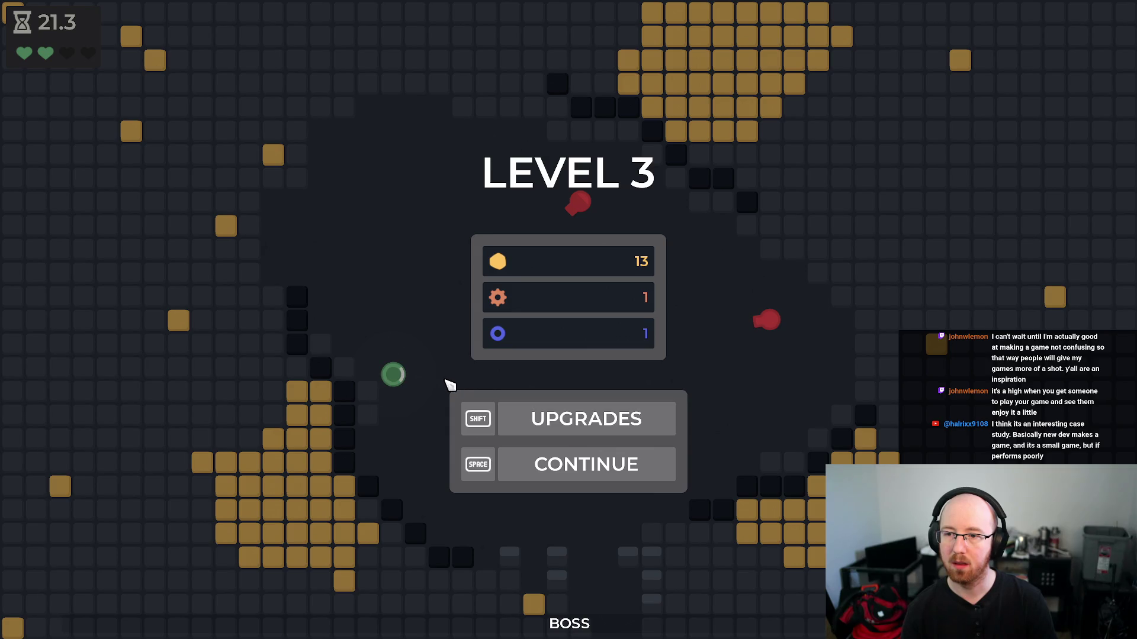
- Continue past the Level 3 results and steer the ball around the boss, dodging bullets
click(643, 472)
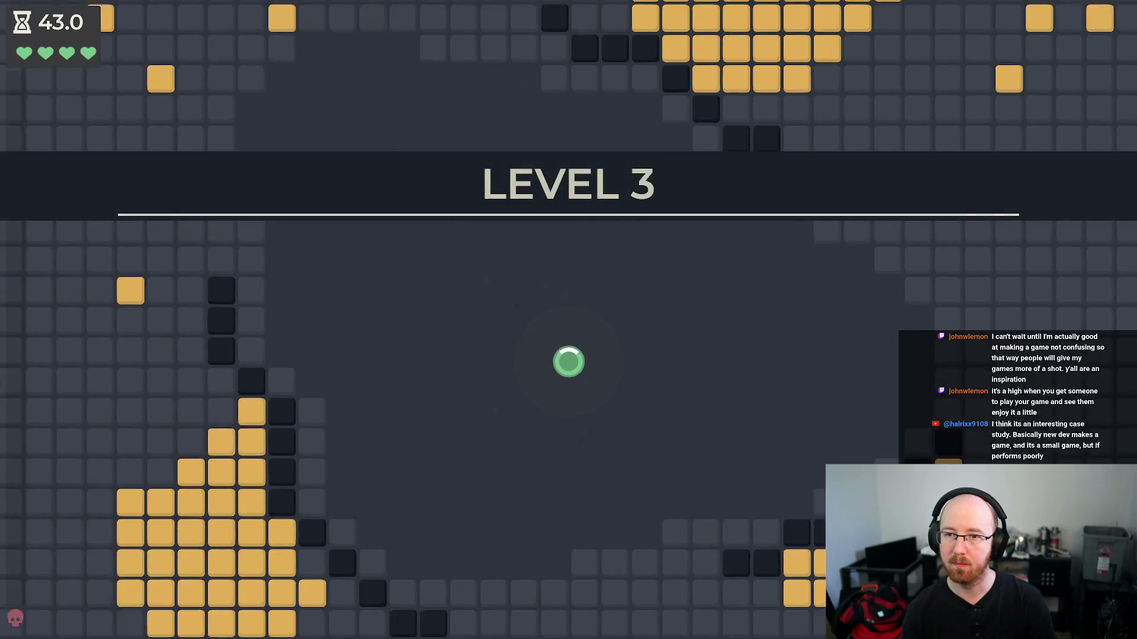
key(a)
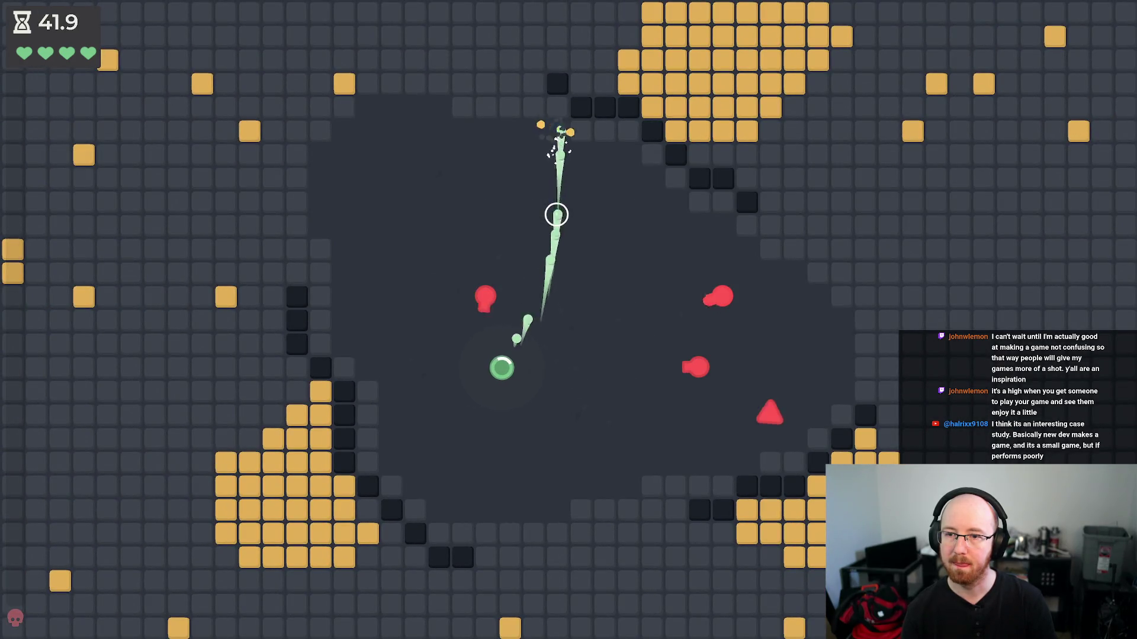
key(w)
key(a)
key(w)
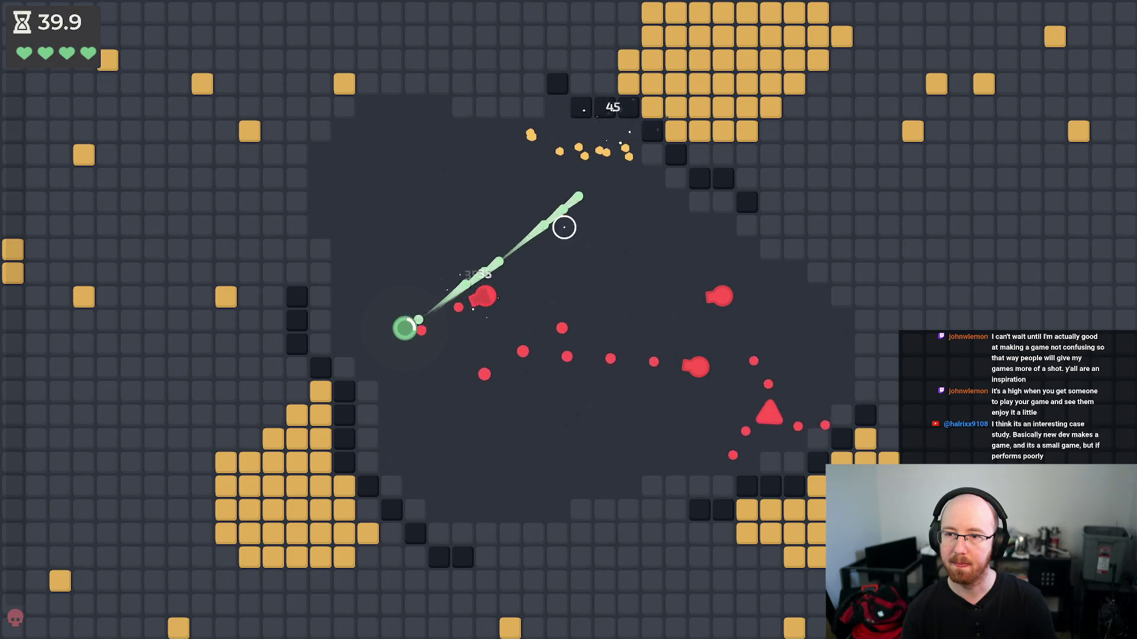
key(w)
key(d)
key(s)
key(s)
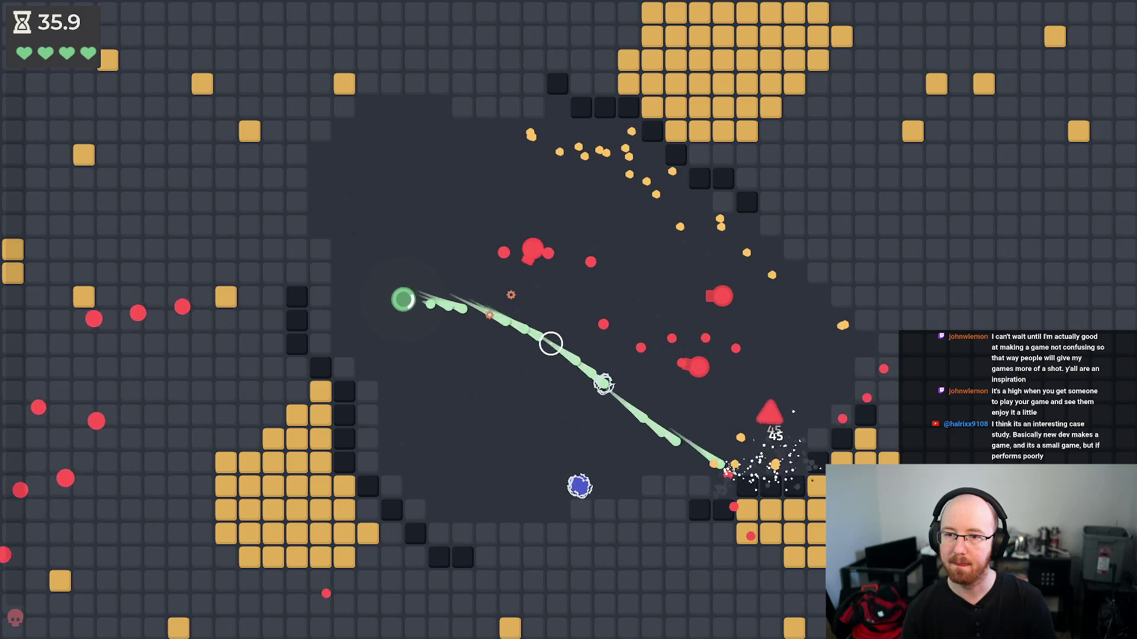
key(d)
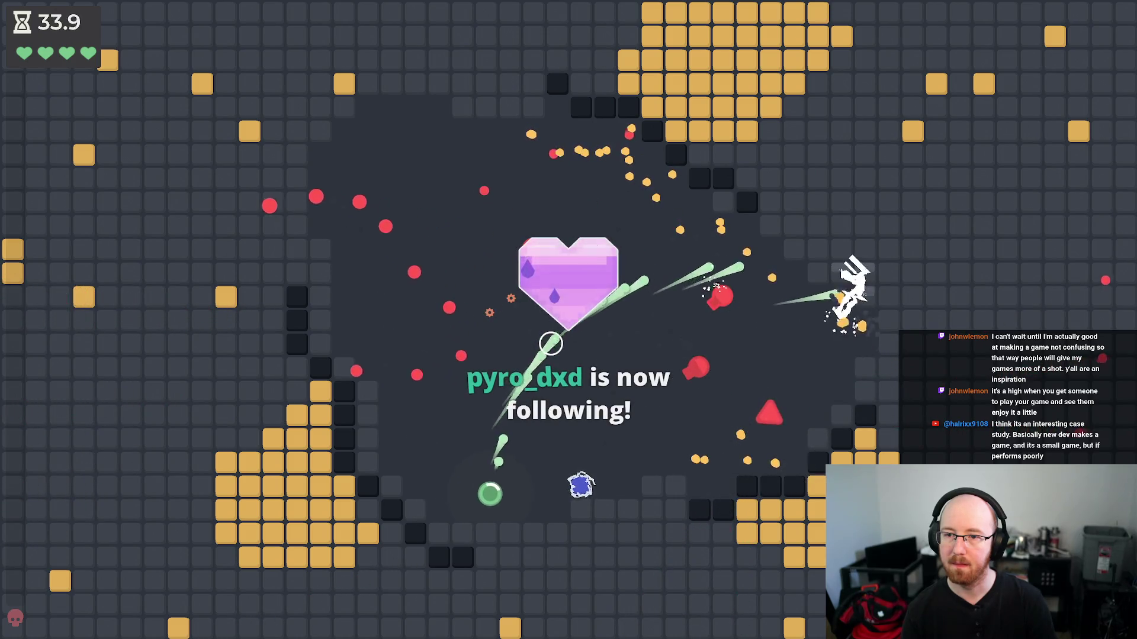
key(w)
key(a)
key(a)
key(w)
key(w)
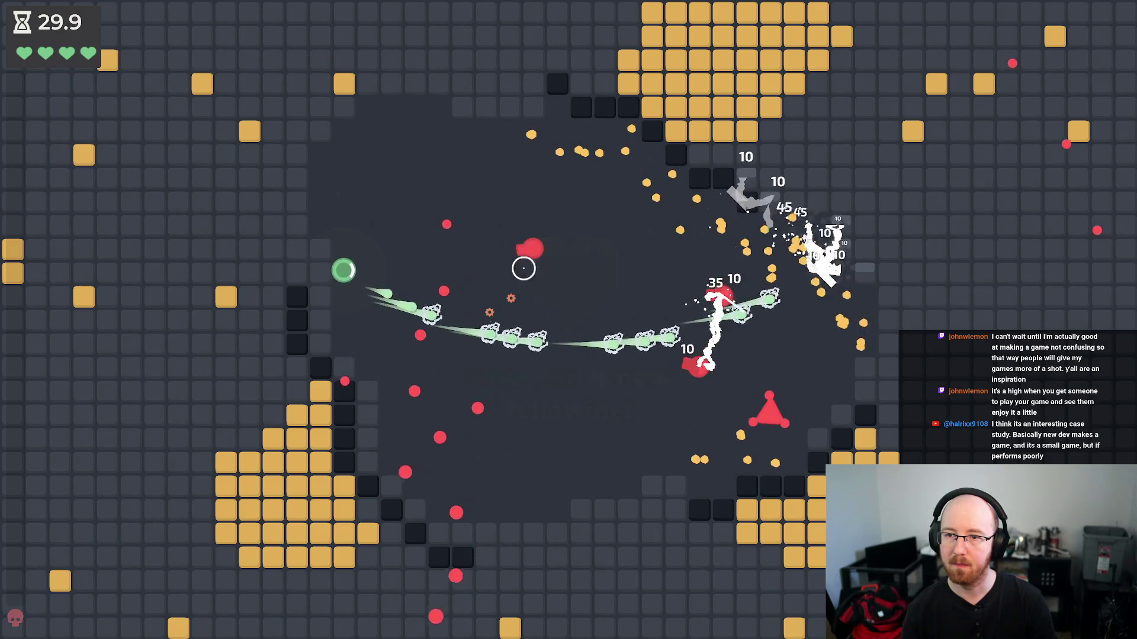
key(d)
key(s)
key(s)
key(d)
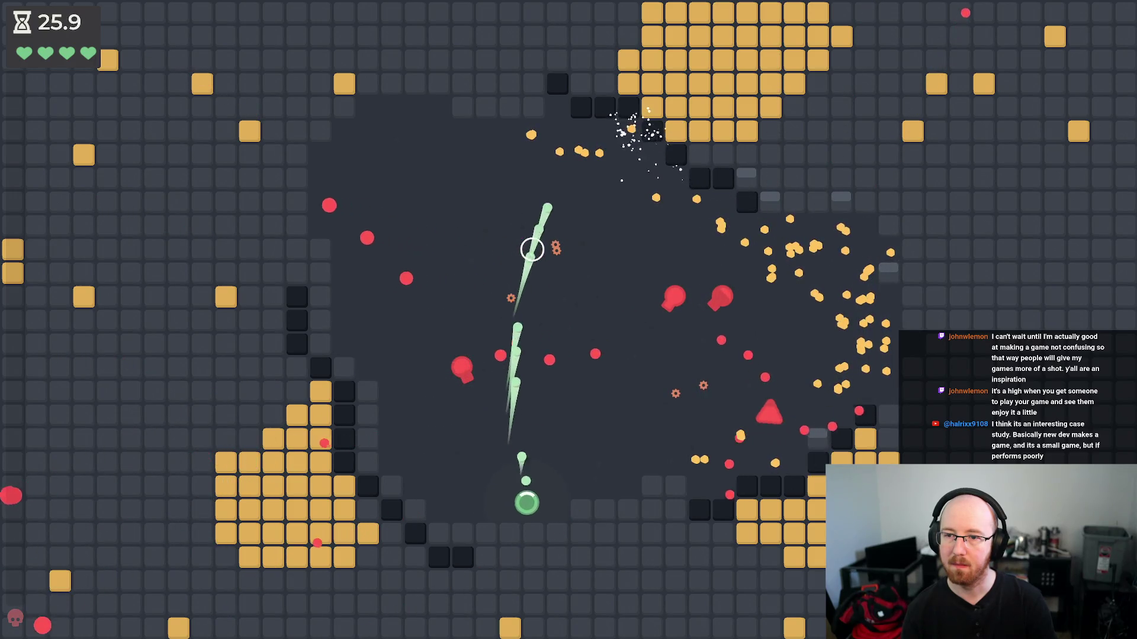
- Keep fighting the boss until the ball dies, then restart Level 3 with 43.0 seconds
key(w)
key(a)
key(s)
key(a)
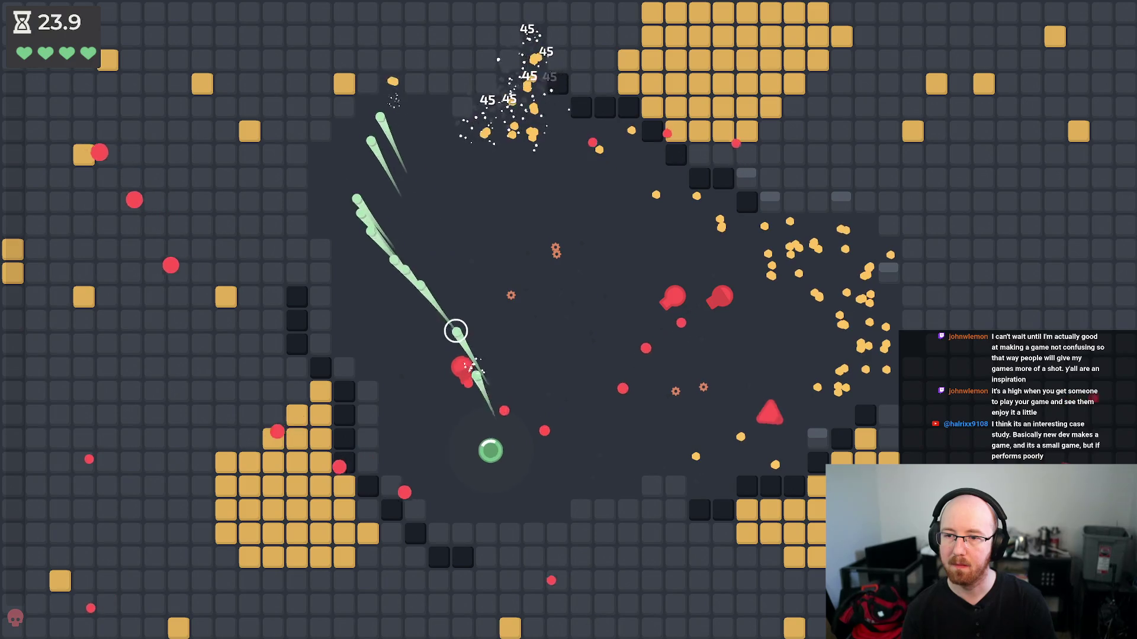
key(w)
key(d)
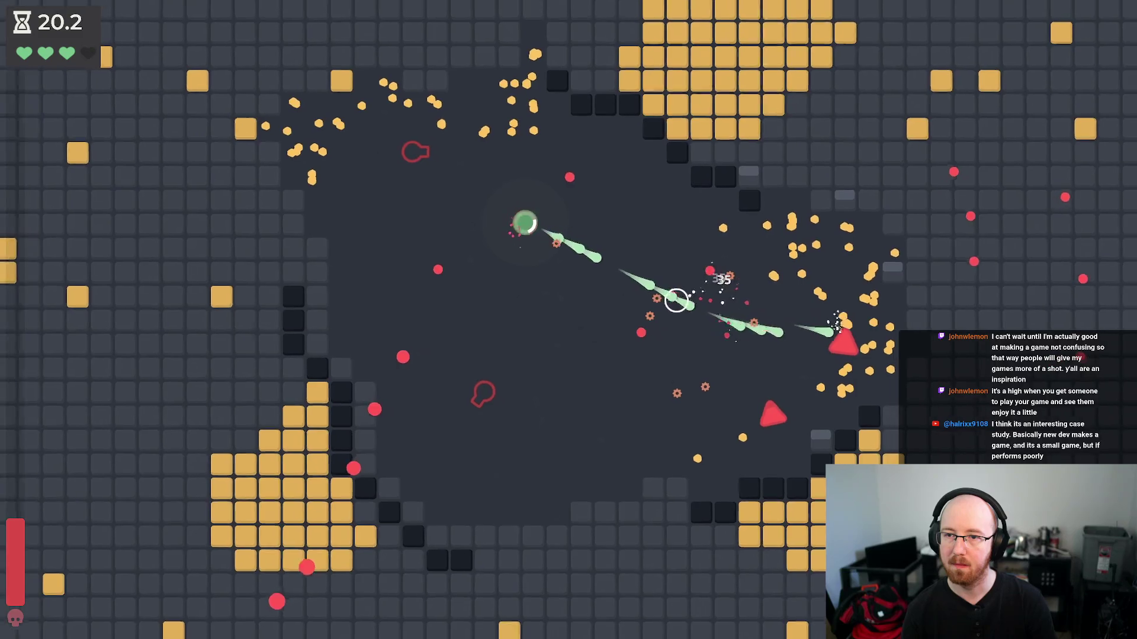
key(s)
key(w)
key(s)
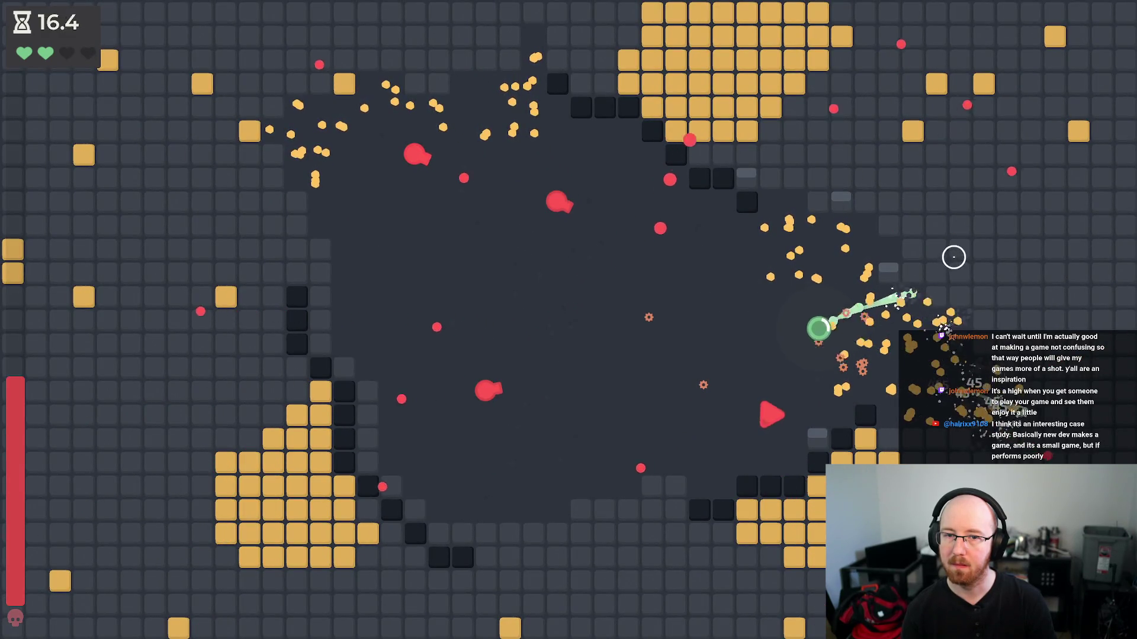
key(w)
key(a)
key(d)
key(s)
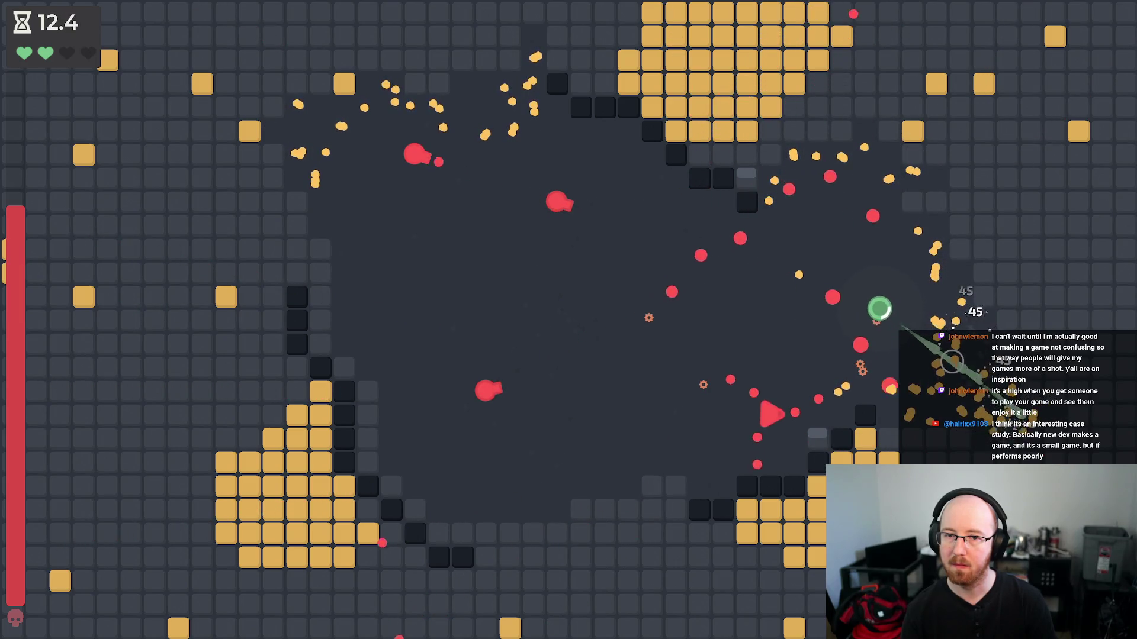
key(s)
key(d)
key(d)
key(d)
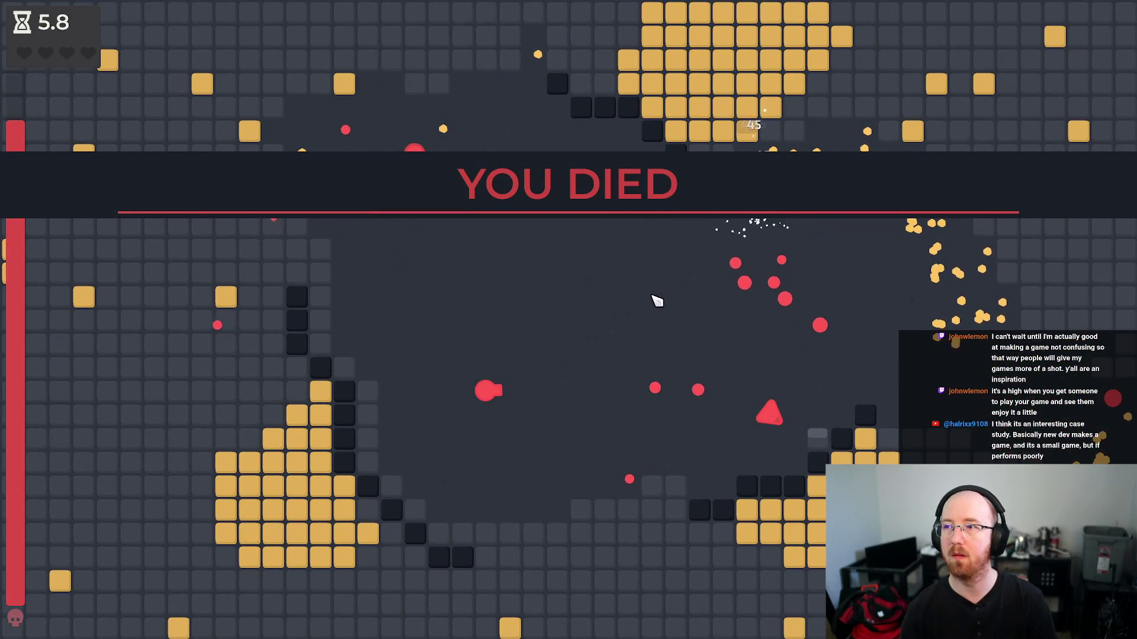
key(space)
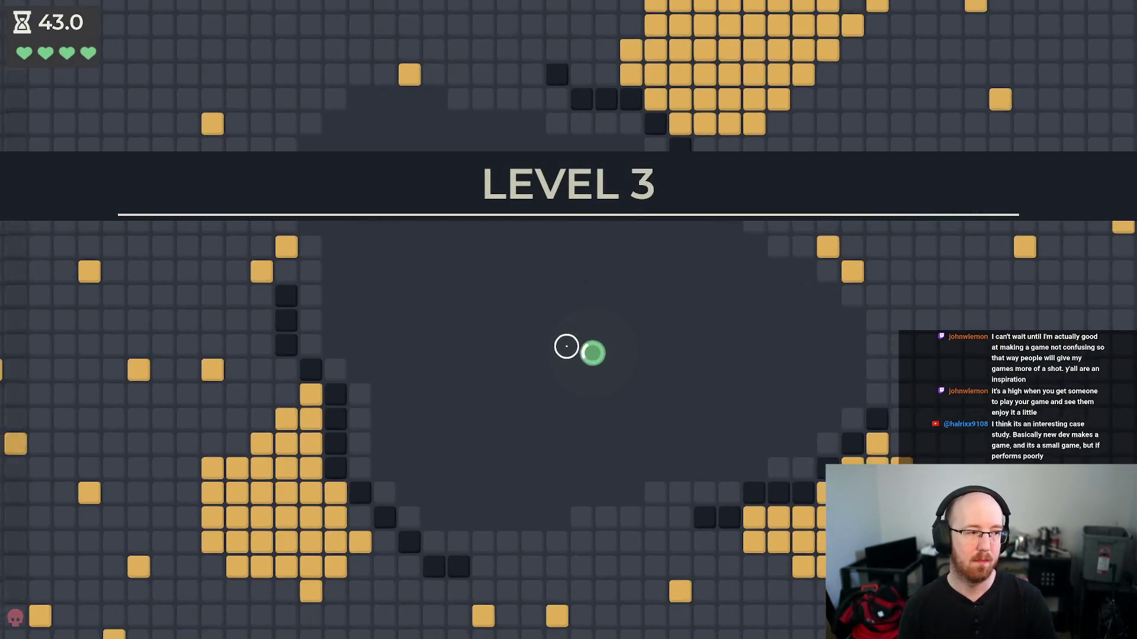
- Aim shots through Level 3 to the results screen, open Upgrades, then stop the game with F8
mouse_move(558, 314)
mouse_down()
mouse_move(439, 322)
mouse_move(470, 307)
mouse_move(375, 262)
mouse_move(376, 246)
mouse_move(556, 213)
mouse_move(459, 260)
mouse_move(439, 226)
mouse_move(527, 304)
mouse_move(462, 365)
mouse_move(509, 322)
mouse_move(520, 414)
mouse_move(499, 414)
mouse_move(515, 406)
mouse_move(525, 518)
mouse_move(515, 507)
mouse_move(757, 283)
mouse_move(726, 254)
mouse_move(718, 347)
mouse_move(672, 401)
mouse_move(703, 414)
mouse_move(690, 424)
mouse_move(745, 305)
mouse_up()
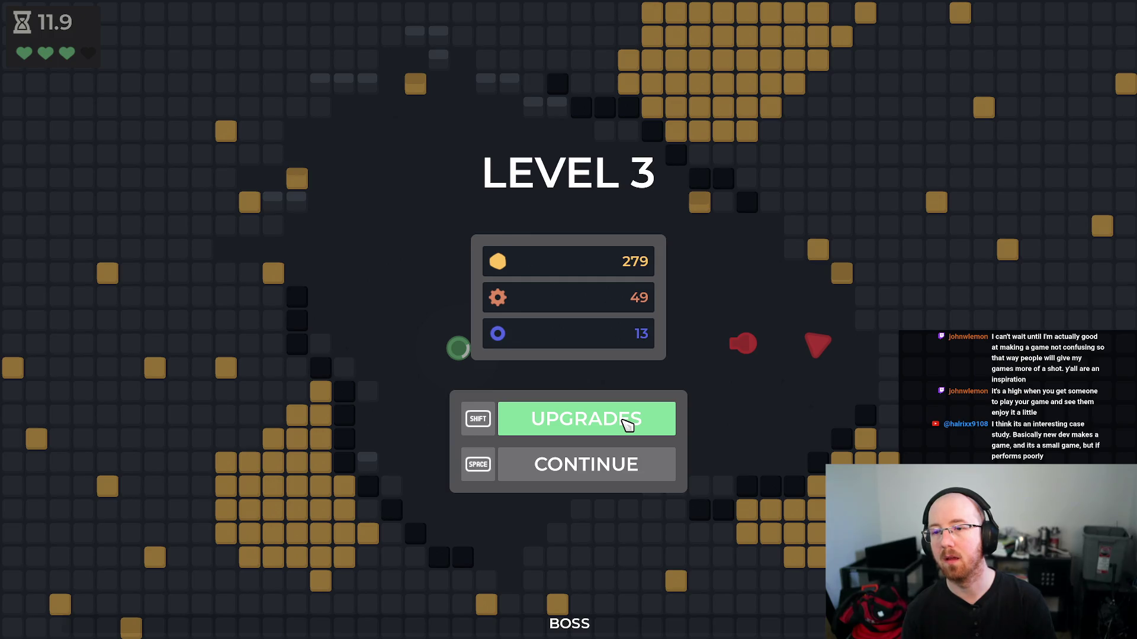
click(626, 426)
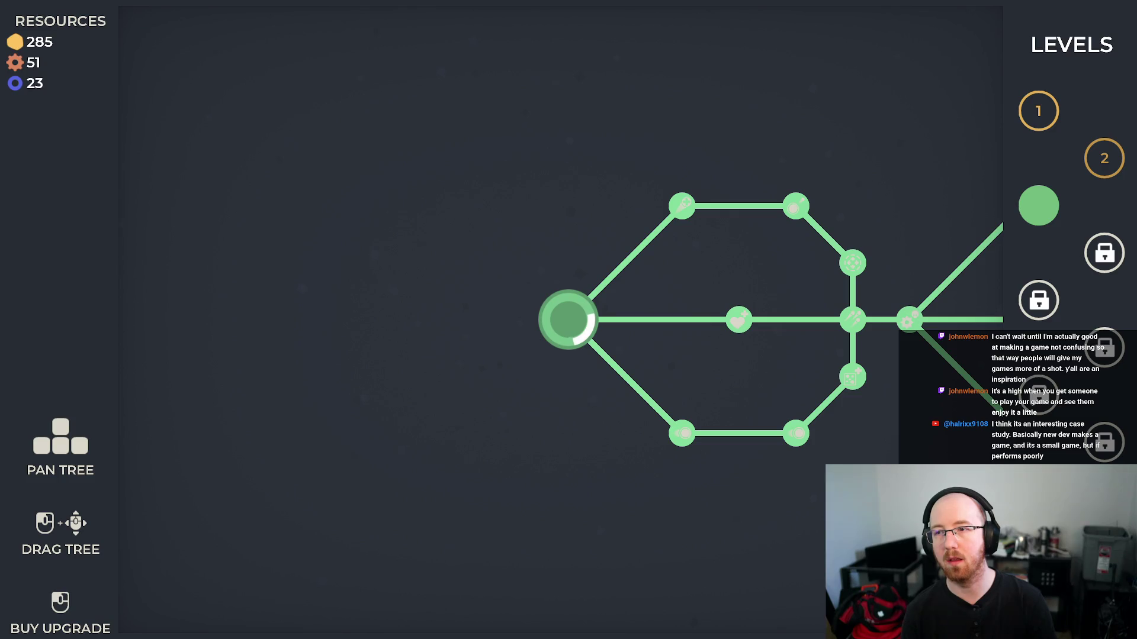
key(F8)
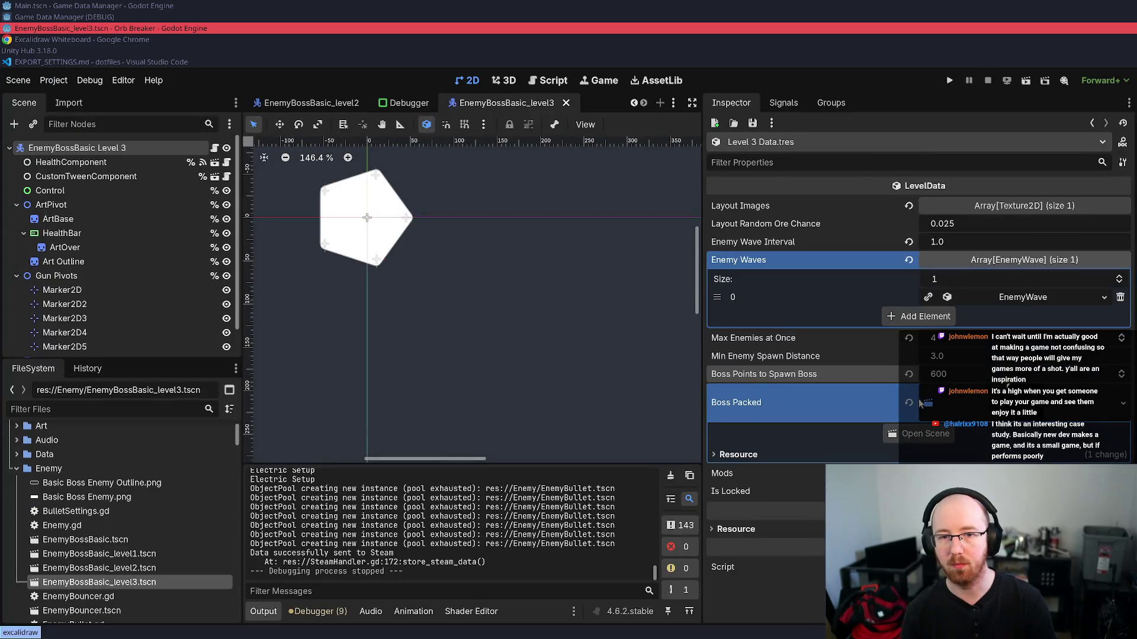
- Raise Boss Points to Spawn Boss from 600 to 650 and set the EnemyBossBasic Move Speed to 35
drag(936, 374, 954, 382)
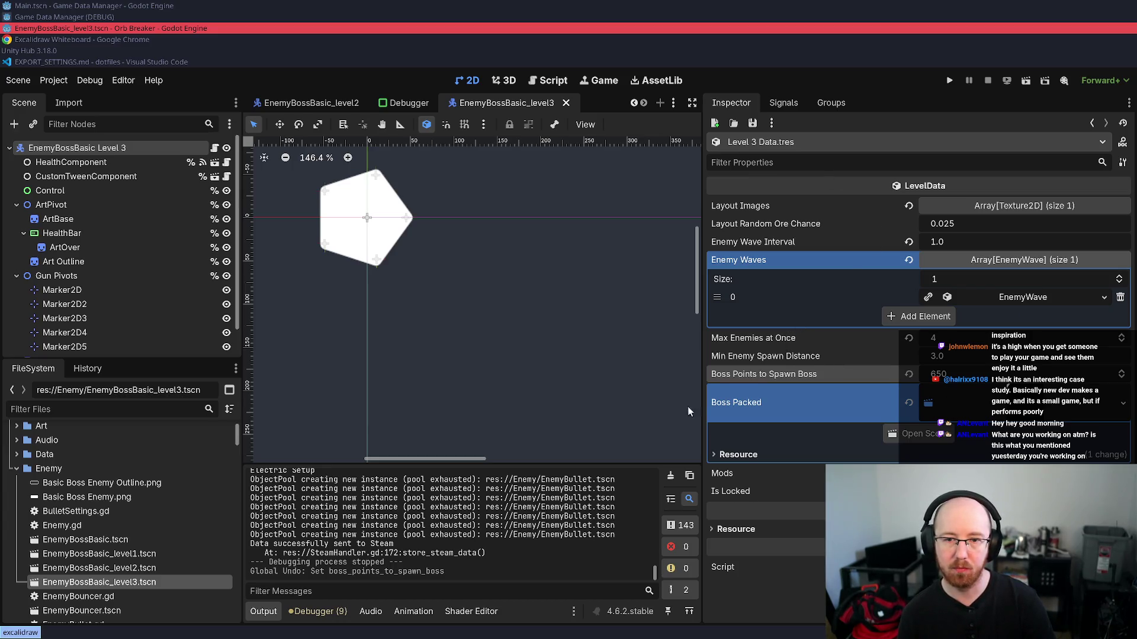
click(45, 151)
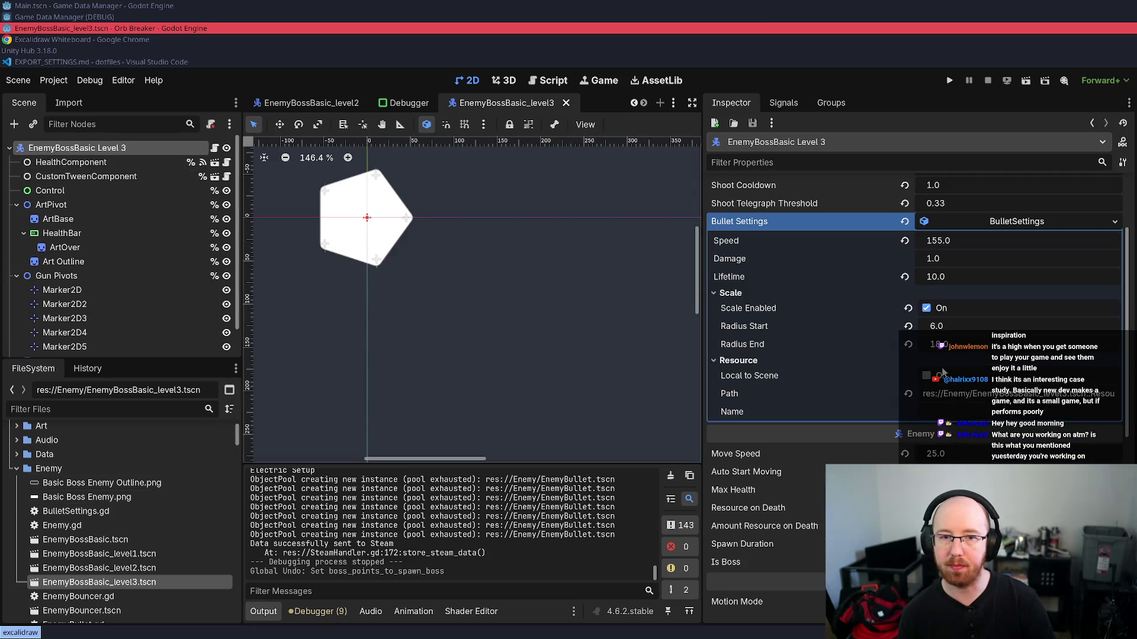
click(932, 454)
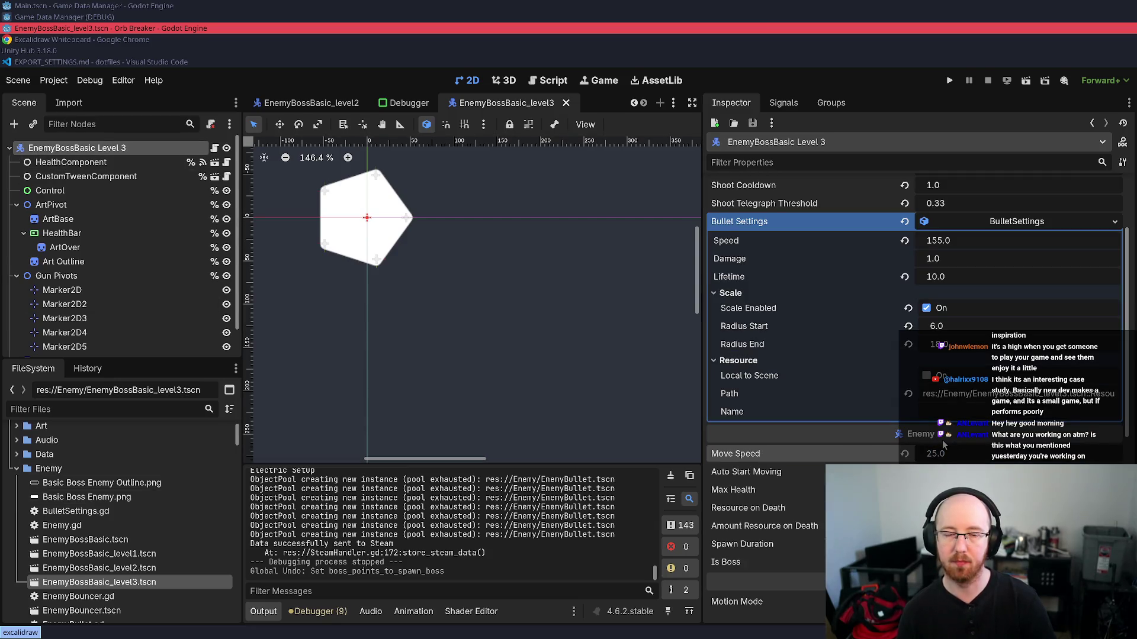
text(35)
key(Return)
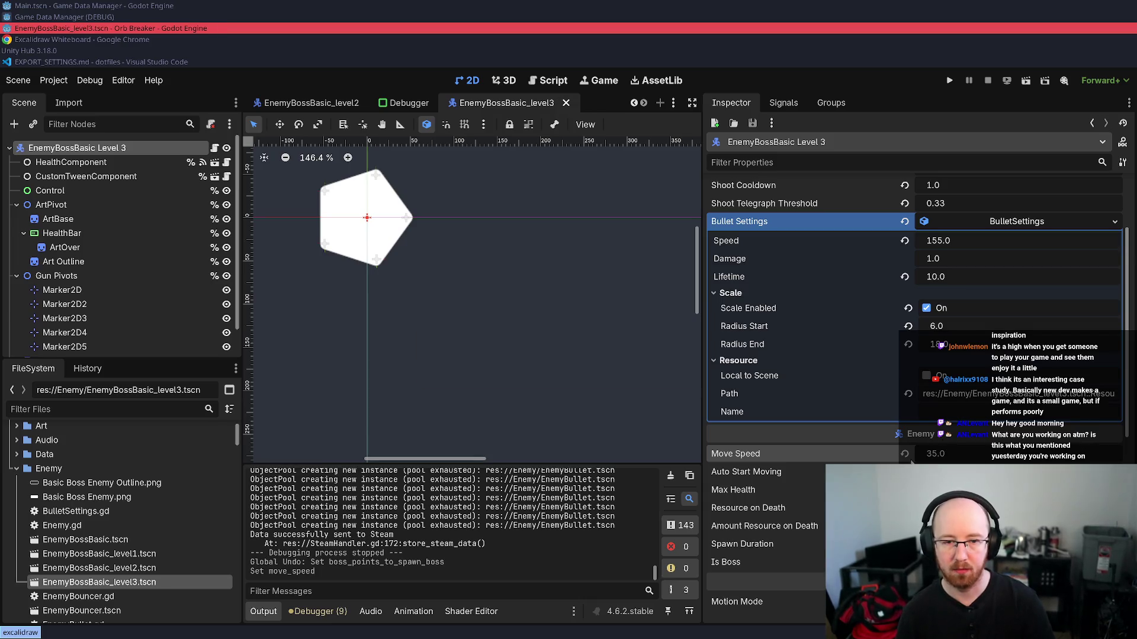
drag(912, 463, 919, 460)
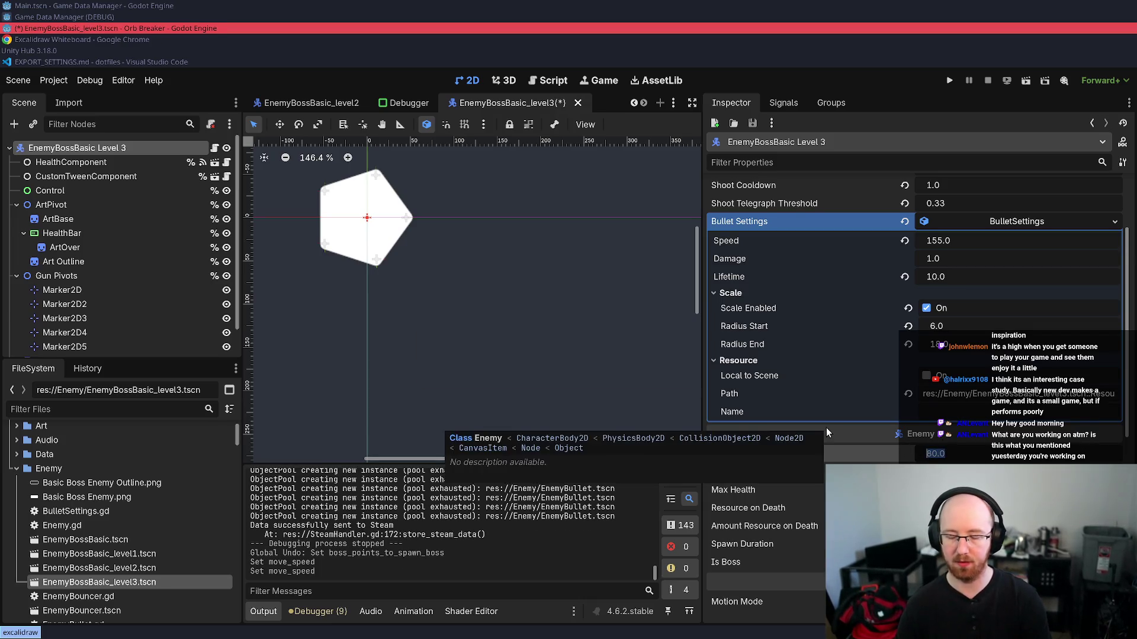
text(35)
key(Return)
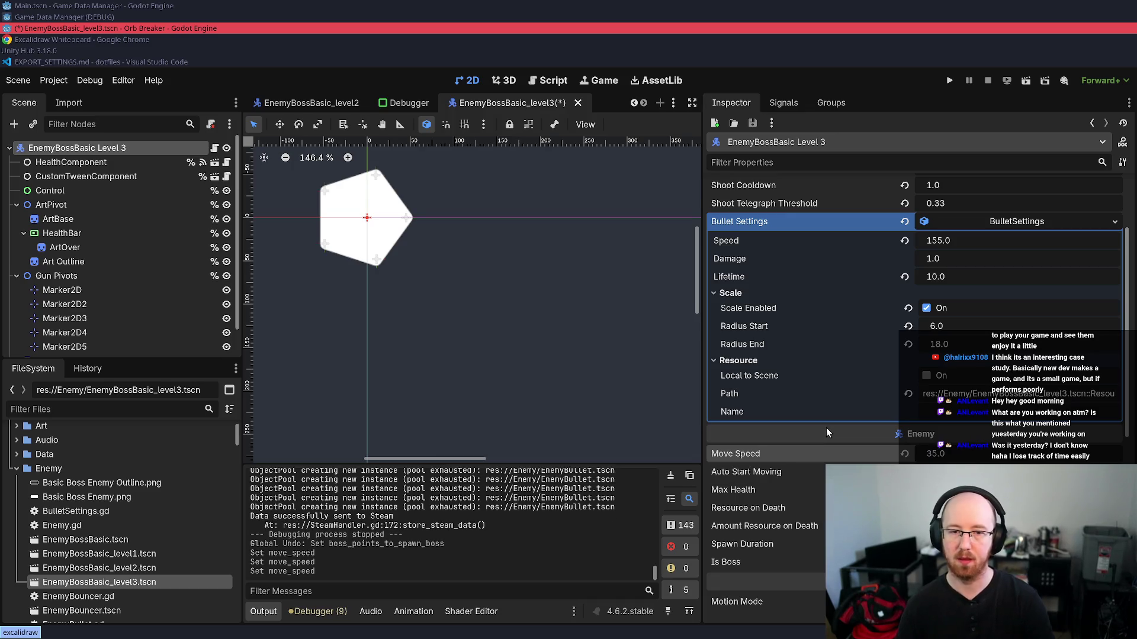
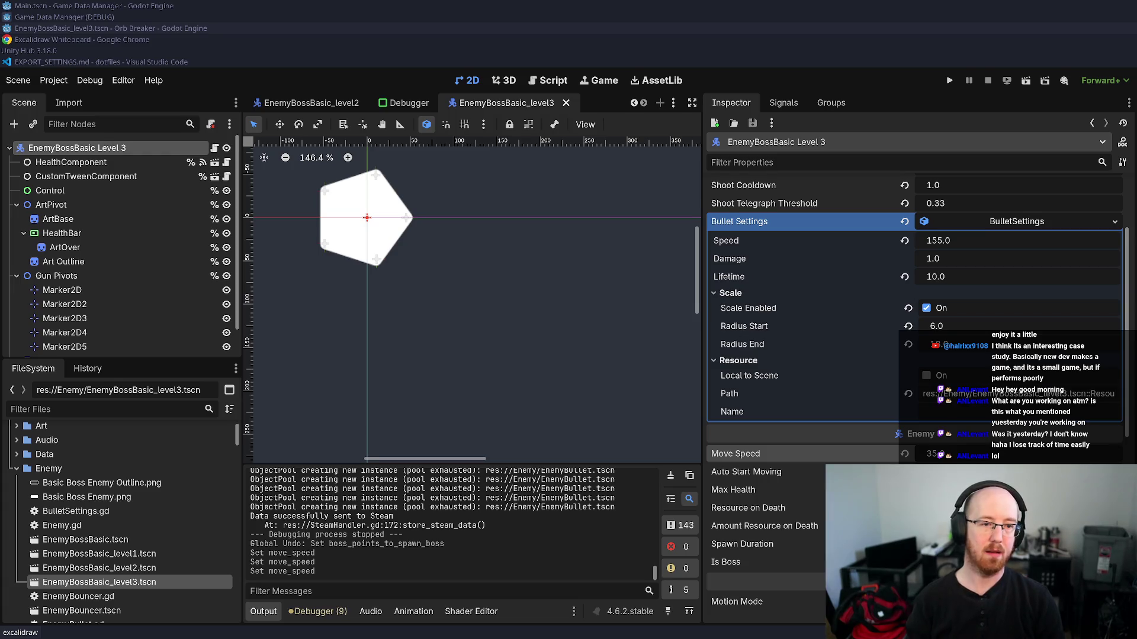
- Switch from Godot to the Chrome window and open a new browser tab
click(51, 39)
click(171, 80)
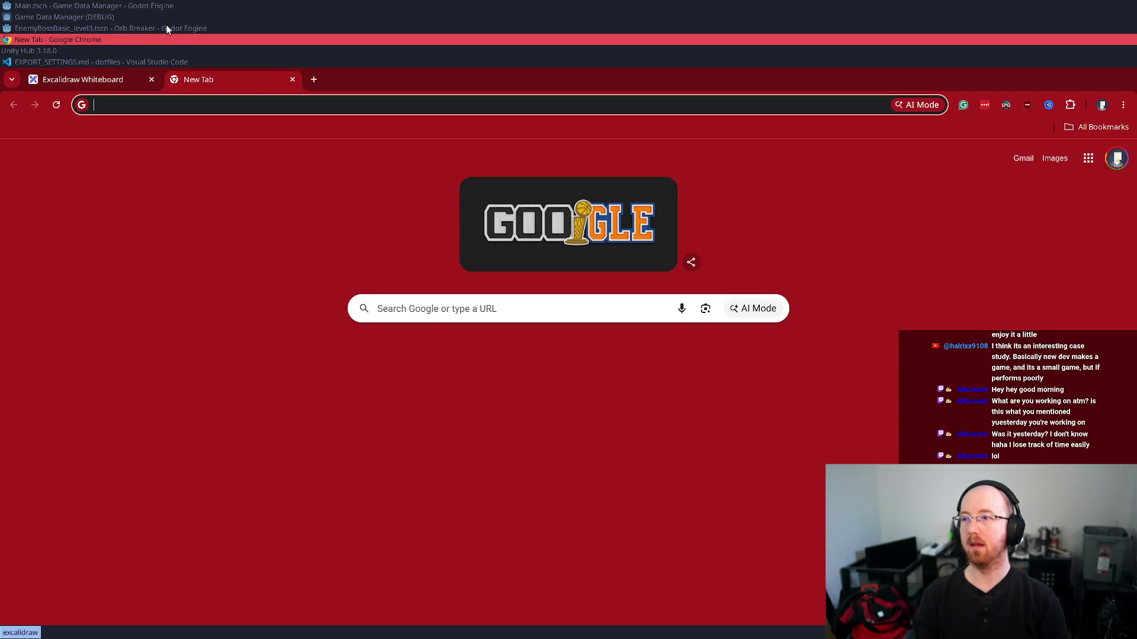
- Go to youtube.com and search for 'room 716'
text(youtube.com)
key(Return)
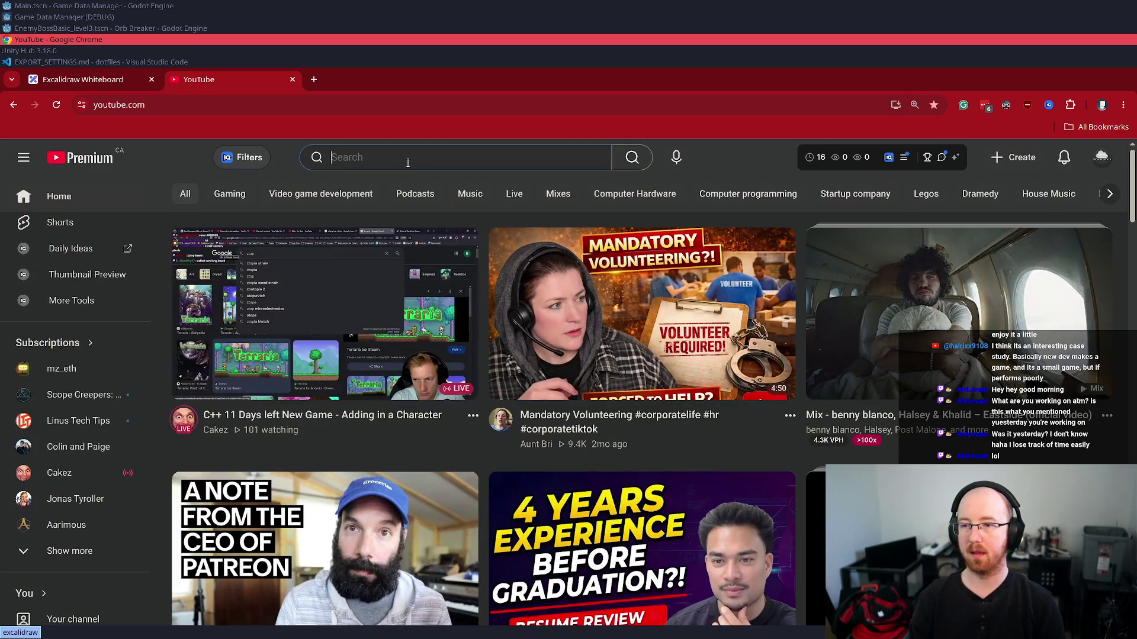
text(room 715)
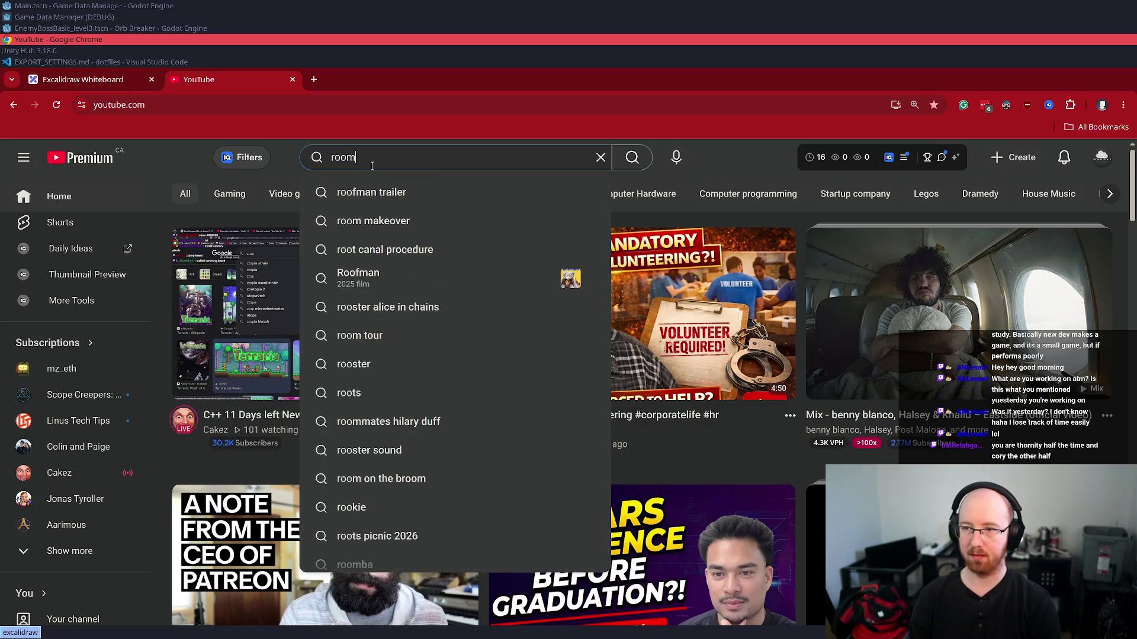
key(BackSpace)
text(6)
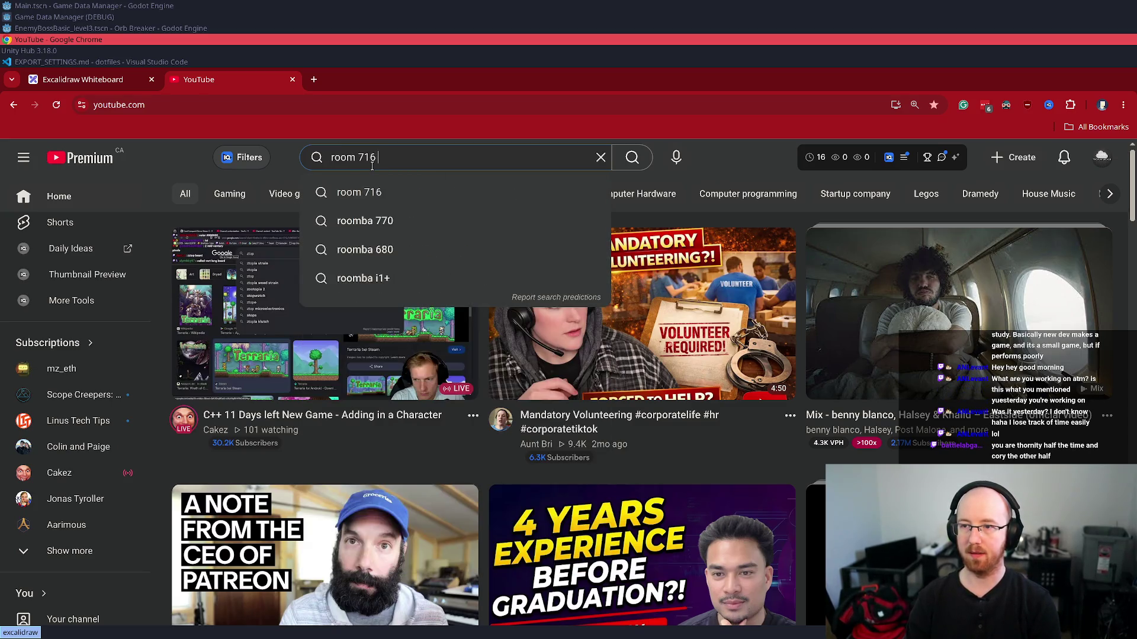
key(Return)
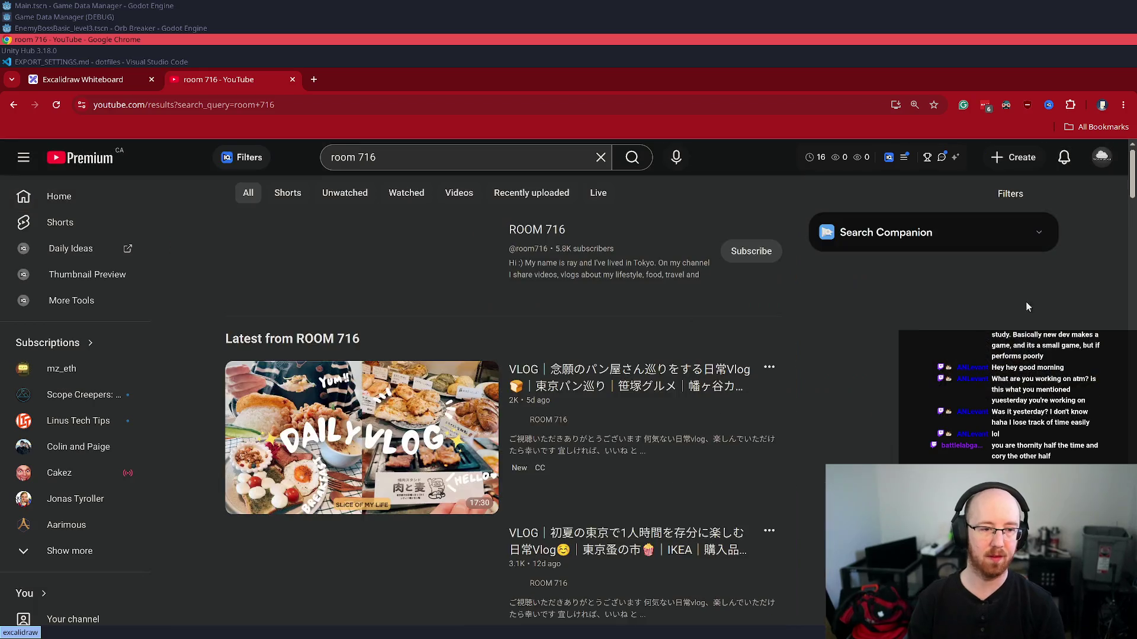
- Replace the YouTube query with 'room', then type 'steam room' into a new tab's address bar
click(386, 157)
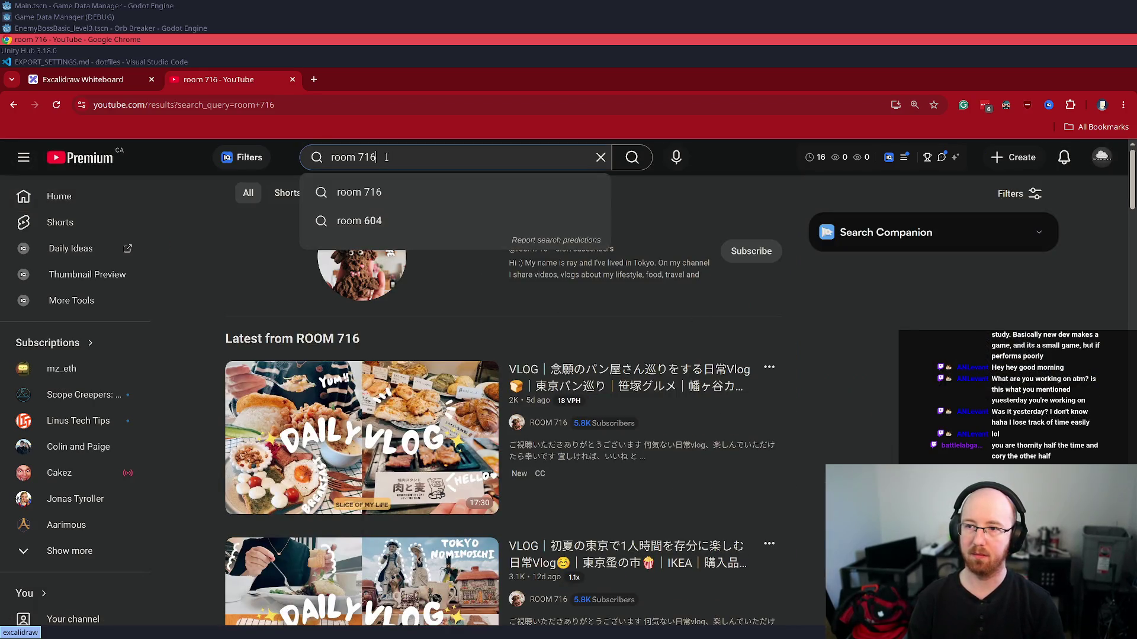
key(ctrl+a)
key(BackSpace)
text(room)
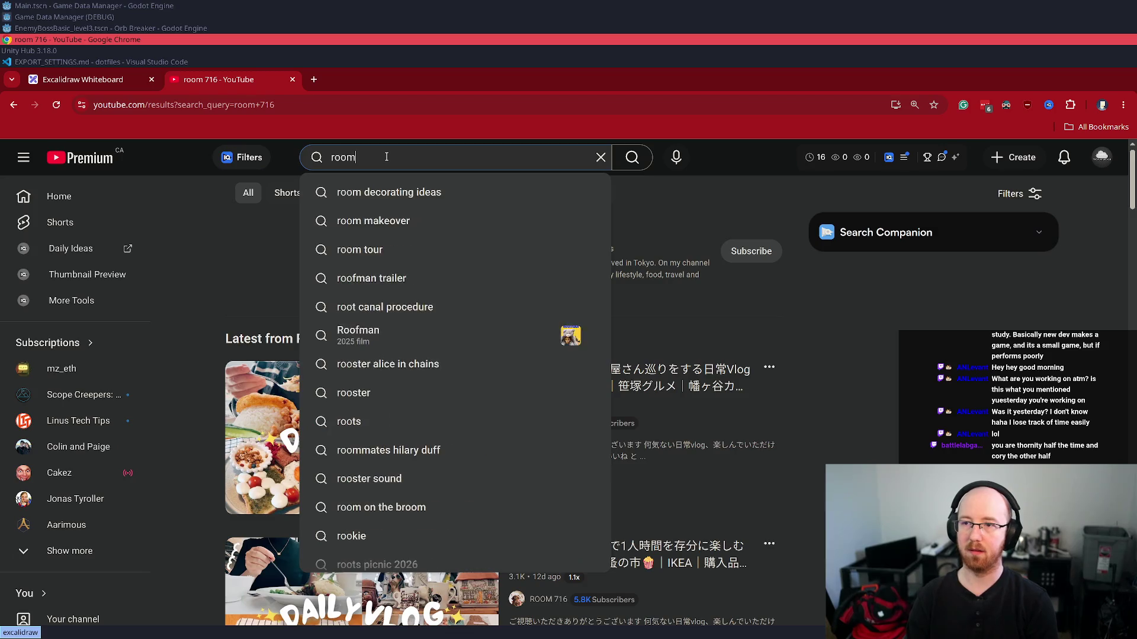
key(ctrl+t)
text(steam room)
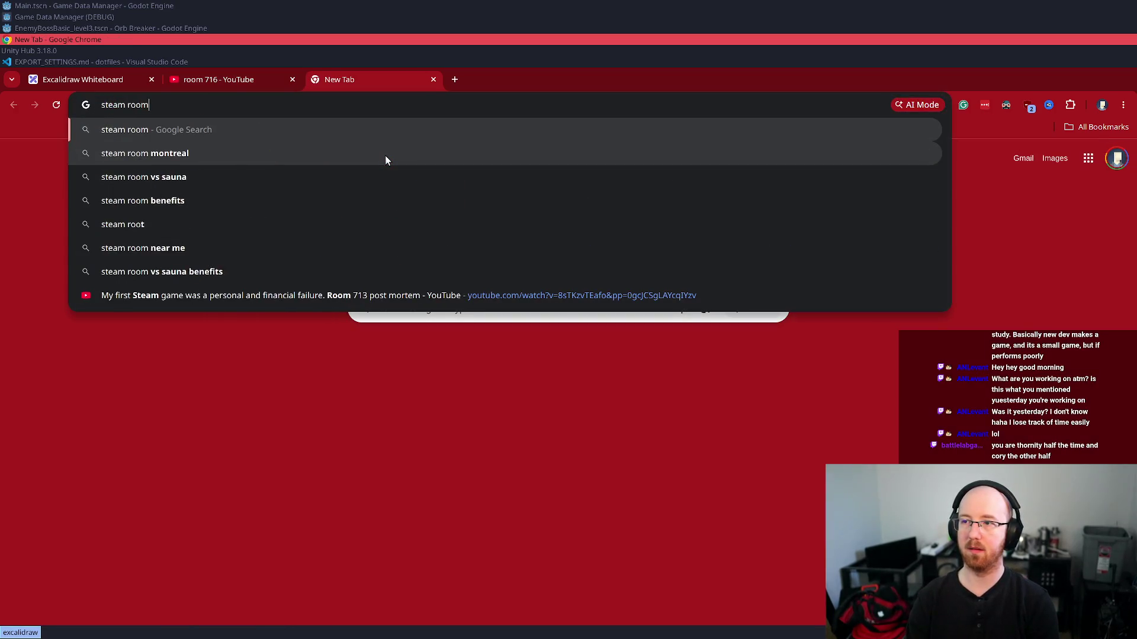
- Open the Room 713 post-mortem video and close the old 'room 716' results tab
click(379, 296)
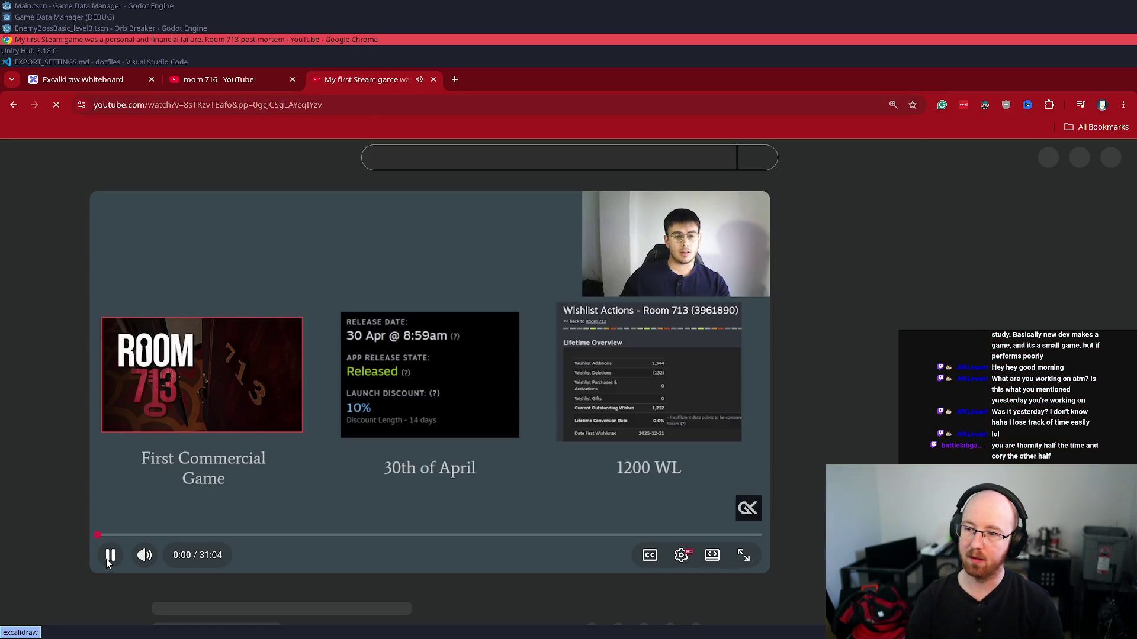
click(110, 557)
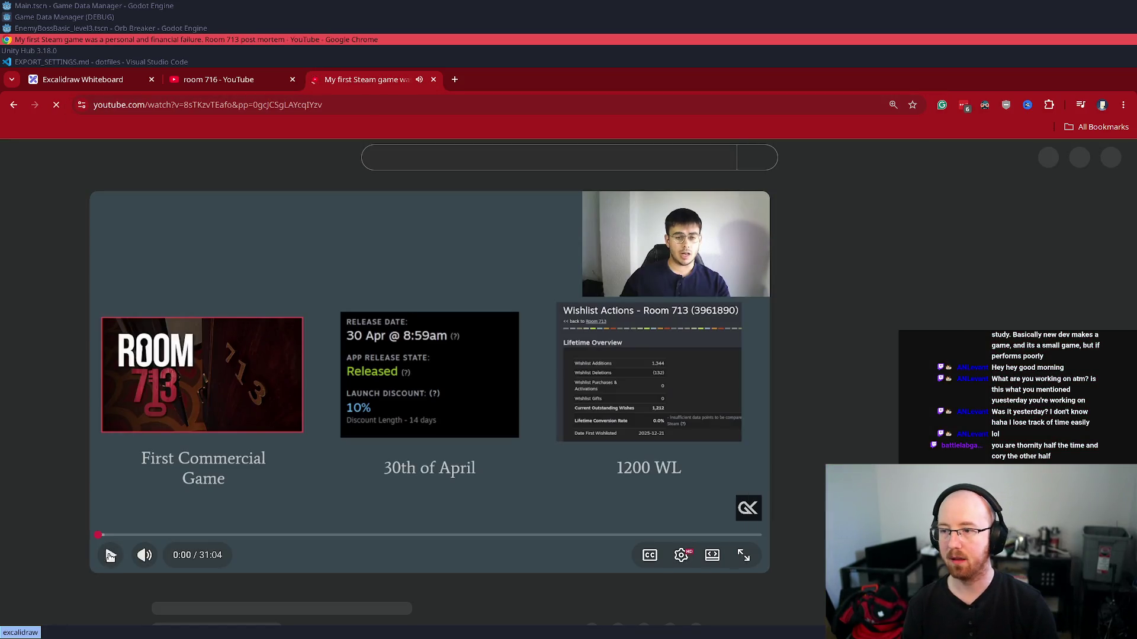
click(236, 82)
key(ctrl+w)
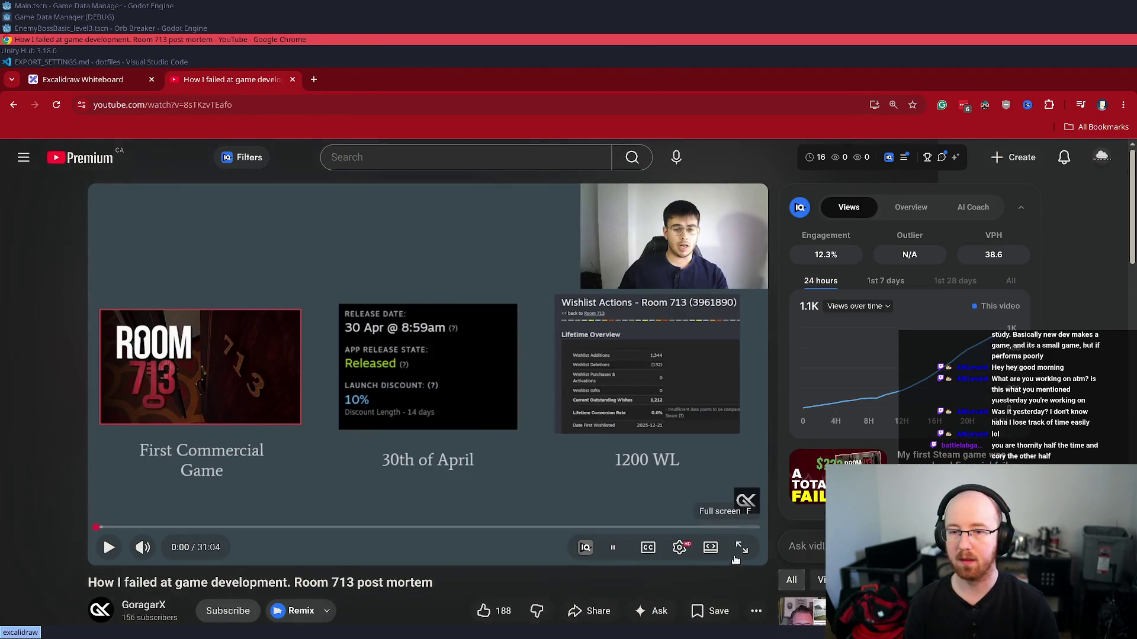
- Show the post-mortem video full screen, playing and pausing it around 0:05
click(741, 547)
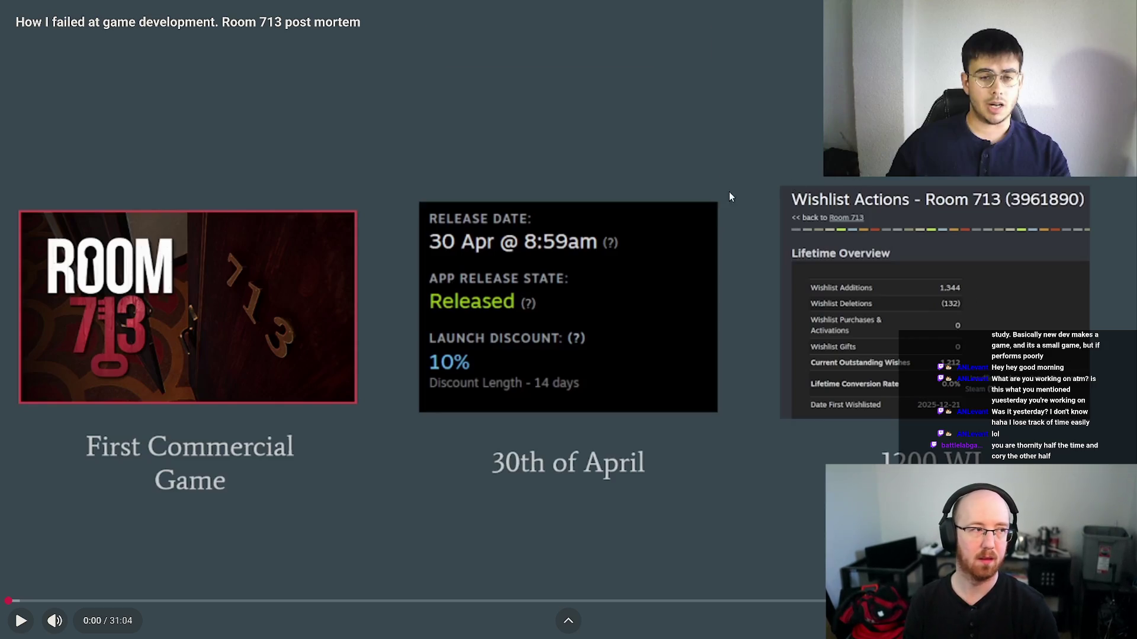
click(688, 306)
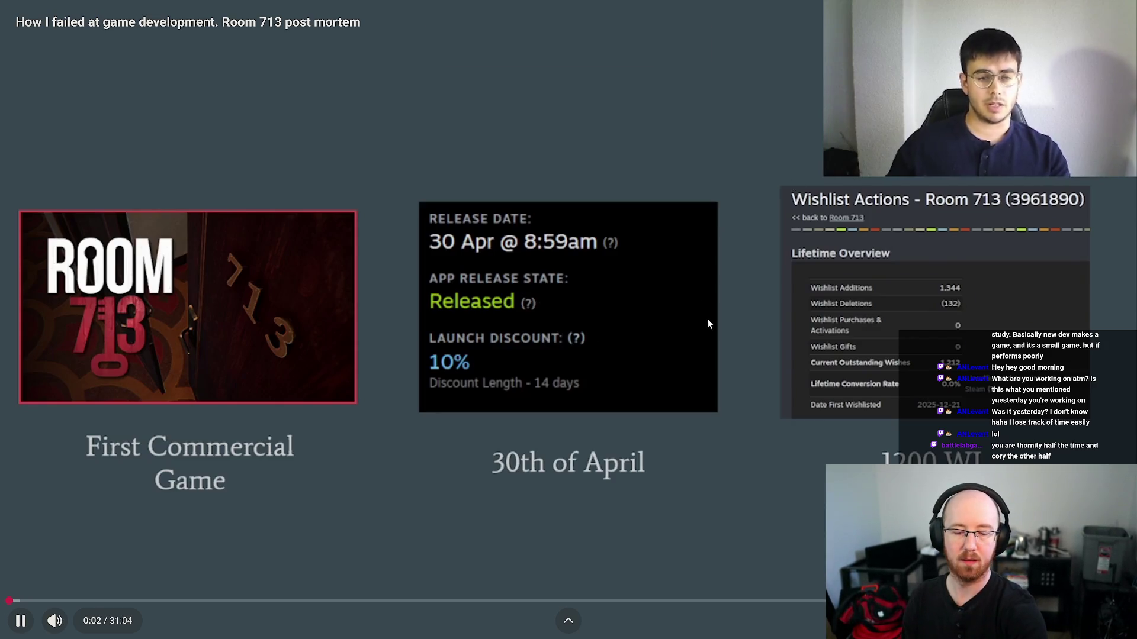
click(875, 237)
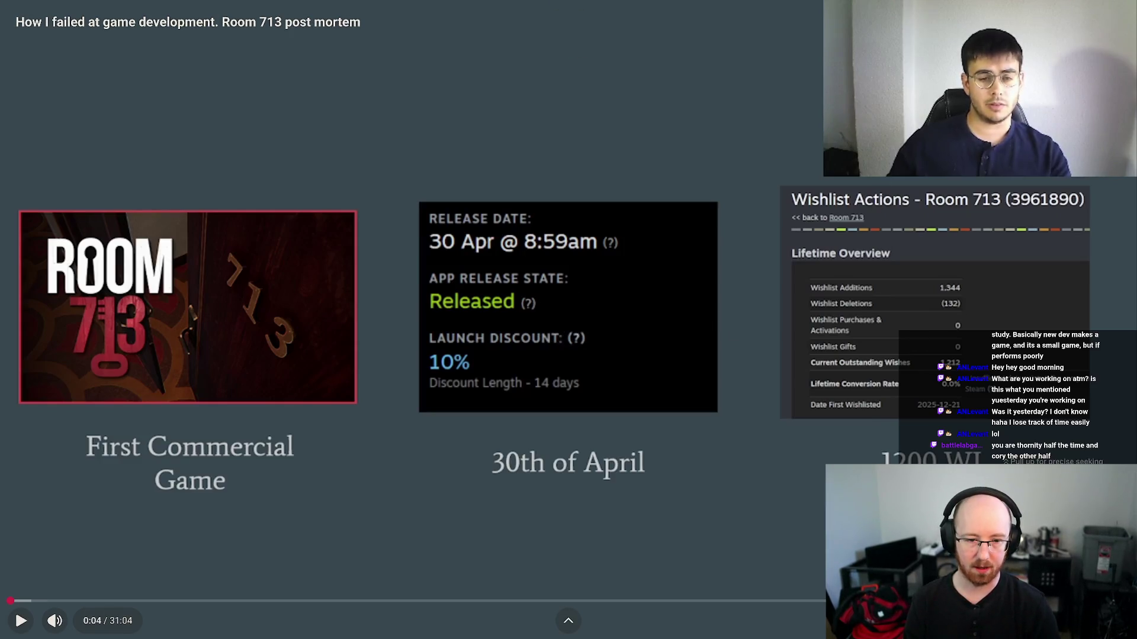
mouse_move(55, 622)
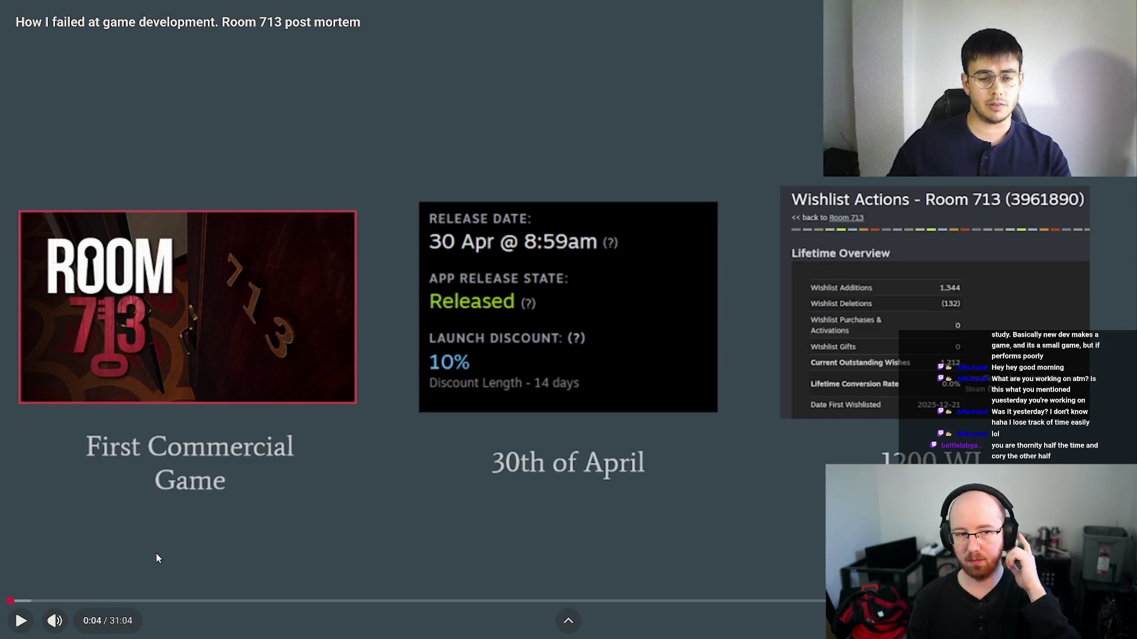
click(291, 292)
click(311, 293)
- Launch the pavucontrol Volume Control mixer from the launcher
key(super+d)
text(pavu)
key(Return)
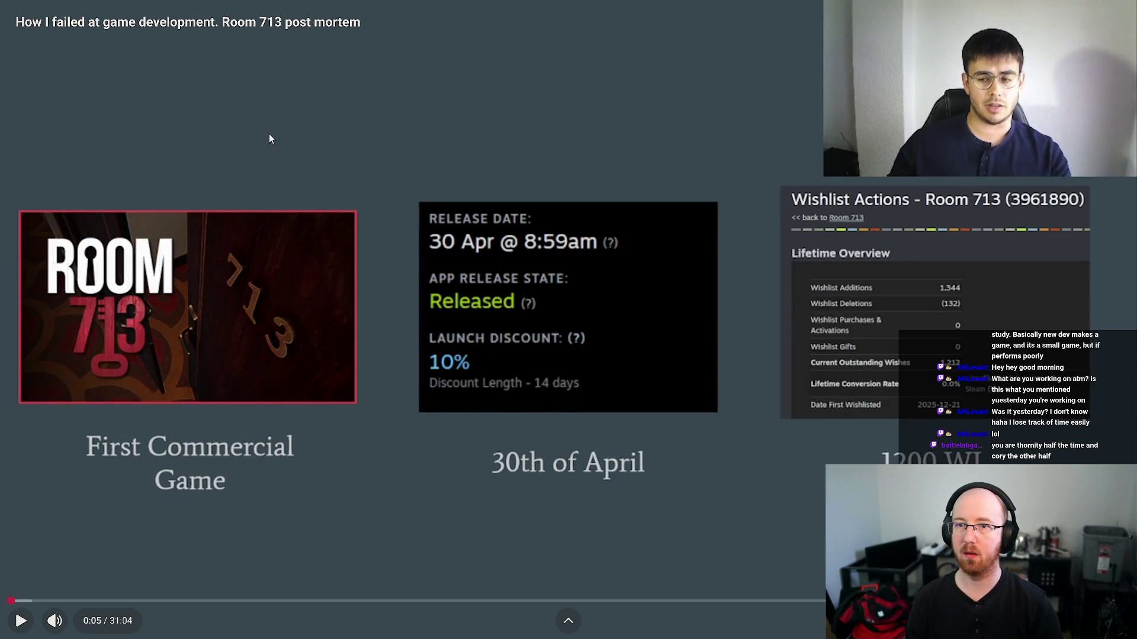
click(45, 51)
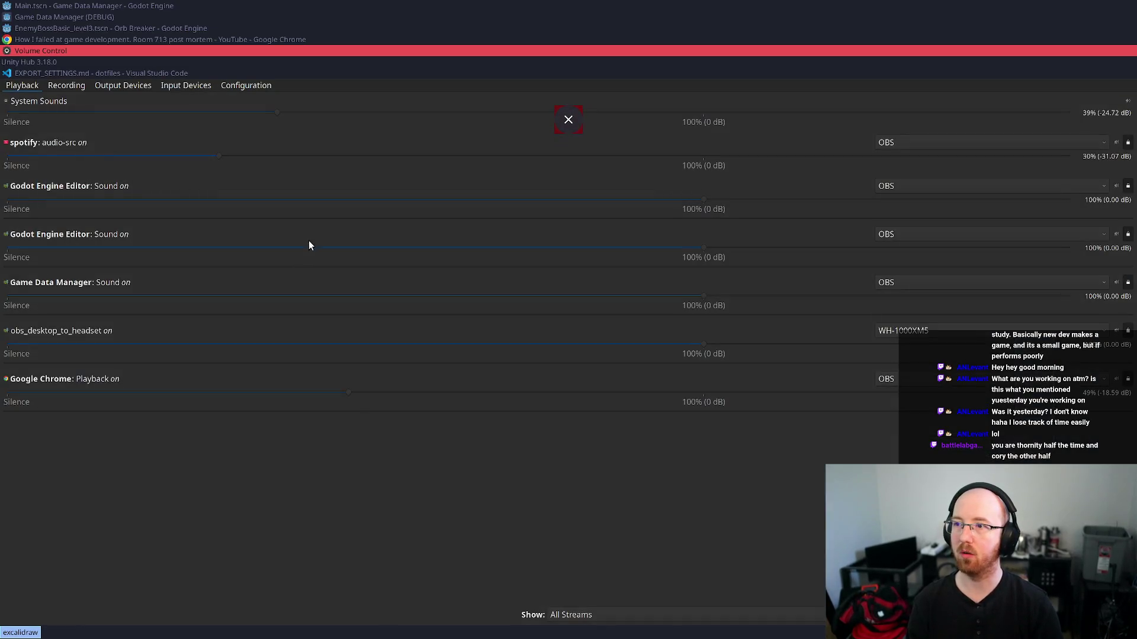
- Raise Google Chrome's playback volume to 94% and resume the Room 713 video
drag(348, 393, 569, 410)
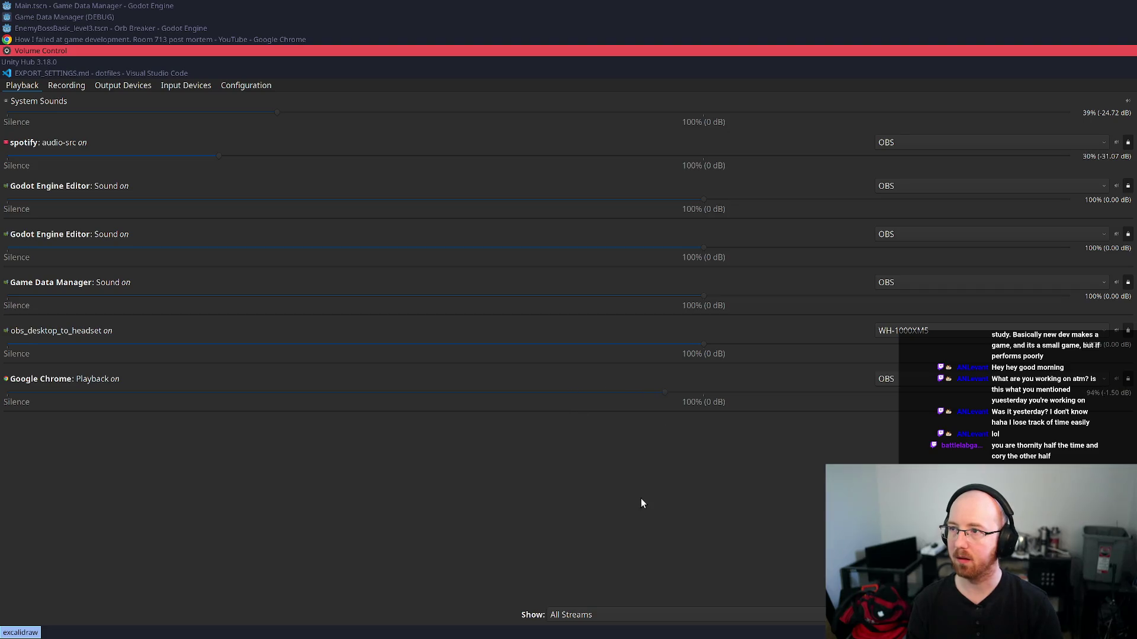
key(super+Up)
click(606, 485)
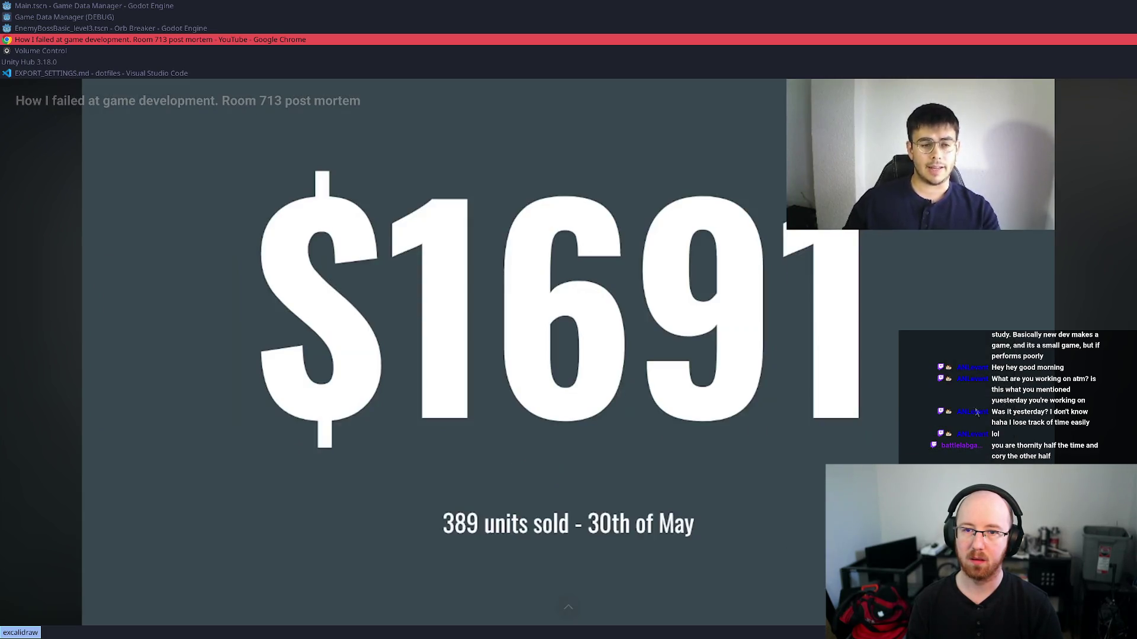
- Watch the post-mortem to 0:21, pausing on the $1691 slide and the Steam revenue table
click(861, 397)
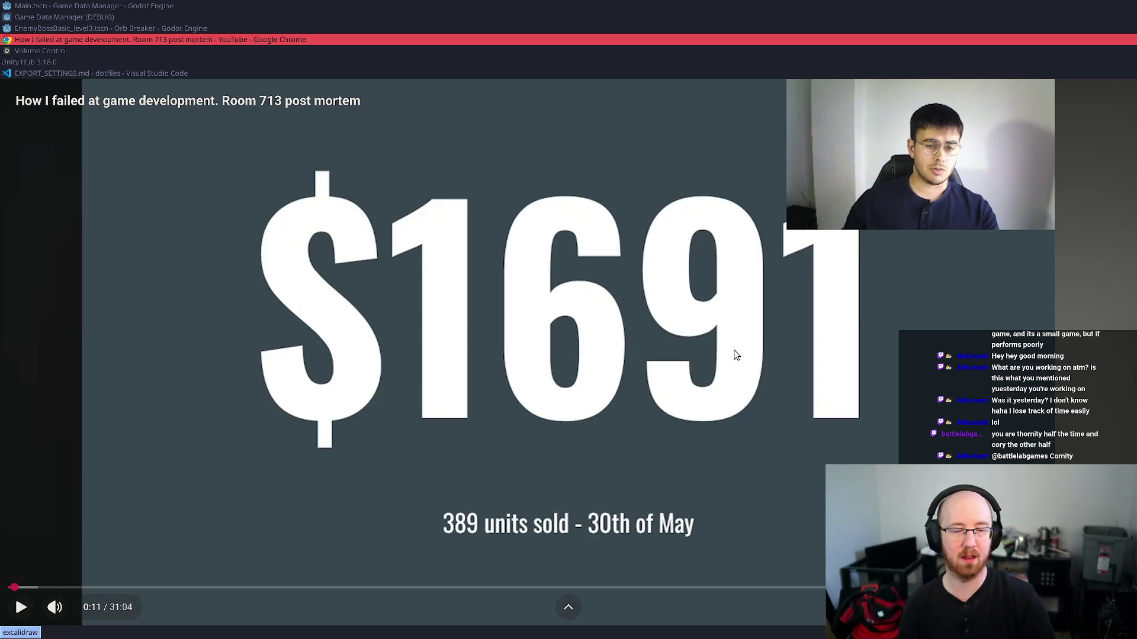
click(795, 301)
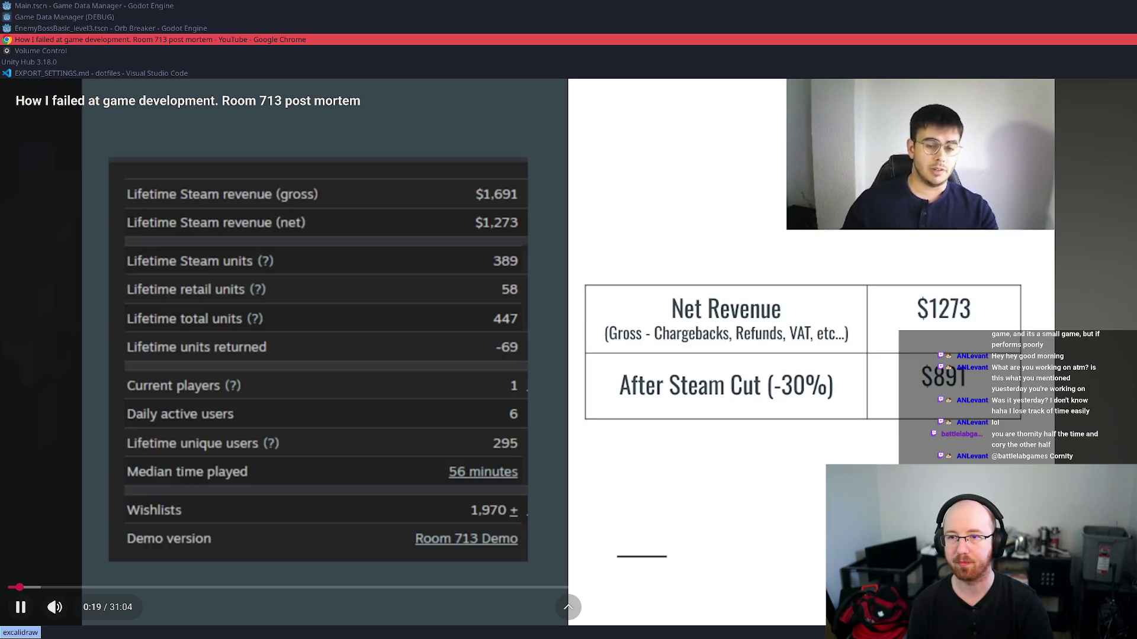
click(727, 460)
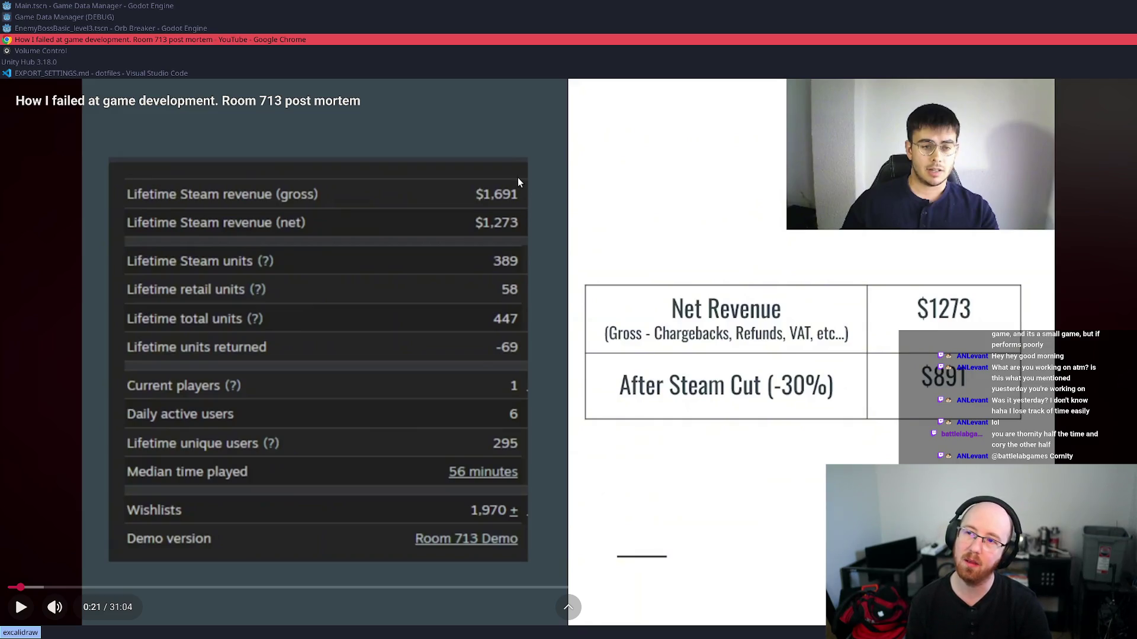
key(super+d)
- Open gnome-calculator over the Net Revenue table and compute 1691×0.8, then adjust the result
text(gnome-calculator)
key(Return)
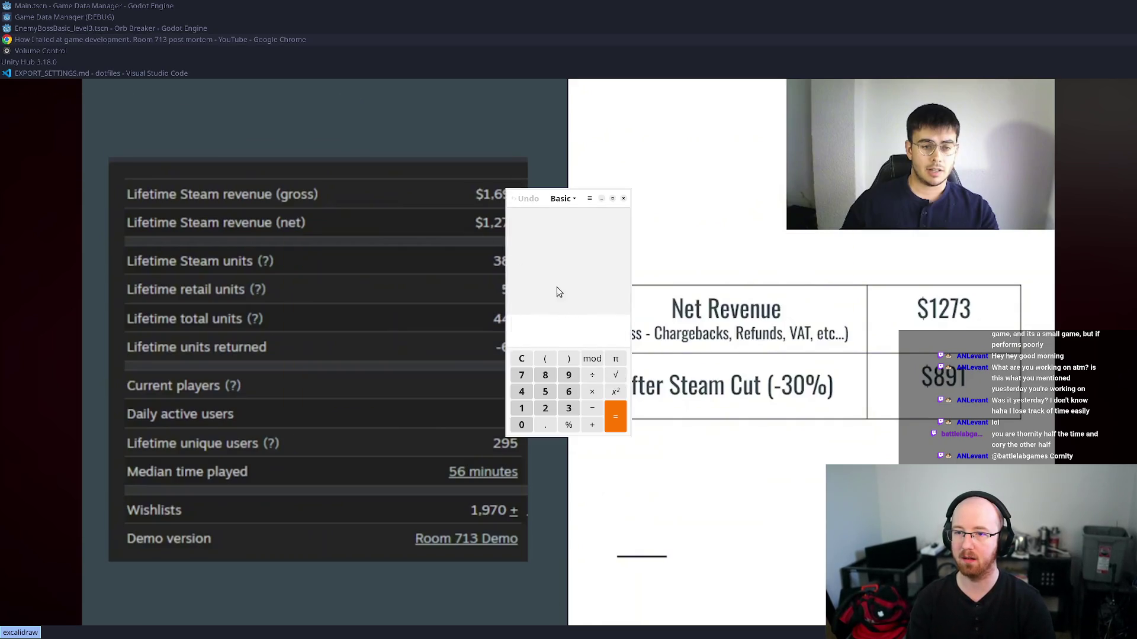
drag(557, 292, 793, 361)
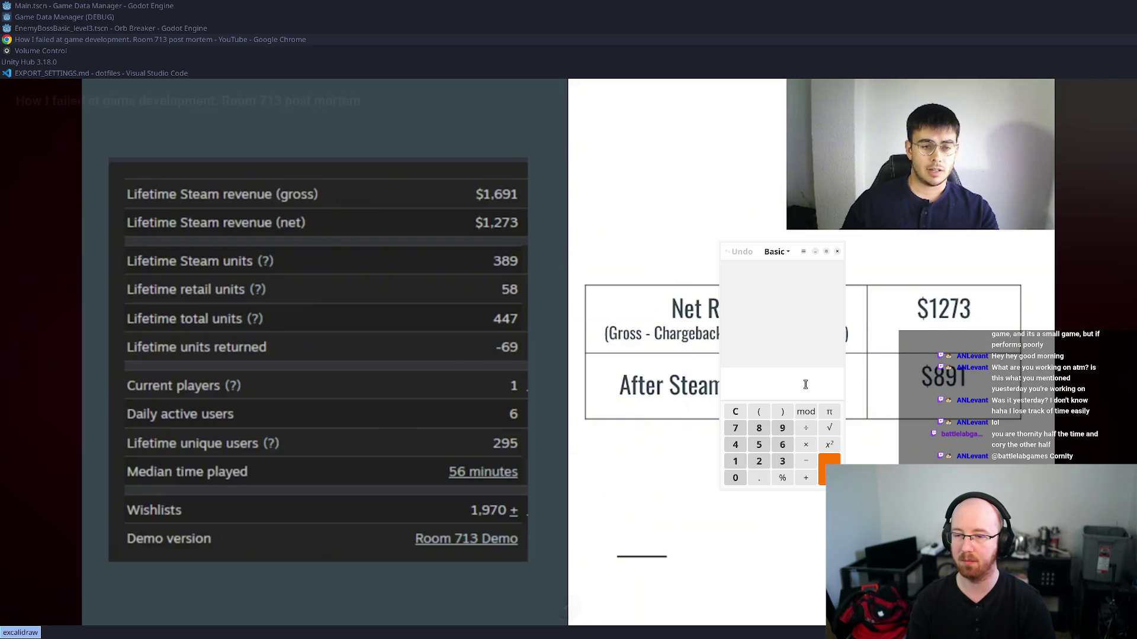
text(1691×.8)
key(Return)
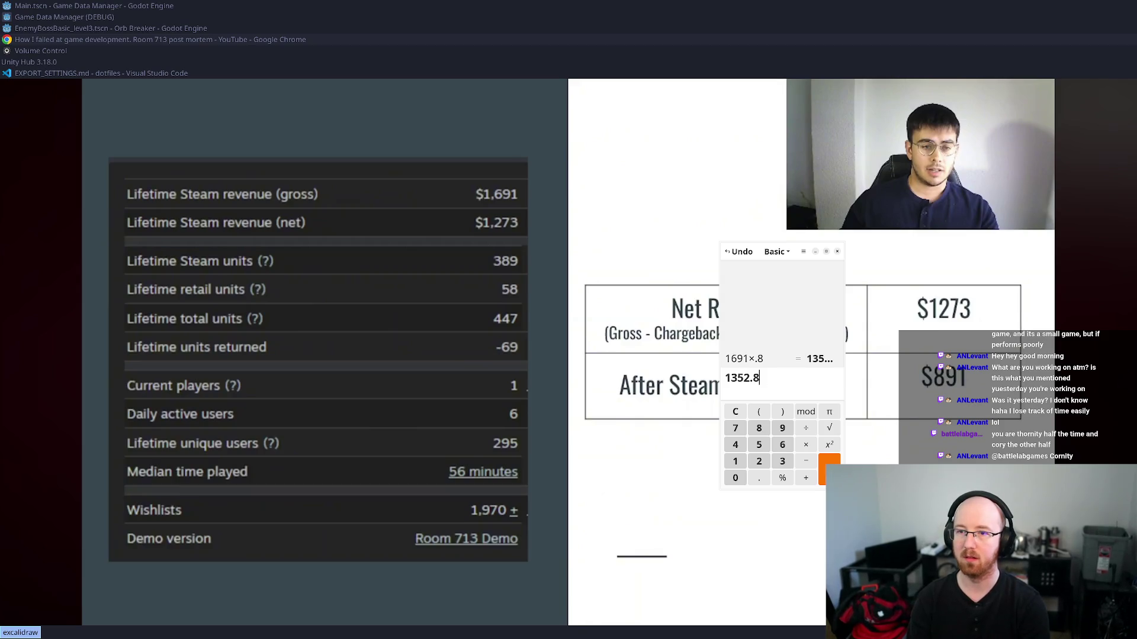
key(BackSpace)
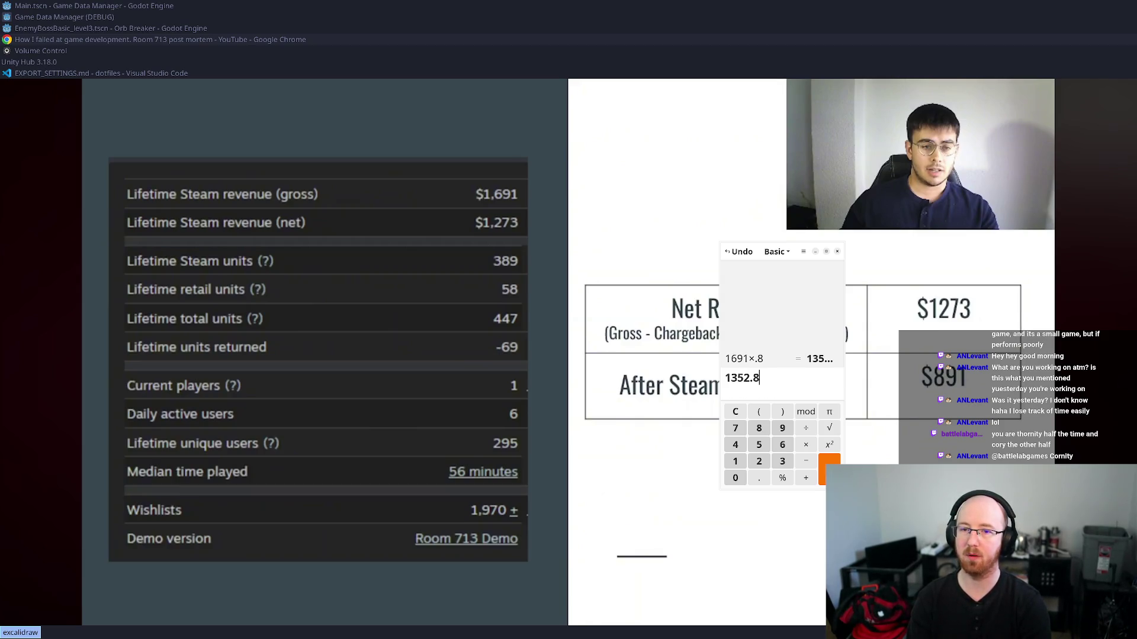
text(7)
key(Return)
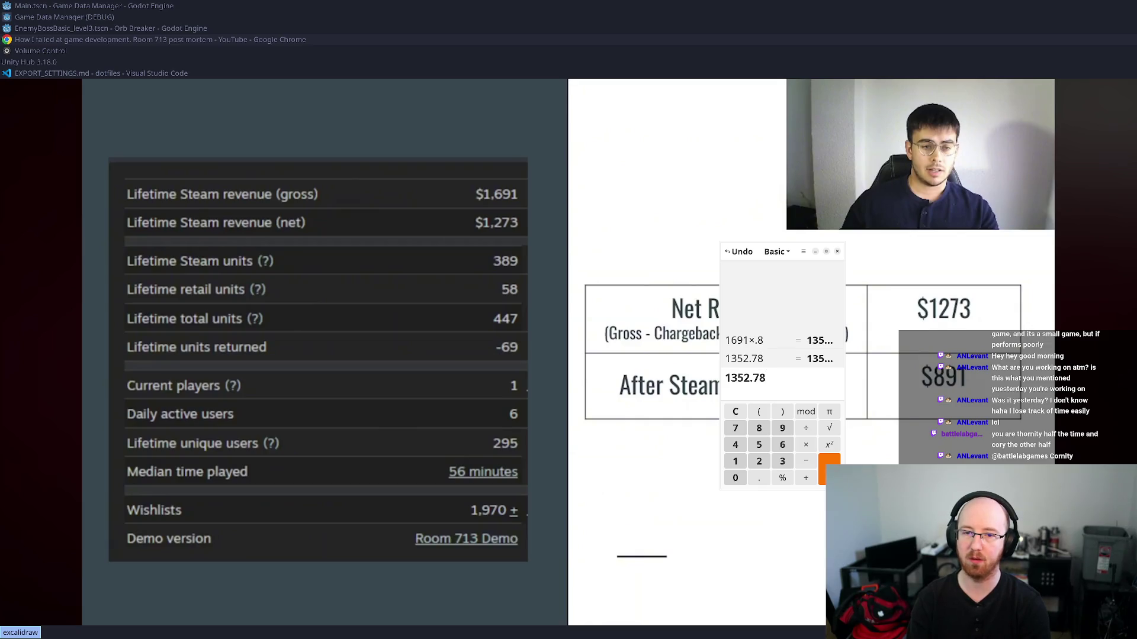
text(5)
key(Return)
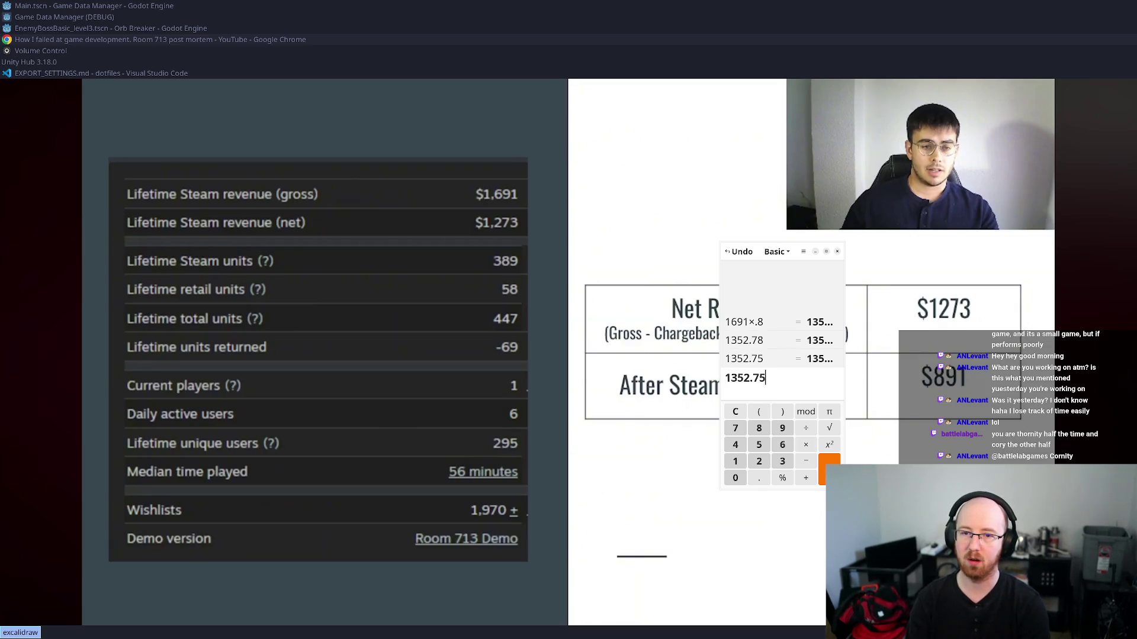
- Compute 1691×0.78 and 1691×0.75 (1268.25), then close the calculator
key(ctrl+a)
text(1691)
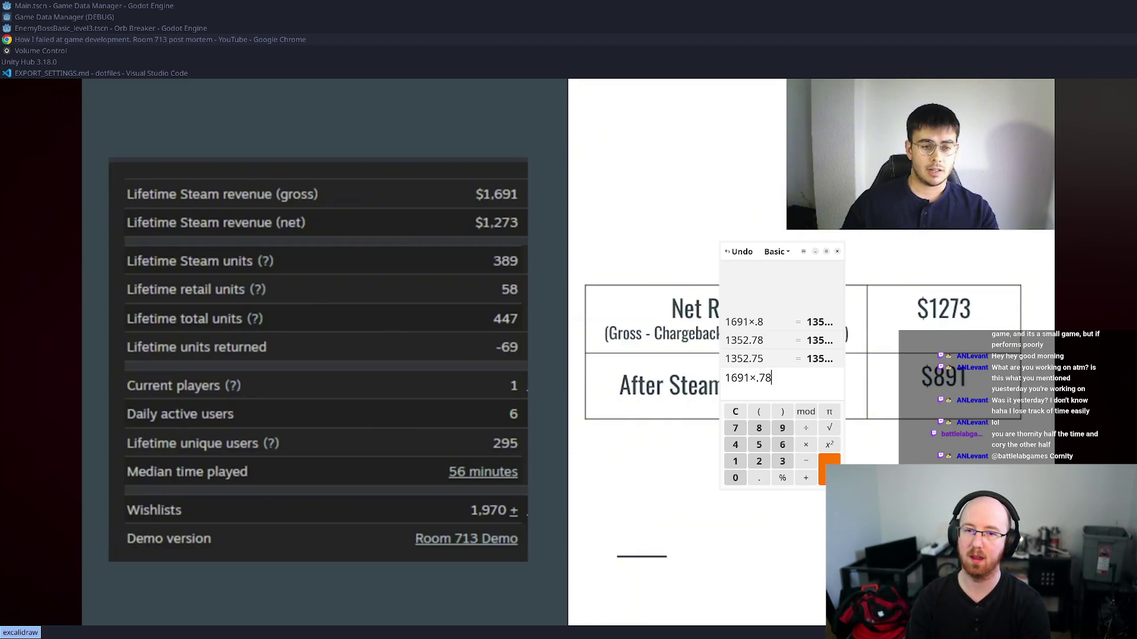
key(Return)
text(1691*.7)
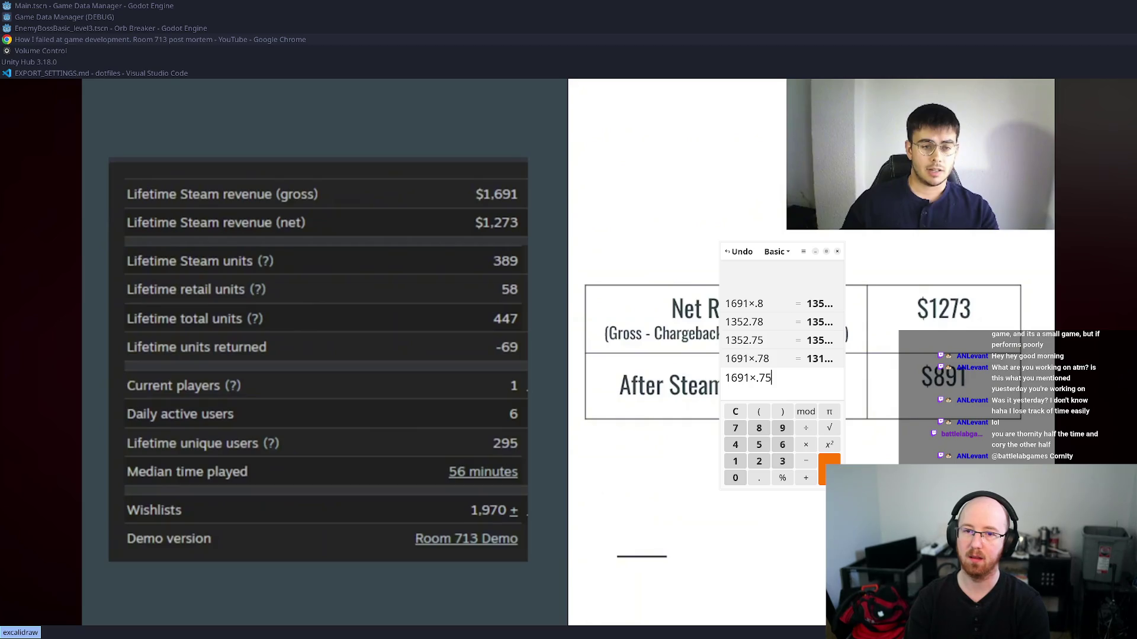
key(Return)
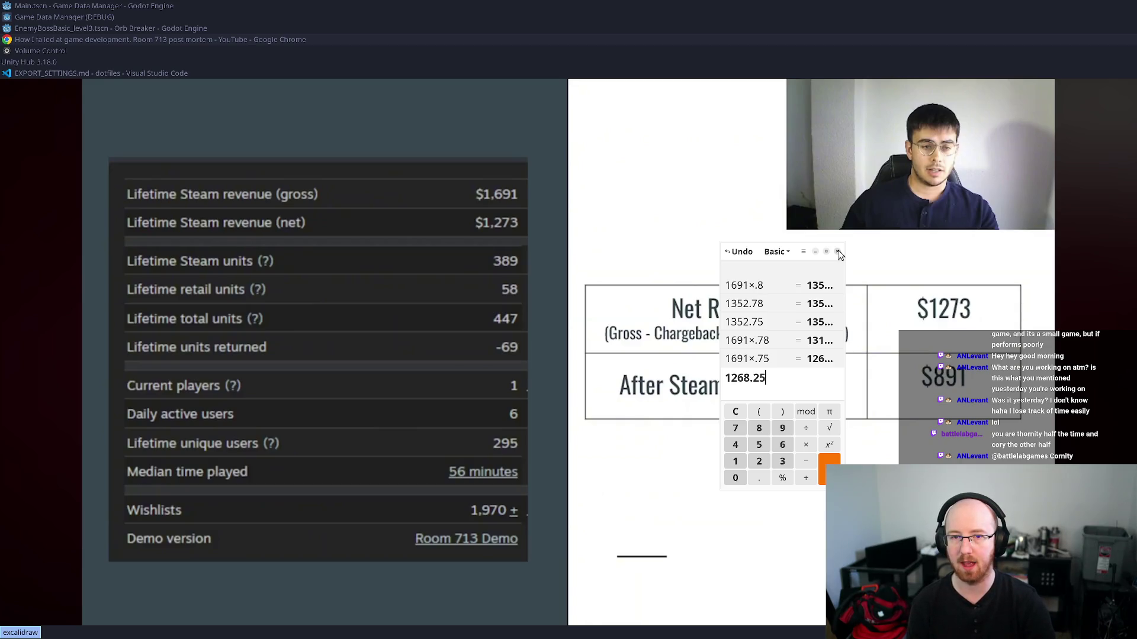
click(838, 252)
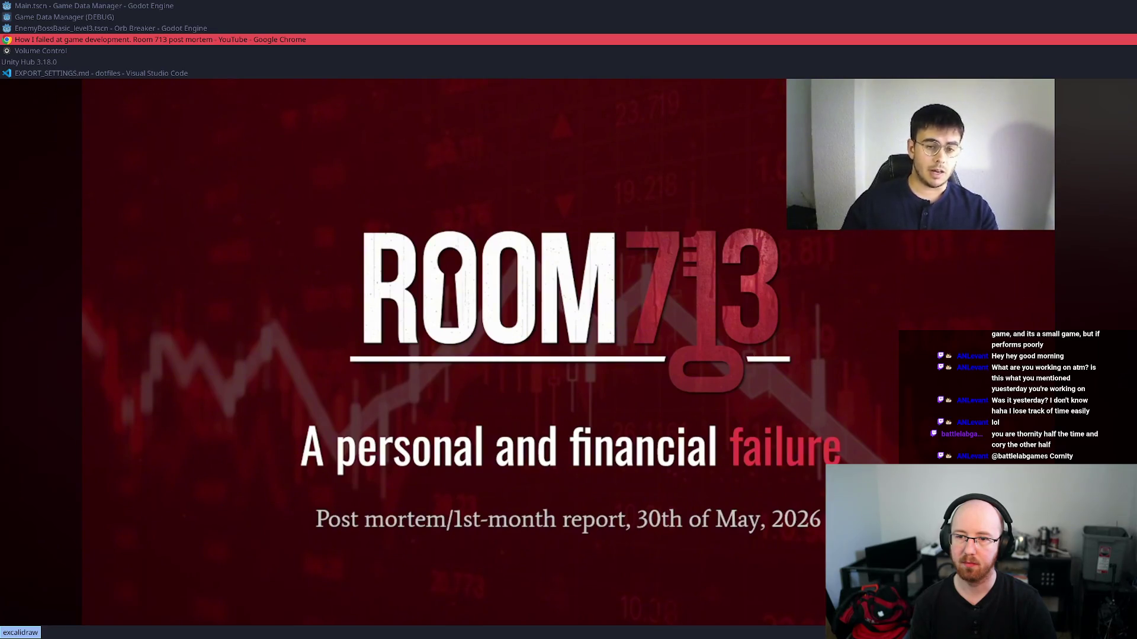
- Watch the post-mortem from 0:33 to 1:18, pausing on the sales report and at 1:11
click(623, 411)
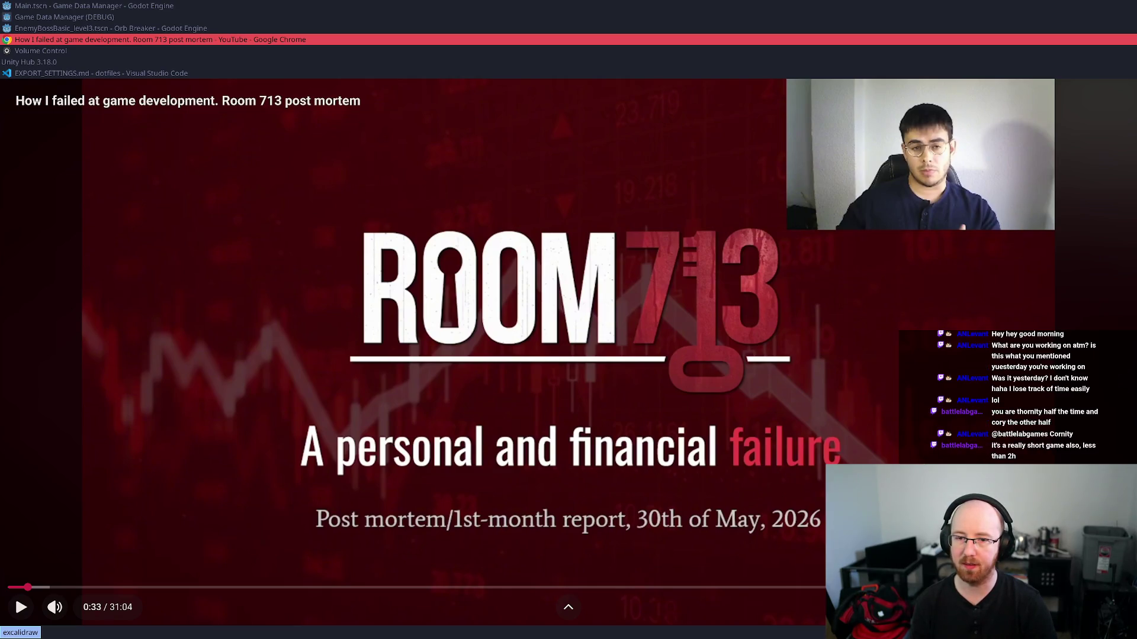
click(867, 428)
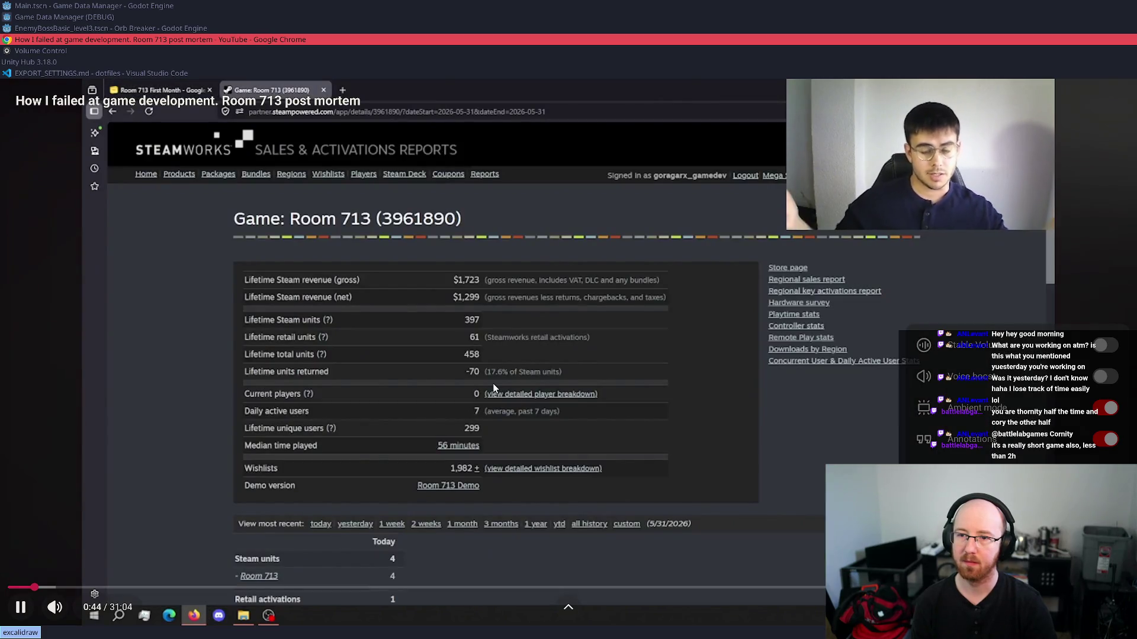
click(458, 387)
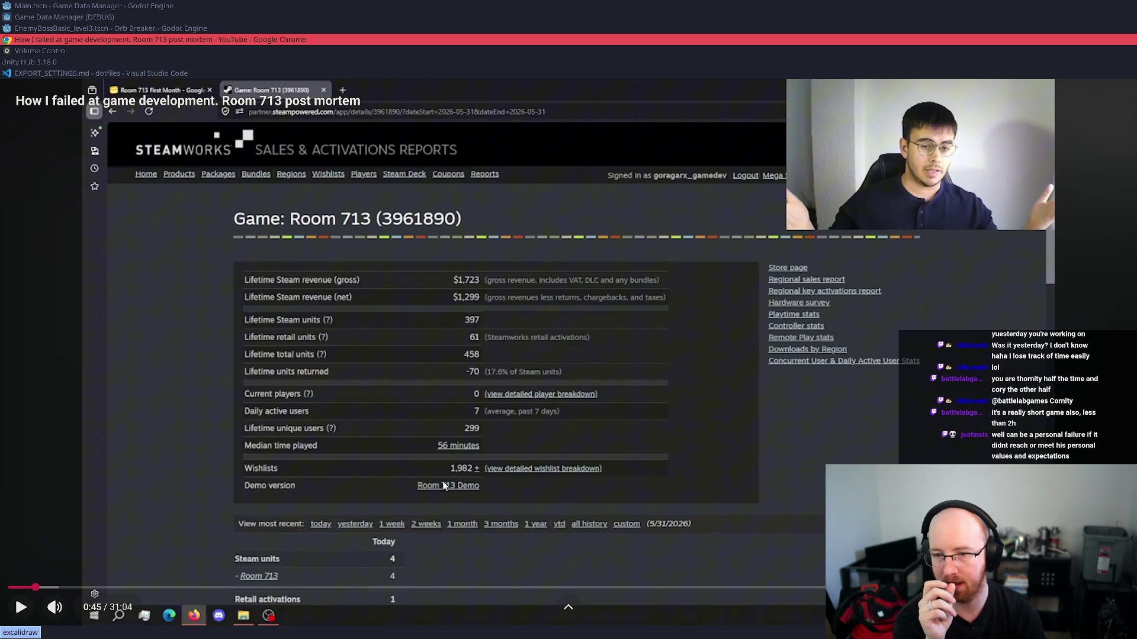
key(space)
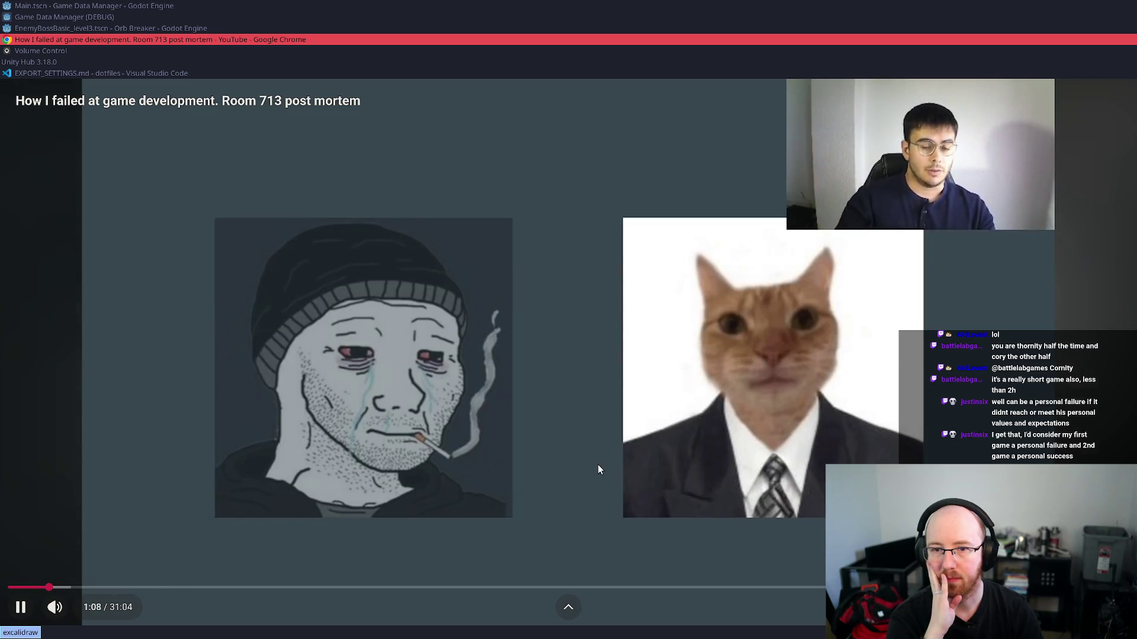
click(657, 444)
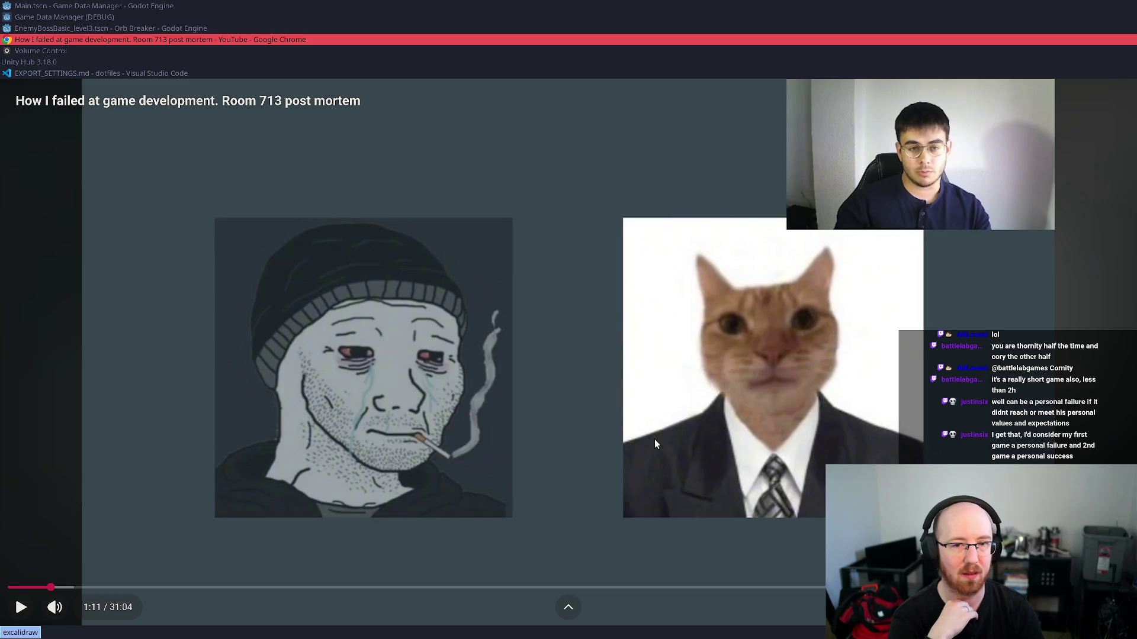
click(720, 417)
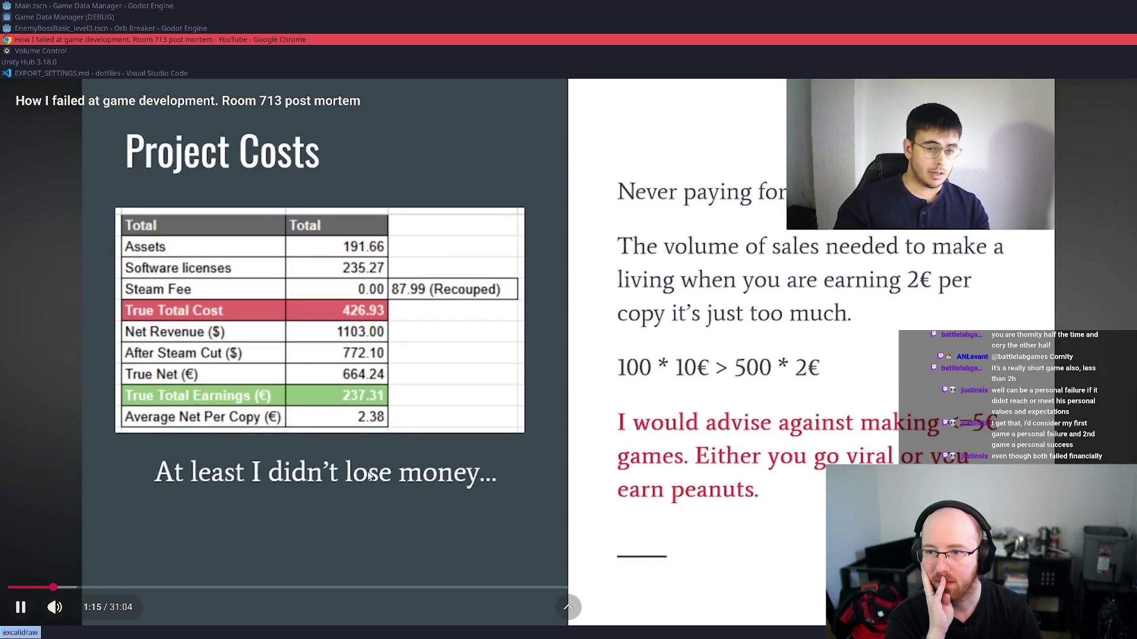
- Continue the post-mortem from the Project Costs slide, finally pausing at 1:57
click(400, 275)
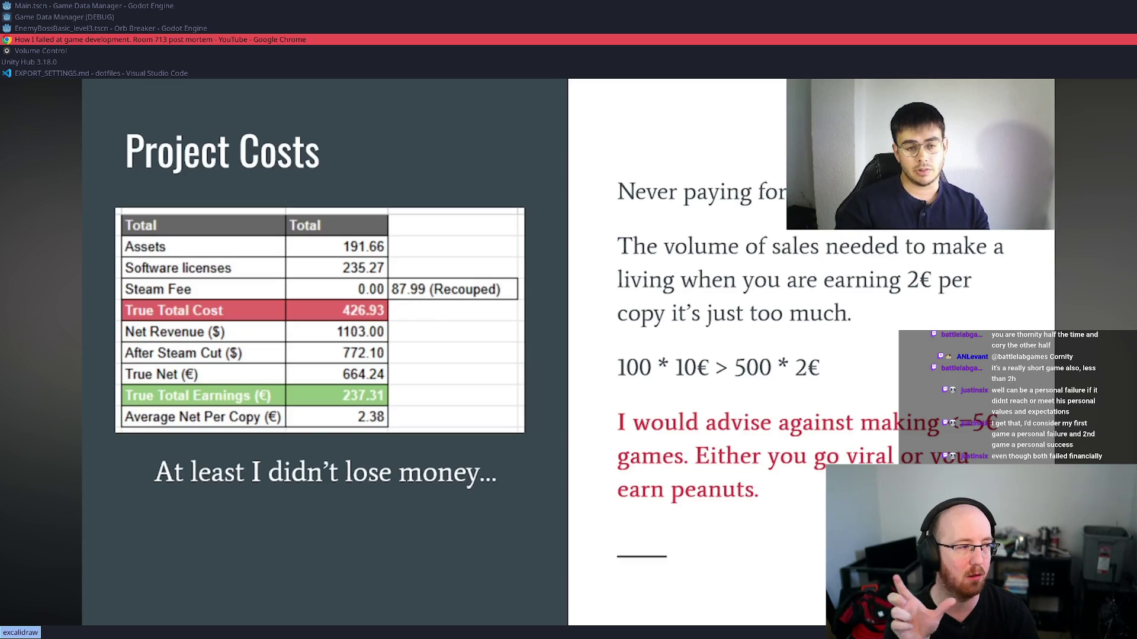
mouse_move(348, 270)
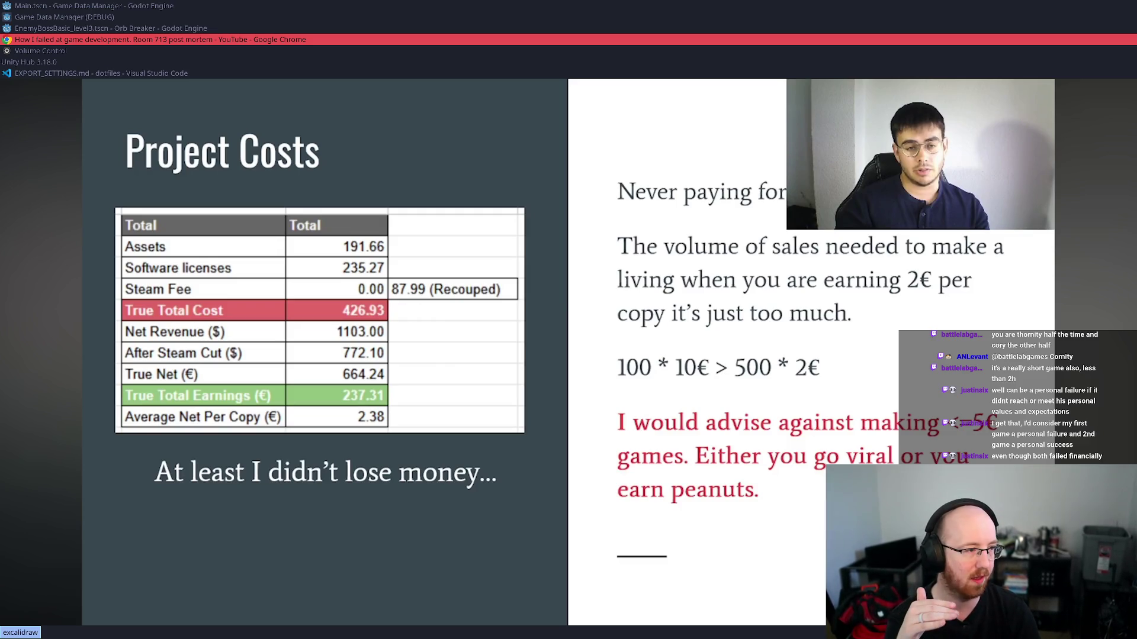
key(space)
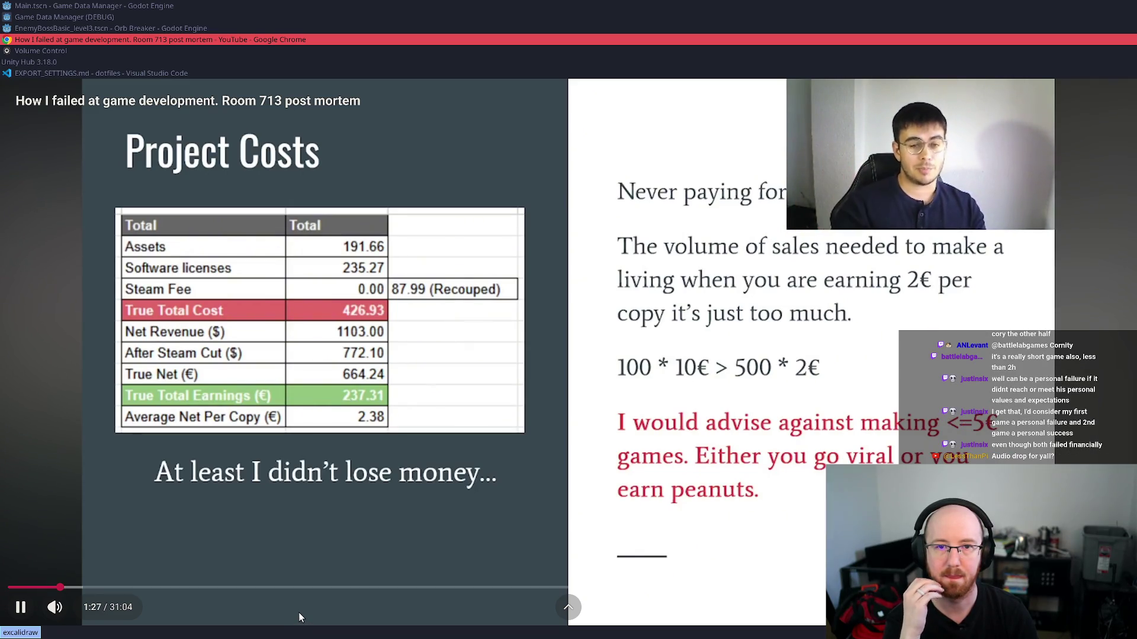
click(559, 471)
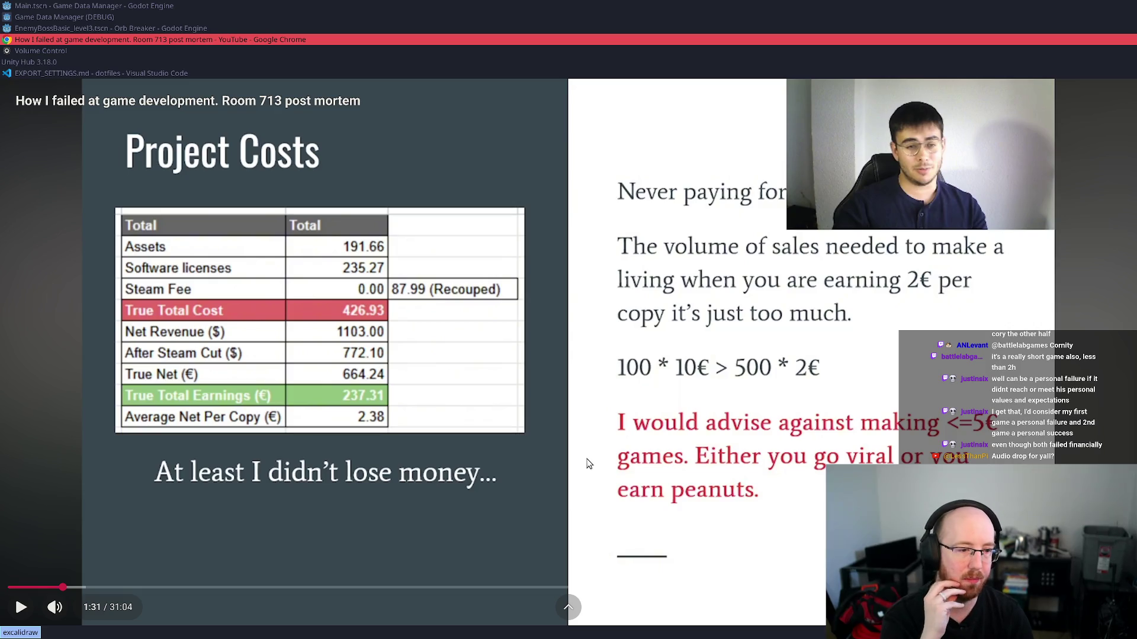
click(613, 377)
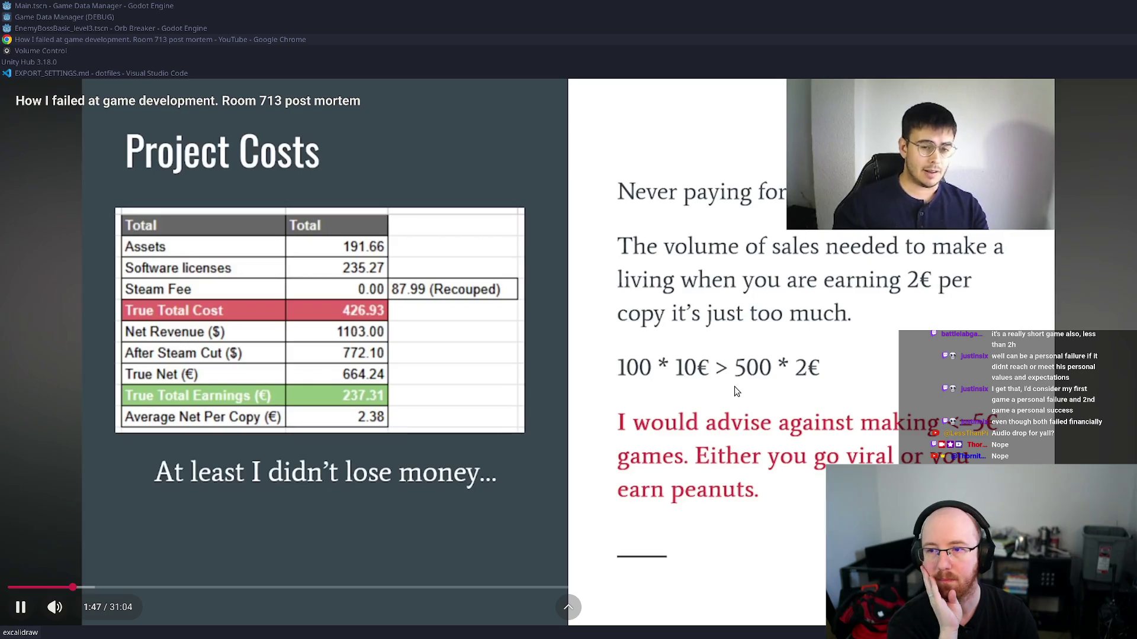
click(685, 341)
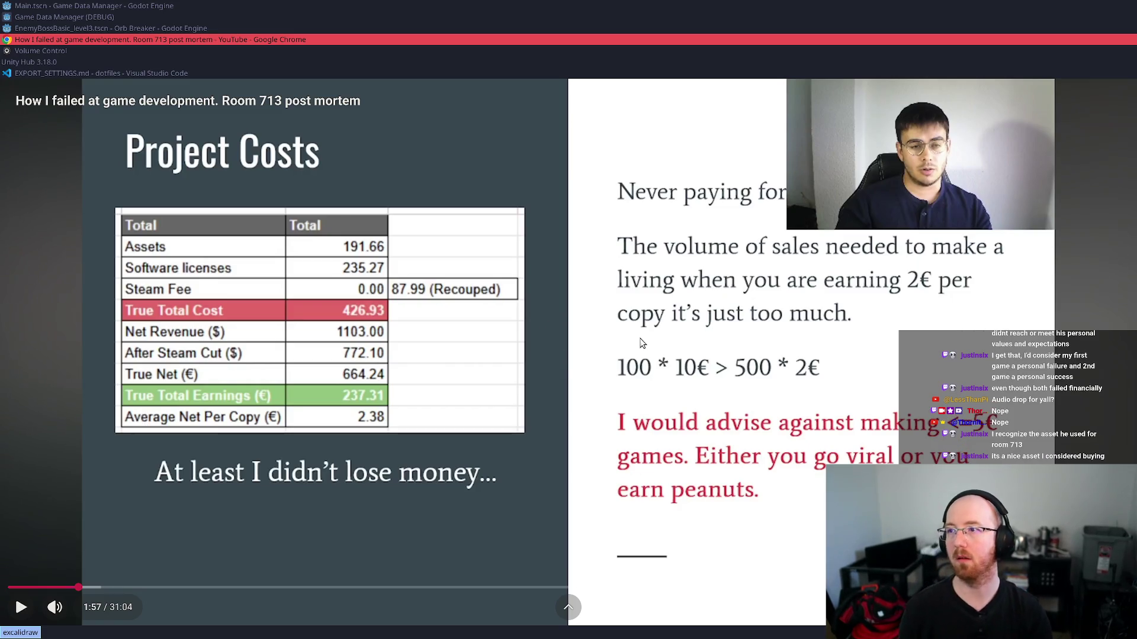
key(super+d)
- Return to the Chrome window and search the web for 'capcut opensource'
text(chrome)
key(Down)
key(Down)
key(Down)
key(Return)
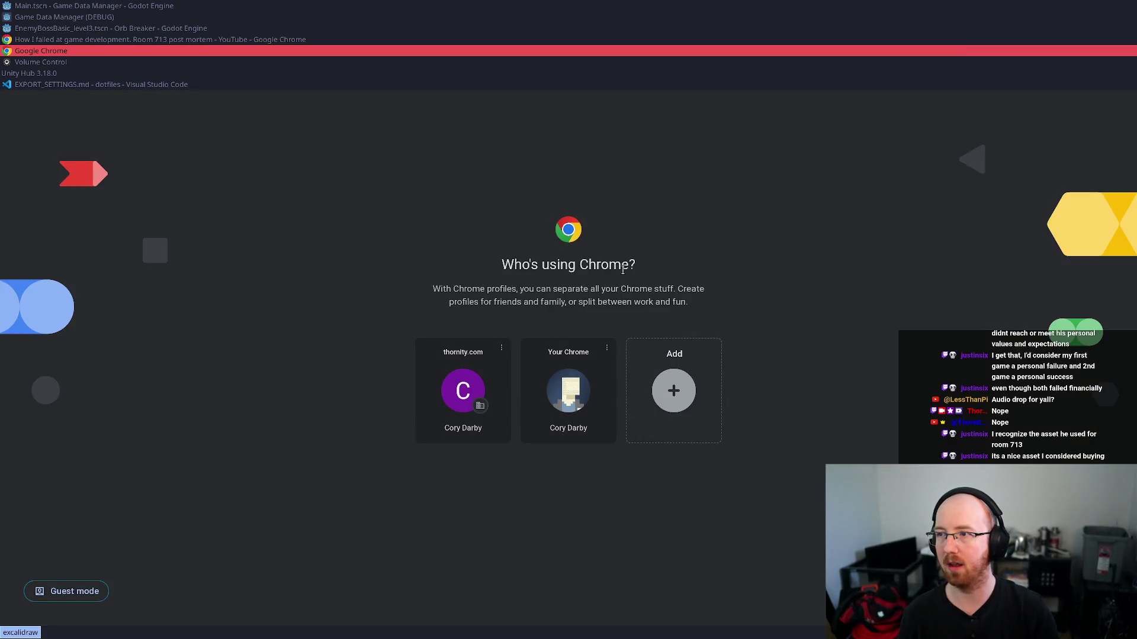
click(597, 439)
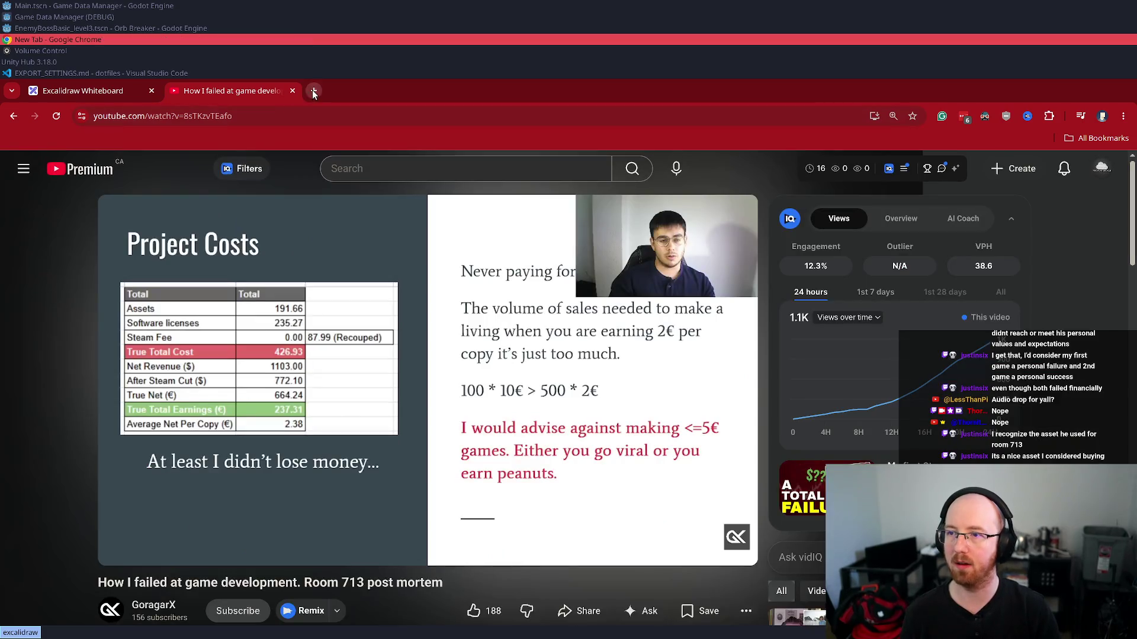
click(313, 91)
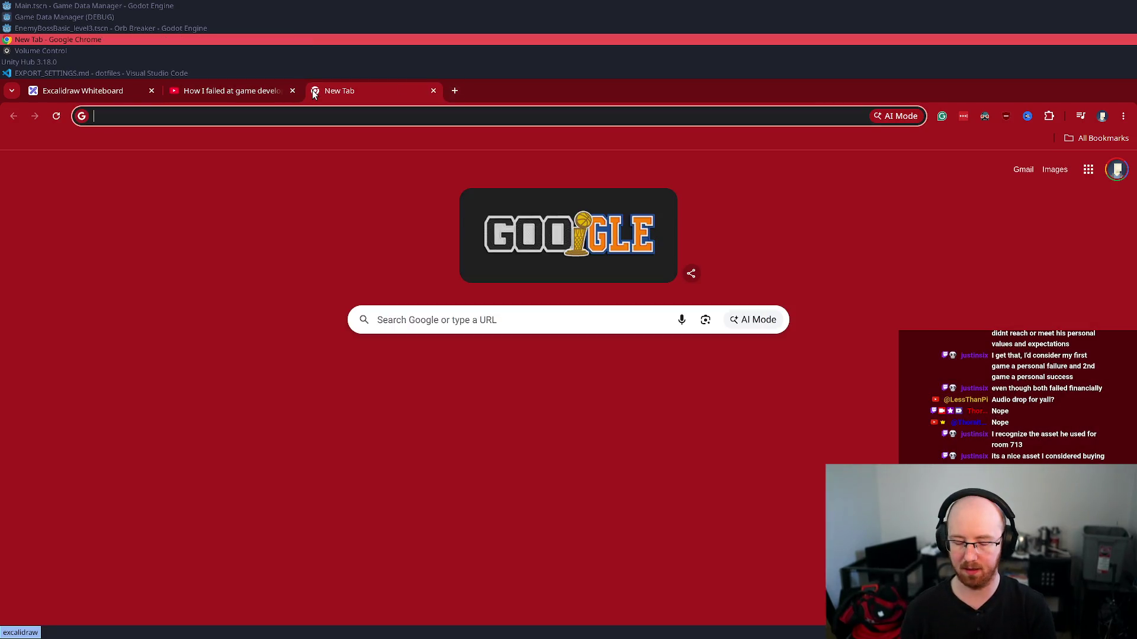
text(kapcut)
key(Return)
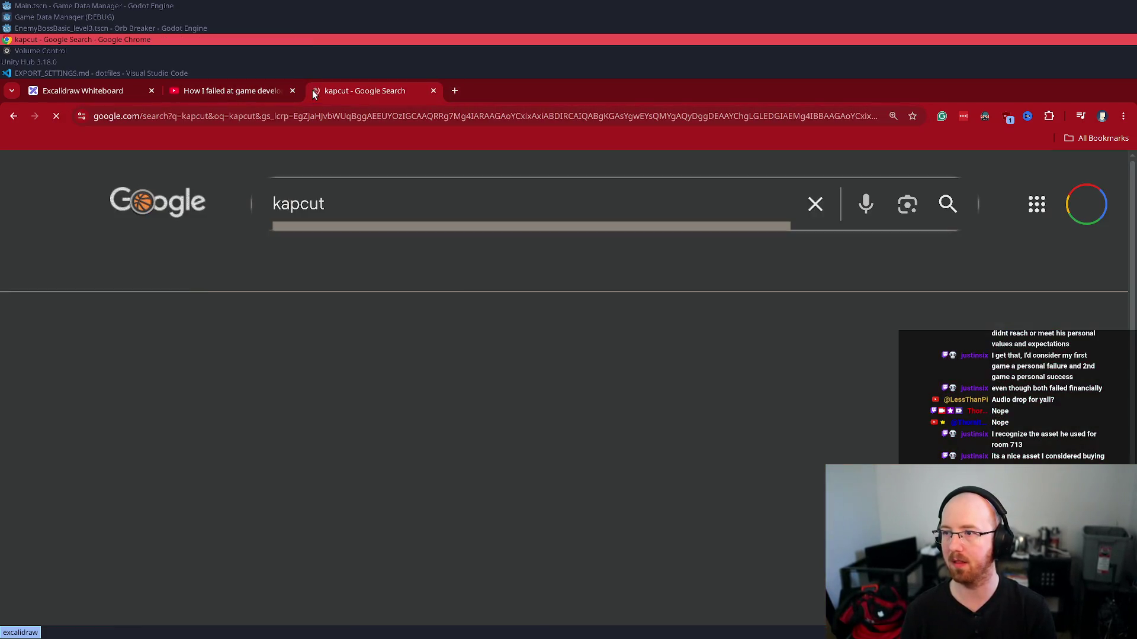
click(312, 334)
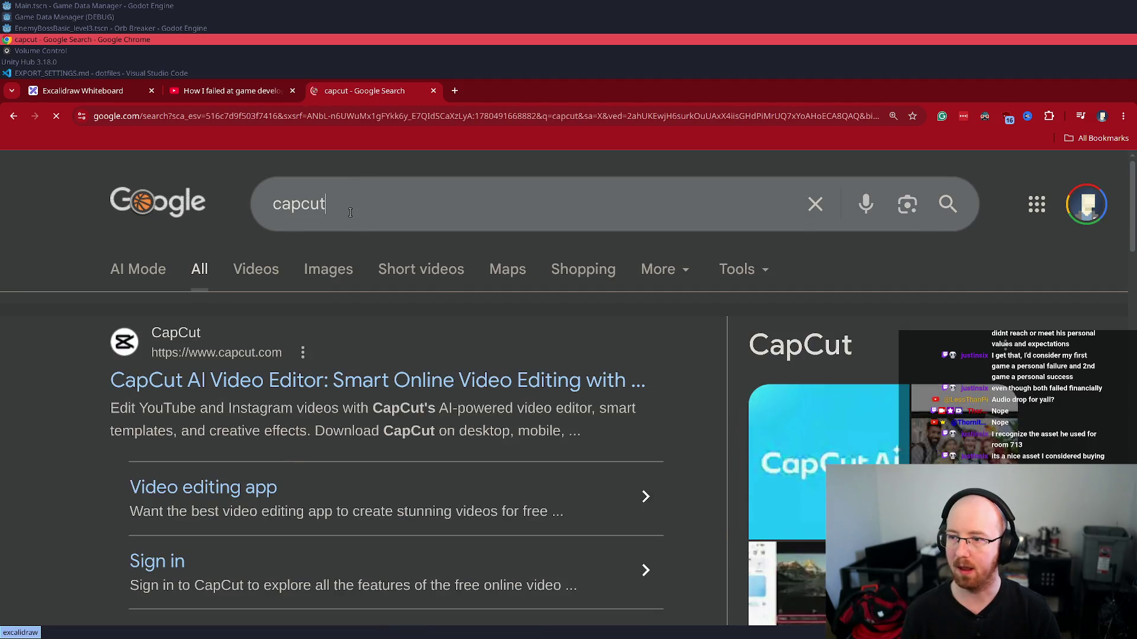
click(342, 195)
text(opensource)
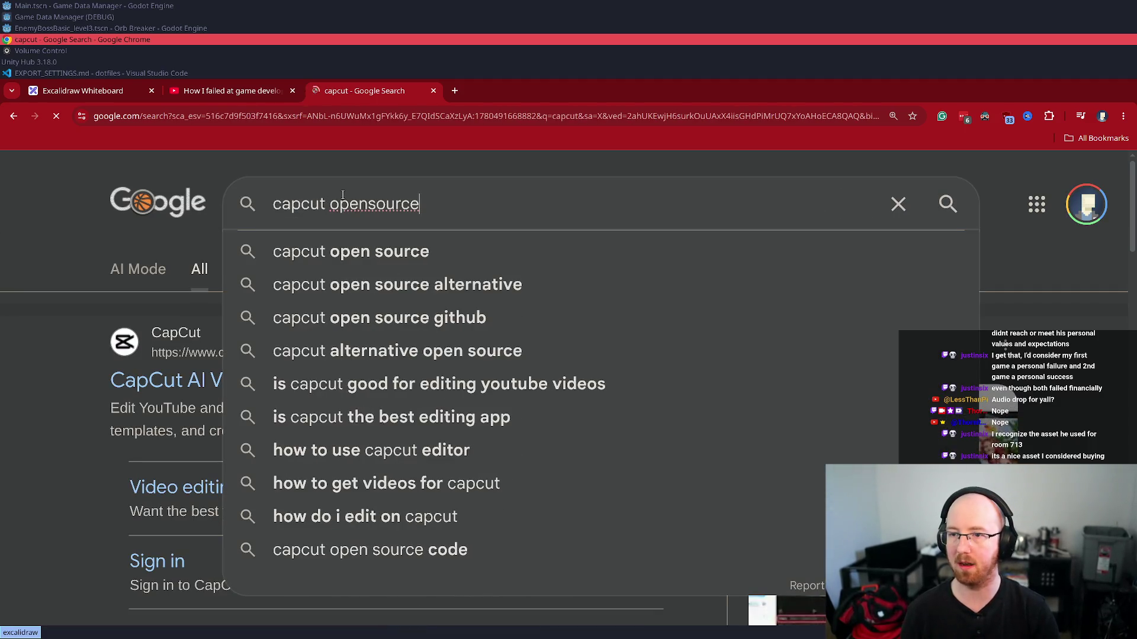
key(Return)
- Open the OpenCut GitHub repo and opencut.app in new tabs, then return to the YouTube tab
middle_click(393, 379)
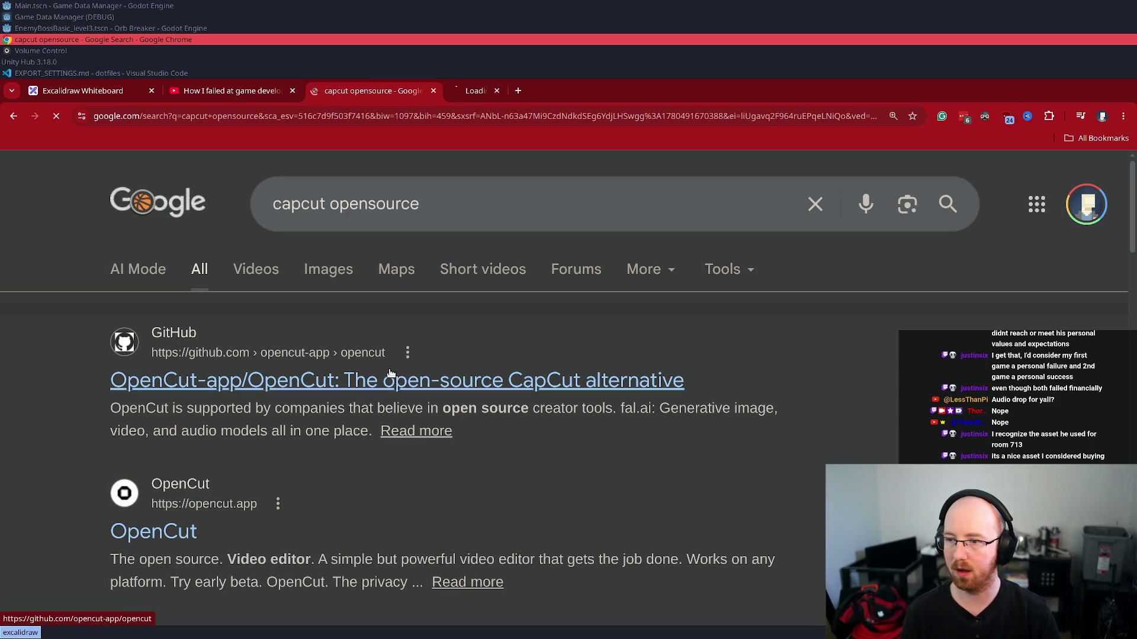
click(503, 90)
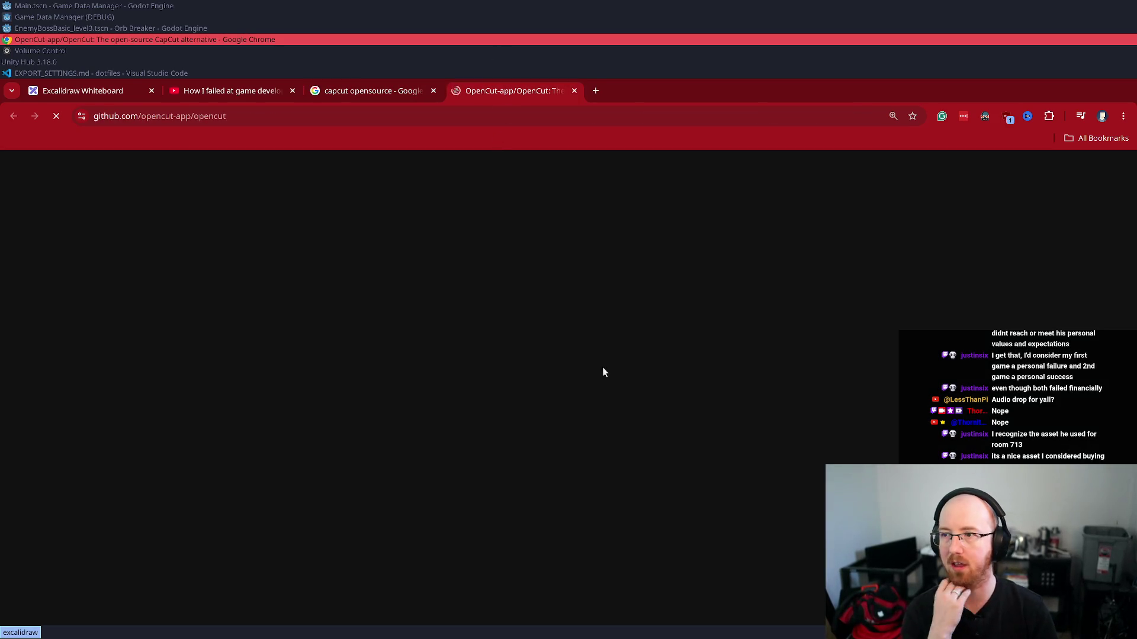
scroll(694, 345, down, 3)
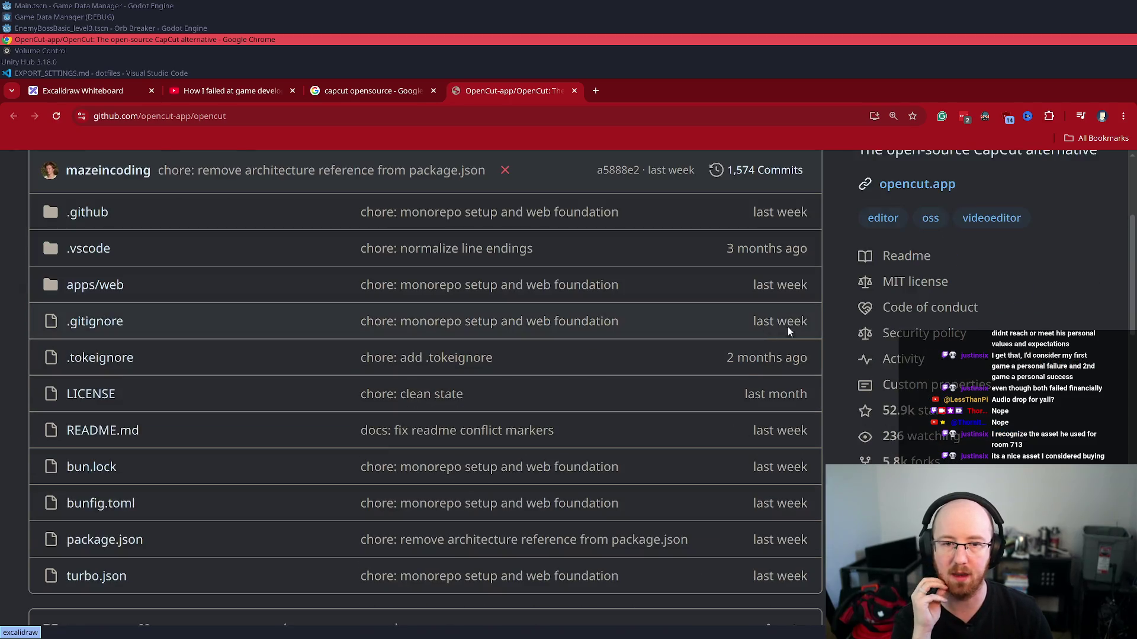
middle_click(895, 187)
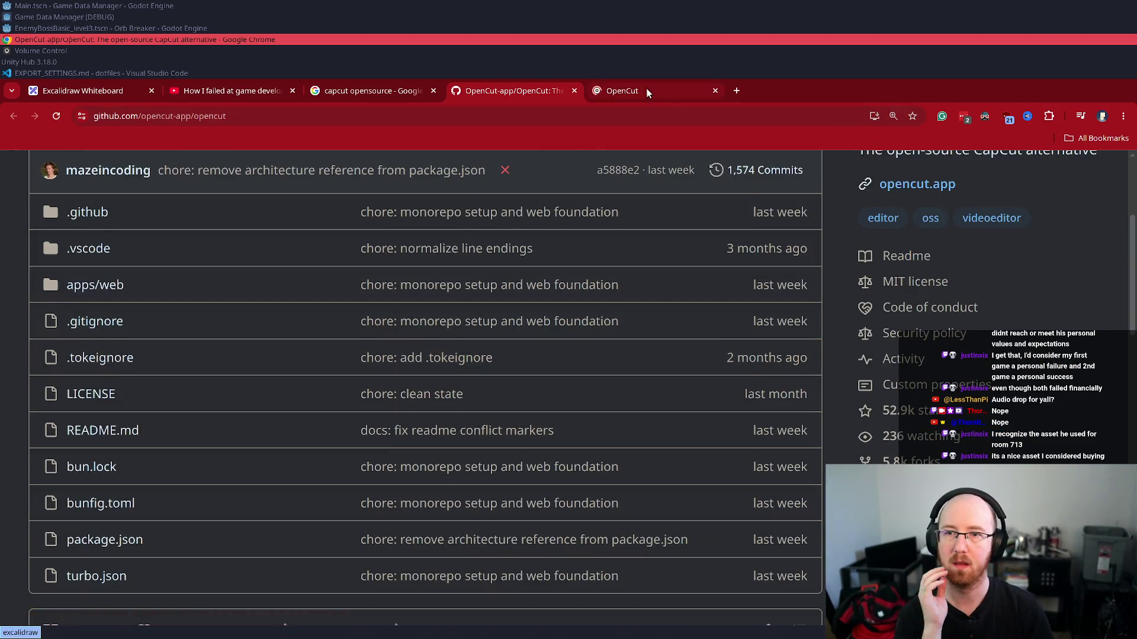
click(645, 89)
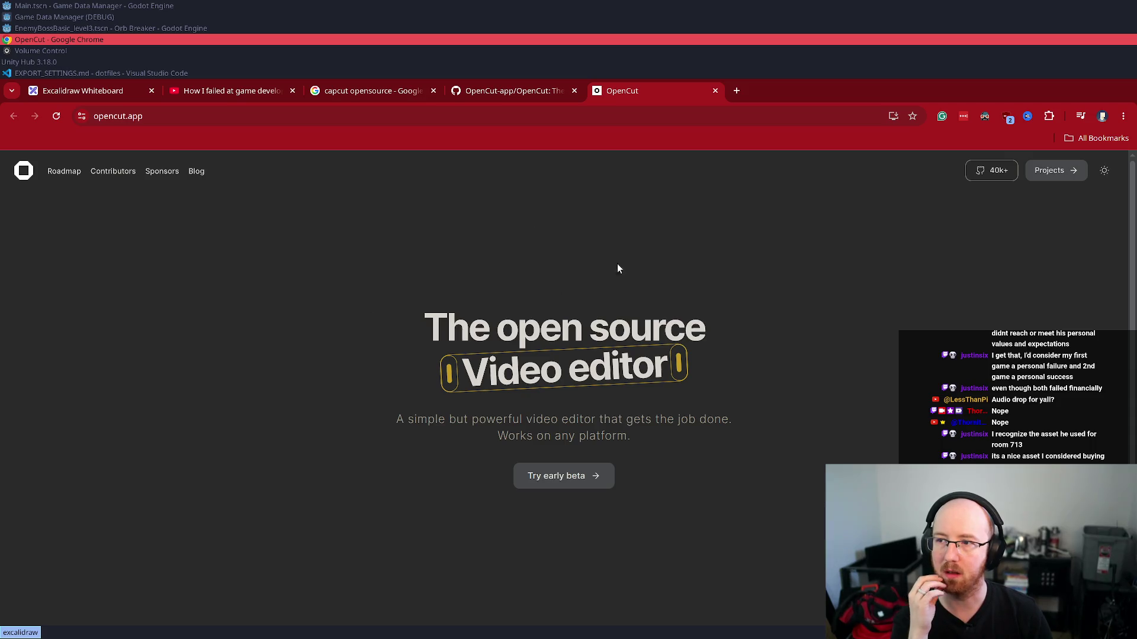
click(183, 92)
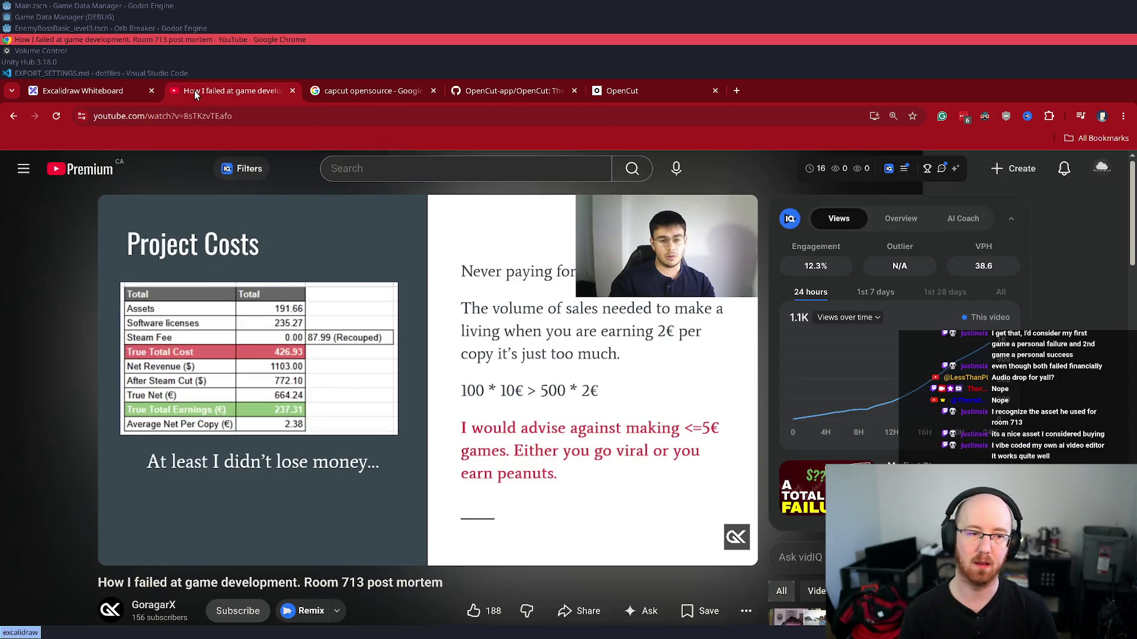
- Play the post-mortem full screen and pause it on the Wishlist slide
click(448, 348)
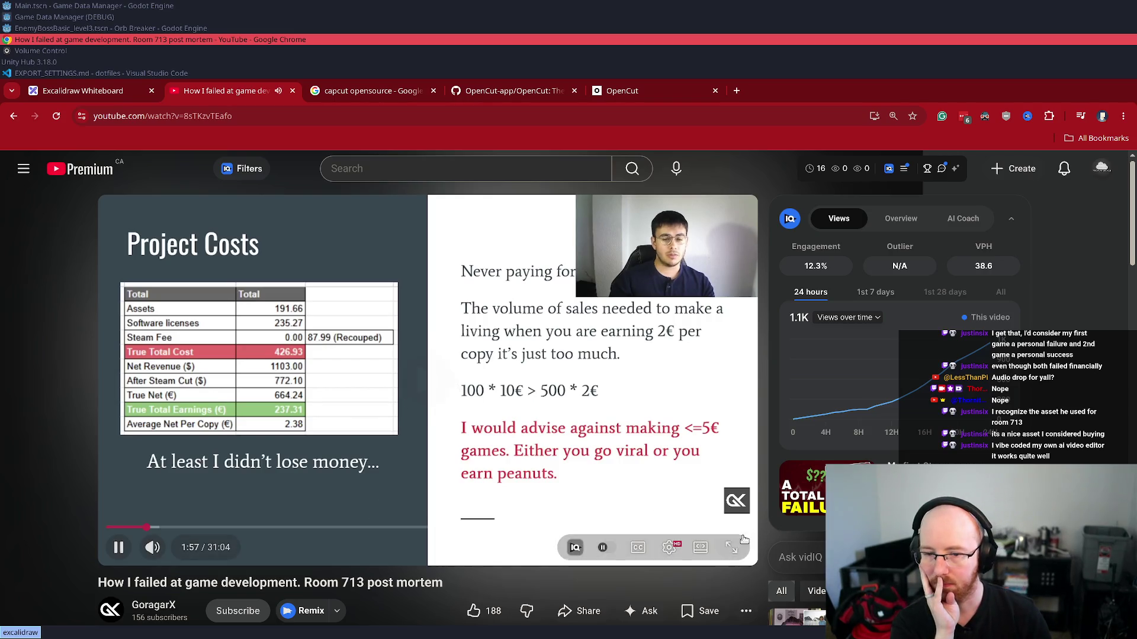
key(f)
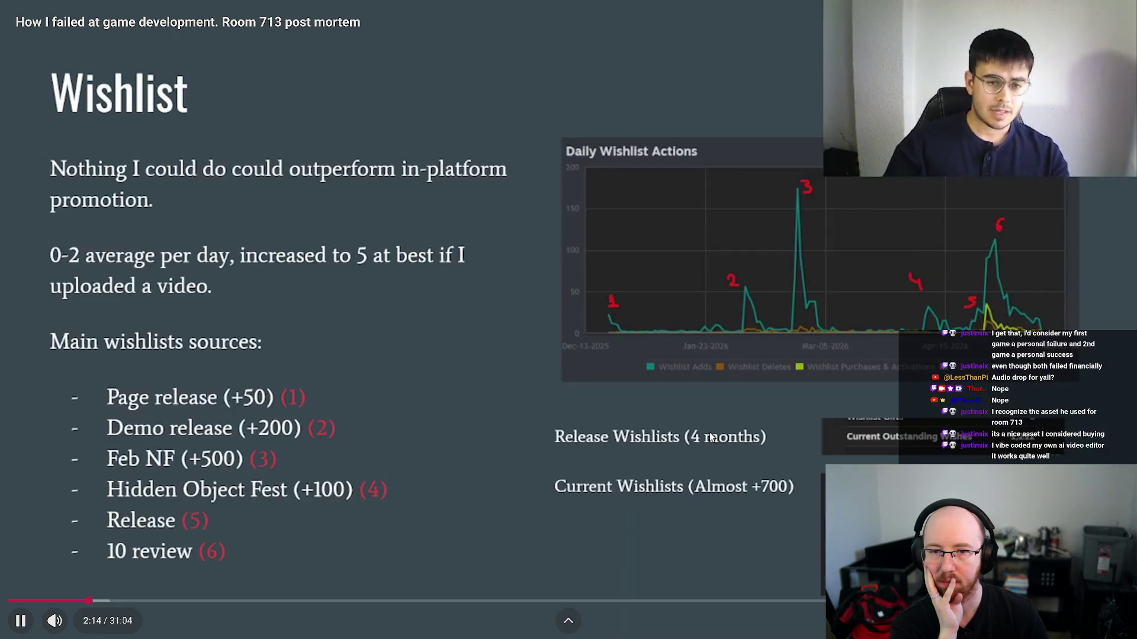
click(710, 437)
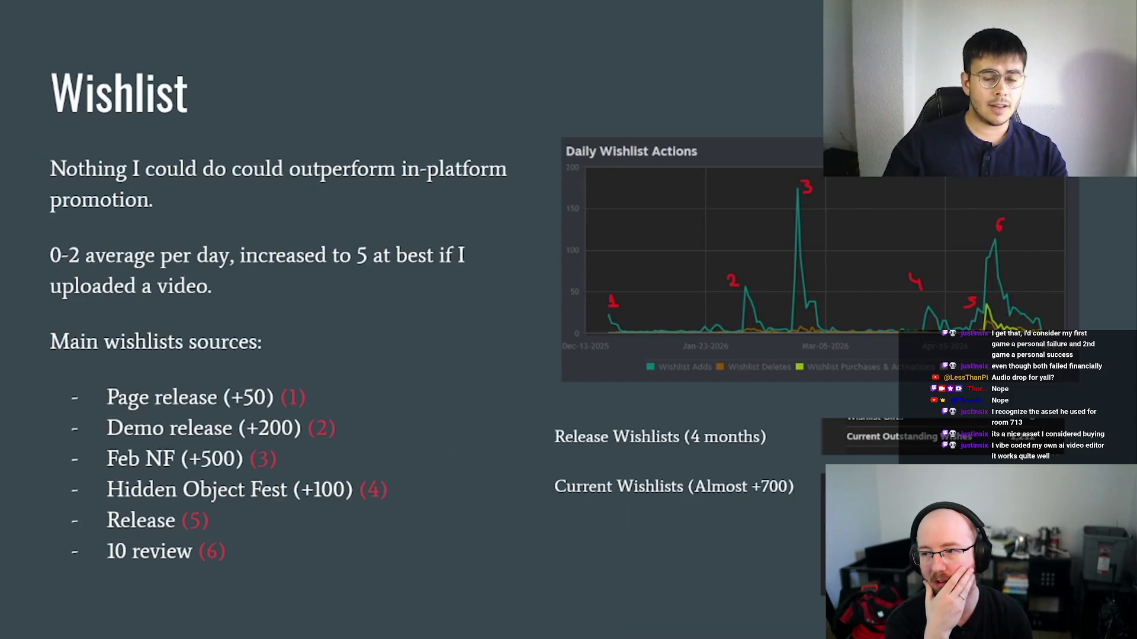
- Play the post-mortem on to the Bundles slide, then seek back to 2:42 on Wishlist and resume
click(626, 426)
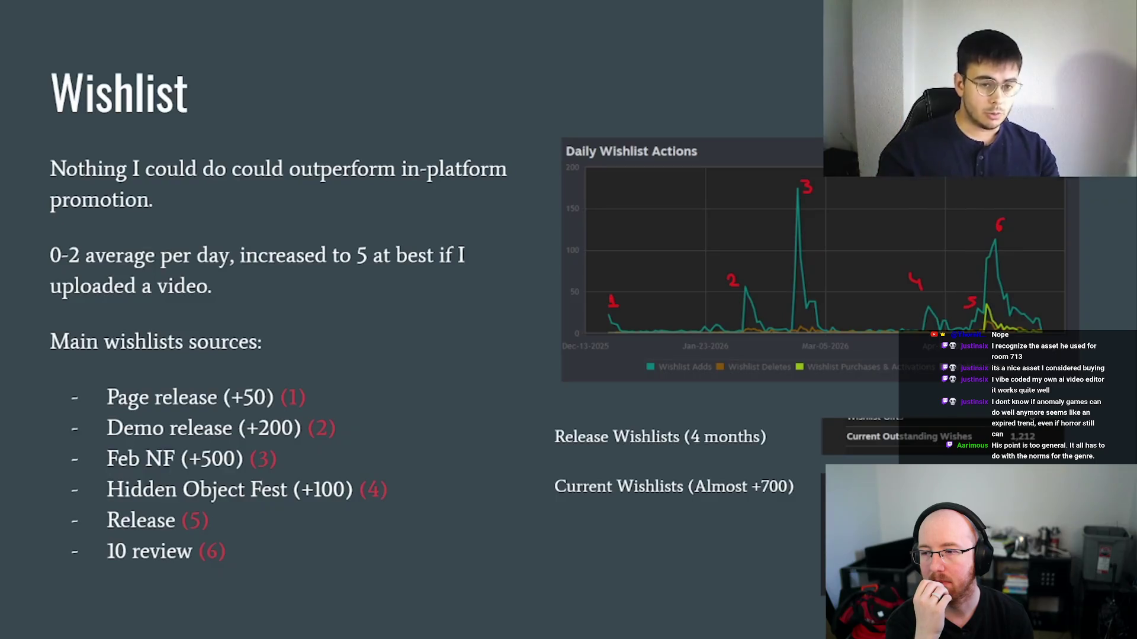
click(626, 425)
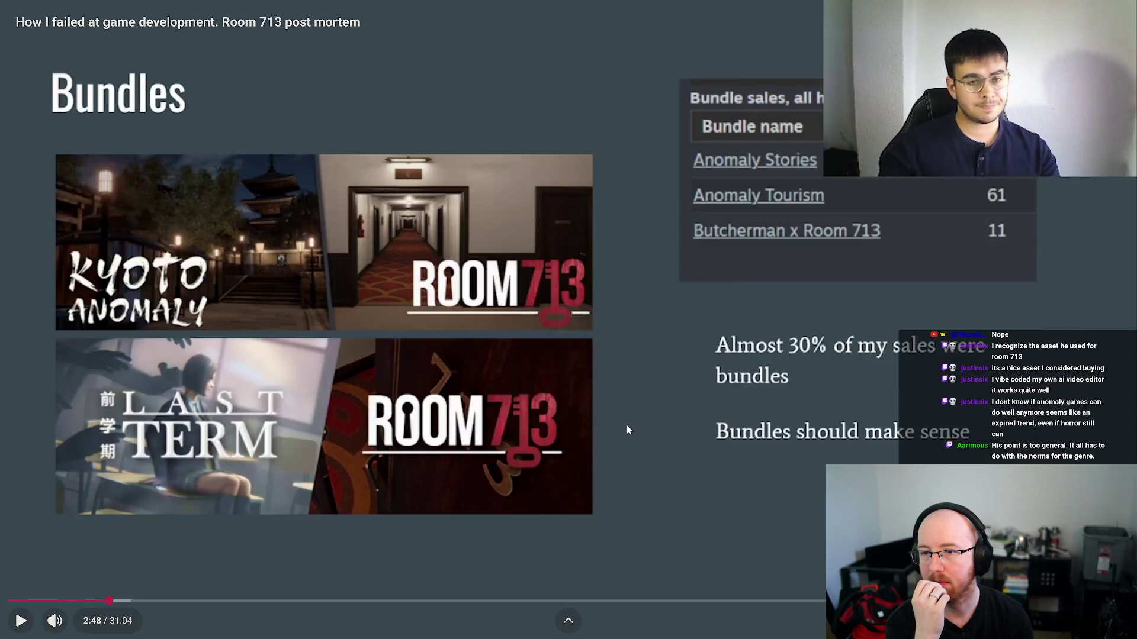
key(Left)
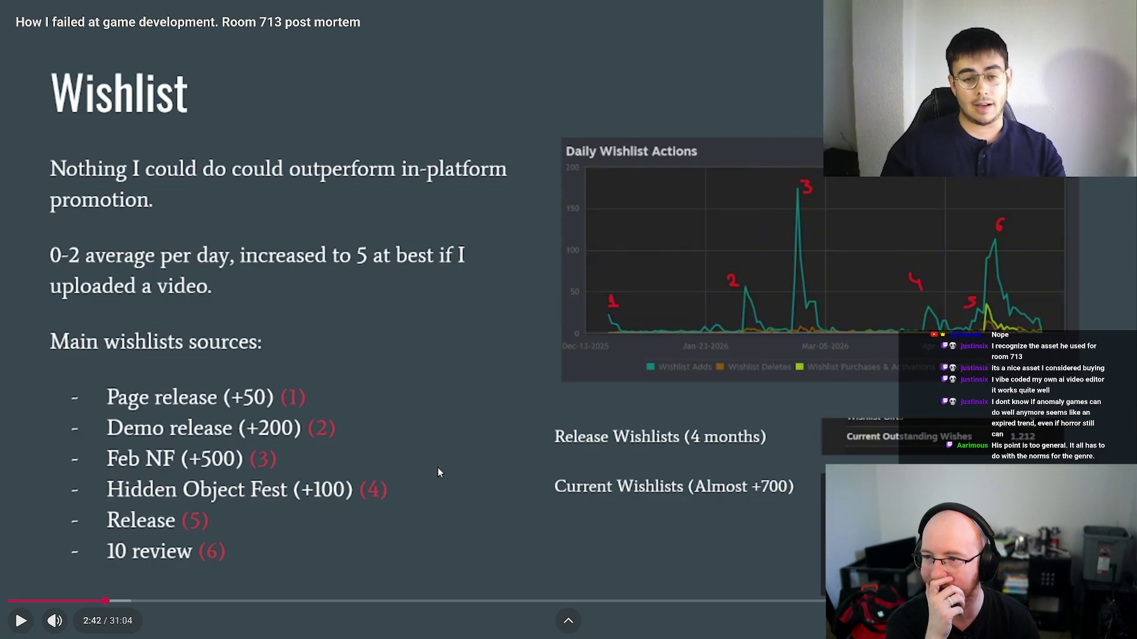
click(423, 477)
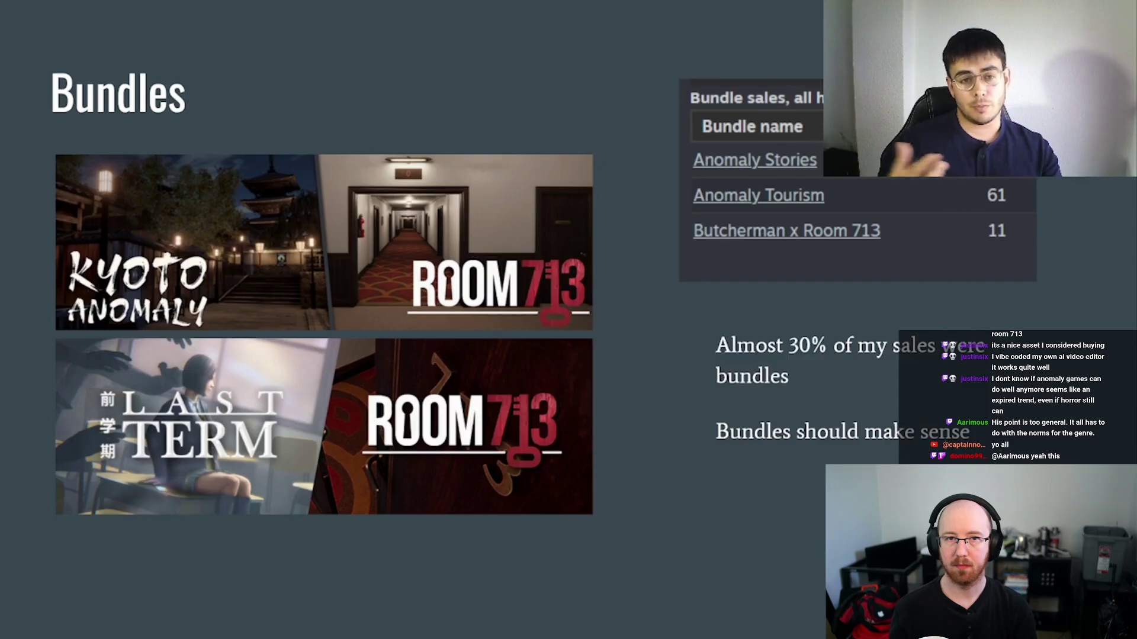
- Pause the post-mortem at 3:39 and again on the Bundles slide (almost 30% bundle sales), then resume
click(655, 523)
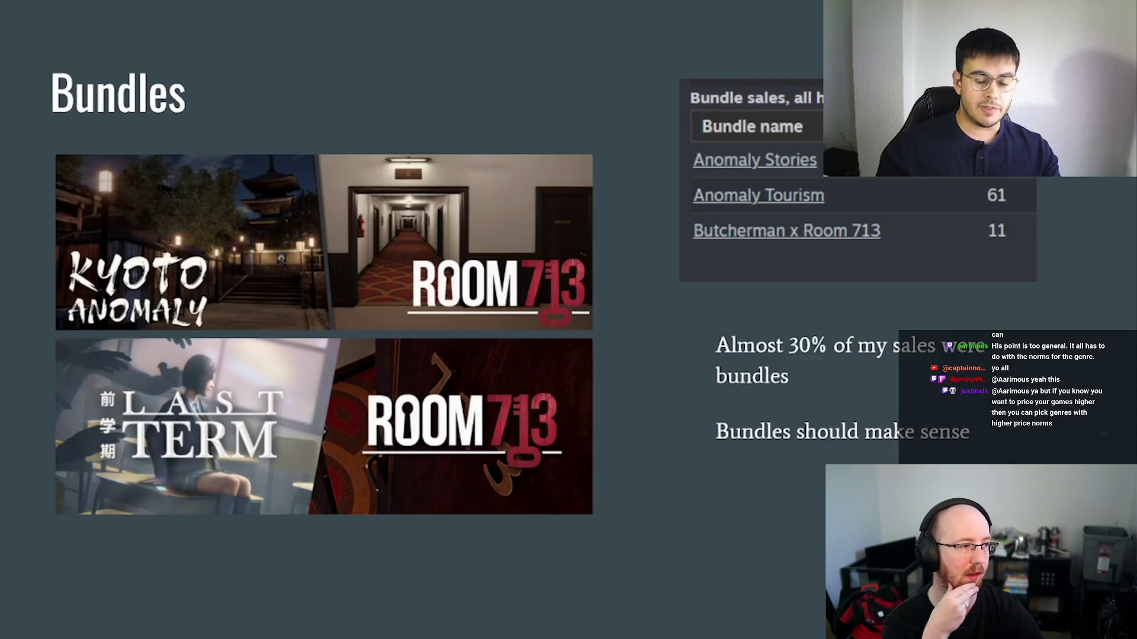
click(655, 517)
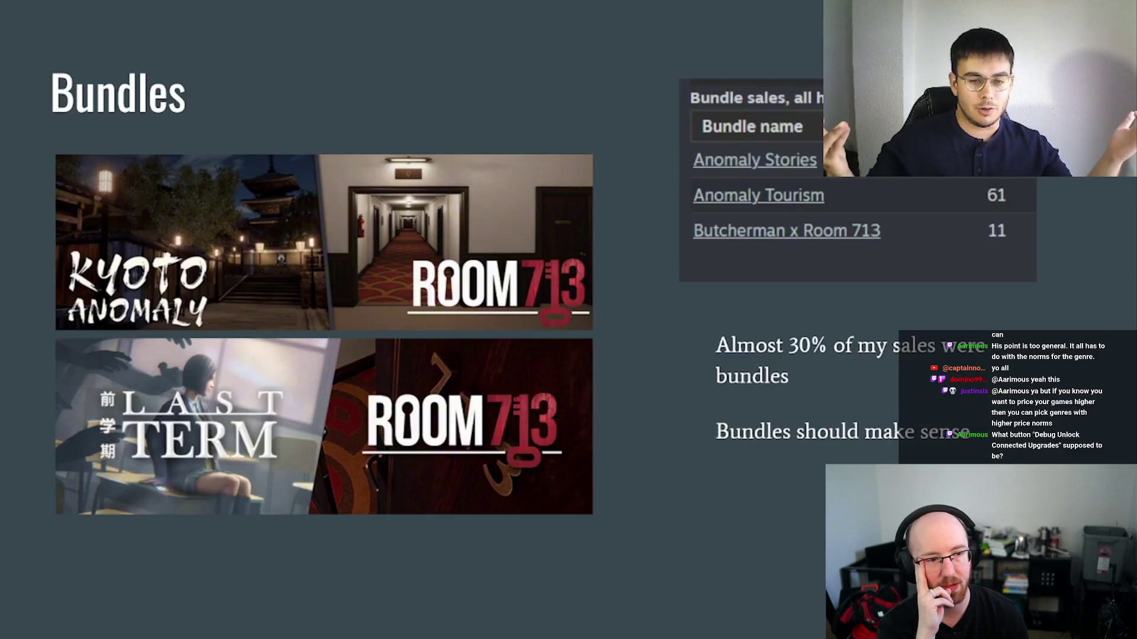
click(655, 517)
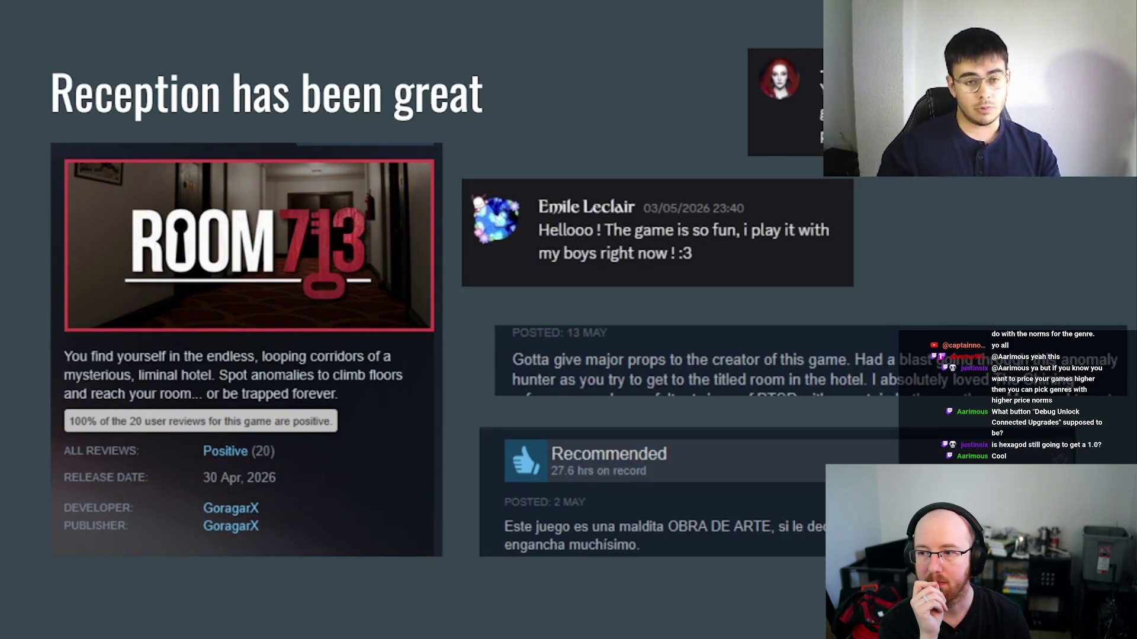
- Pause on the Reception slide, then stop at 4:31 on the revenue-calculator slide and exit full screen
click(655, 518)
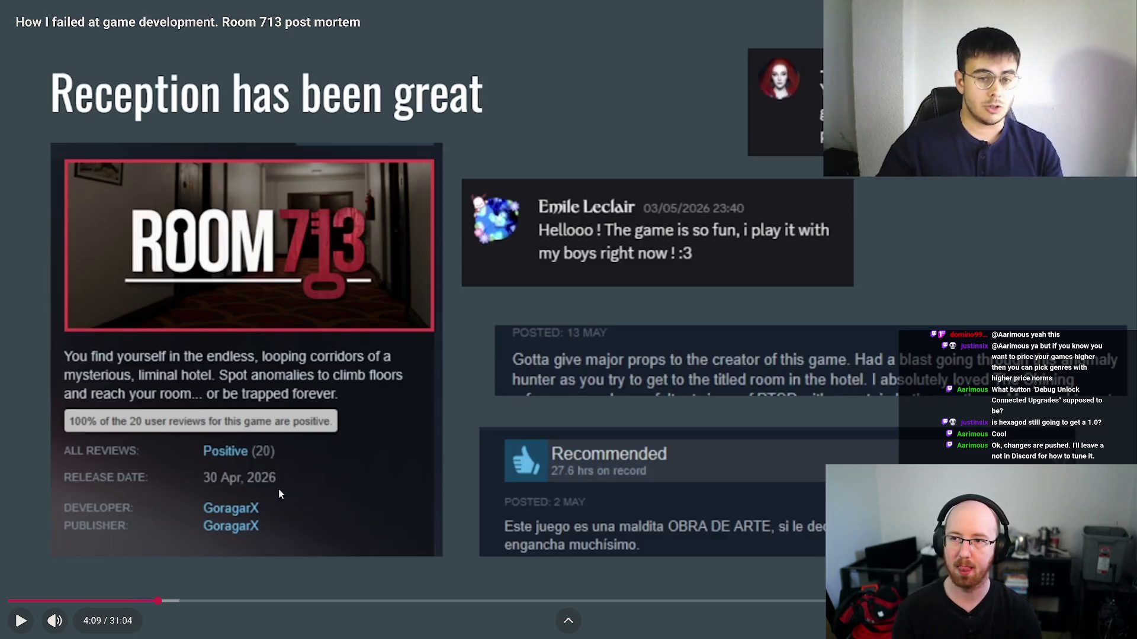
click(246, 530)
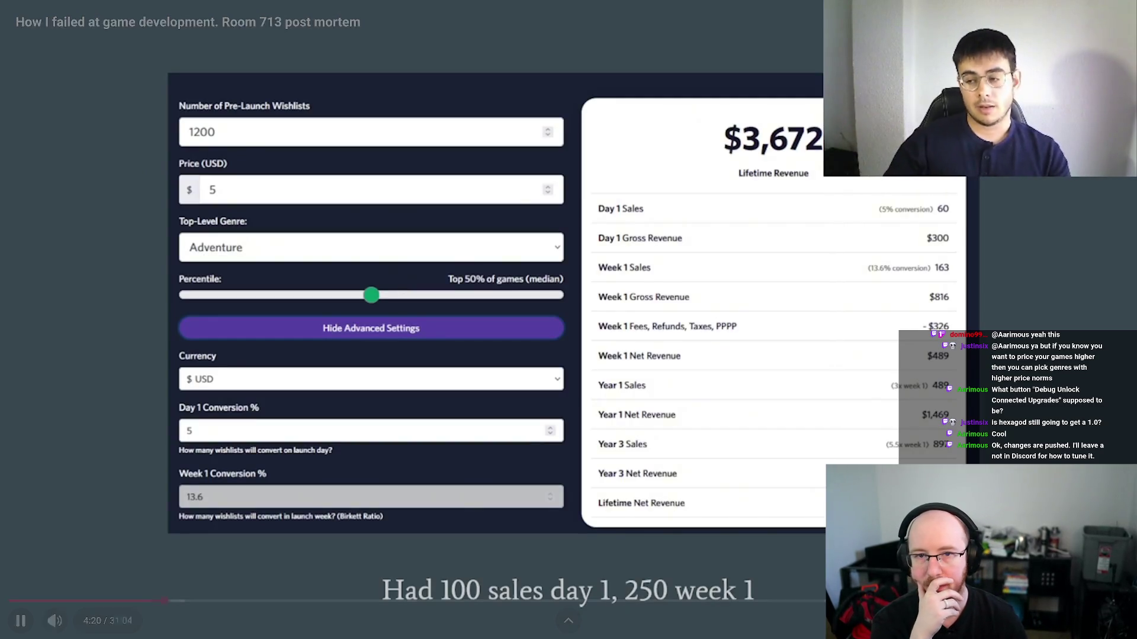
mouse_move(417, 282)
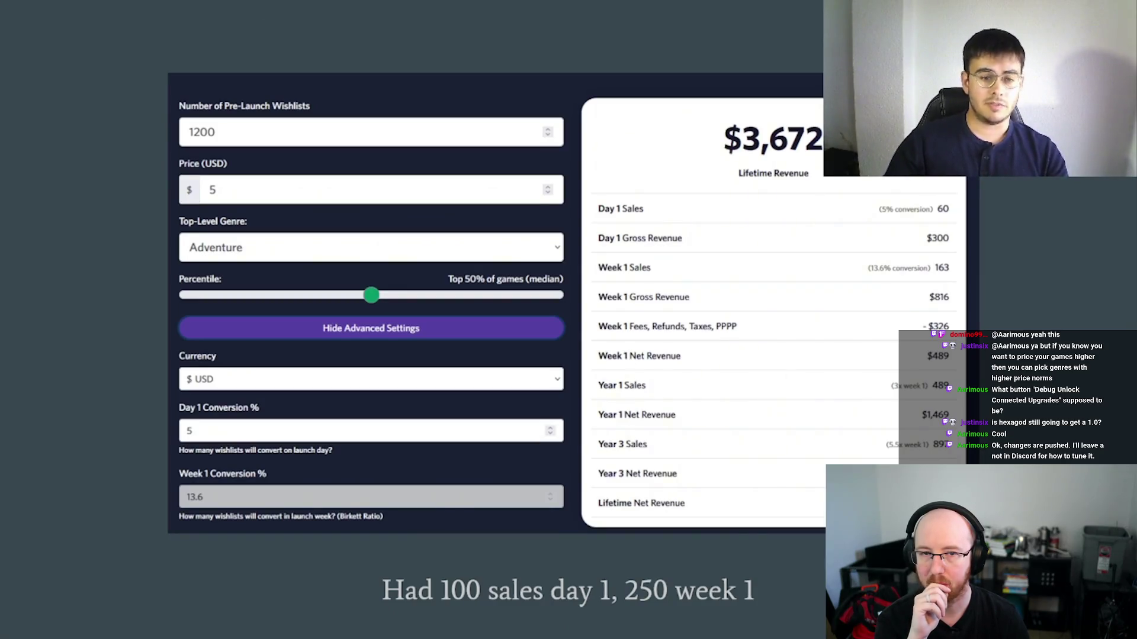
click(505, 568)
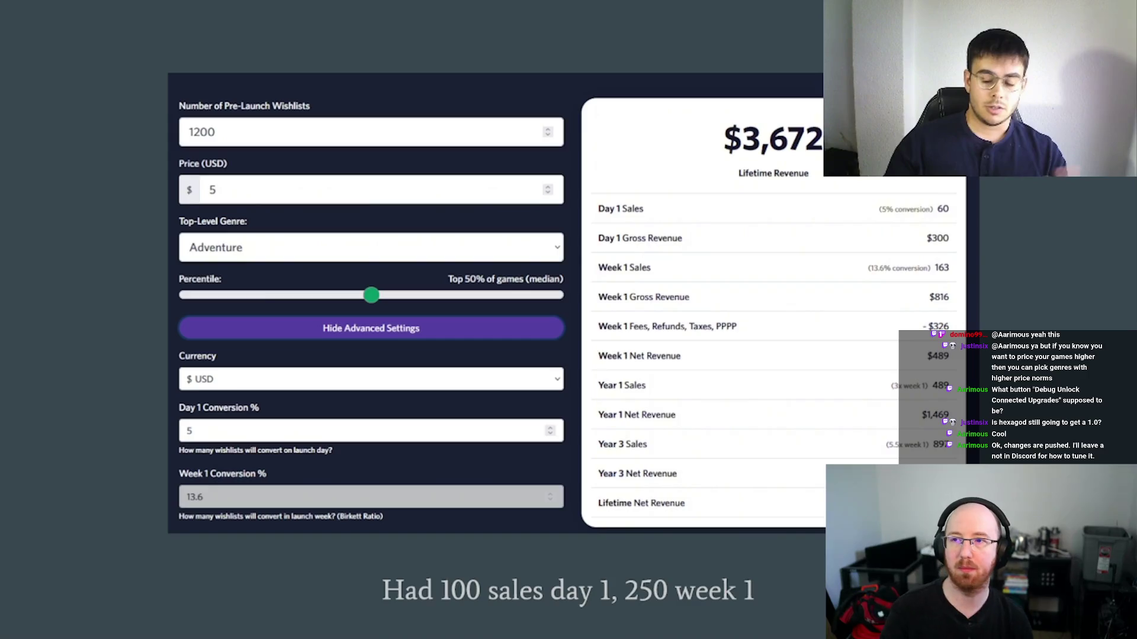
key(Escape)
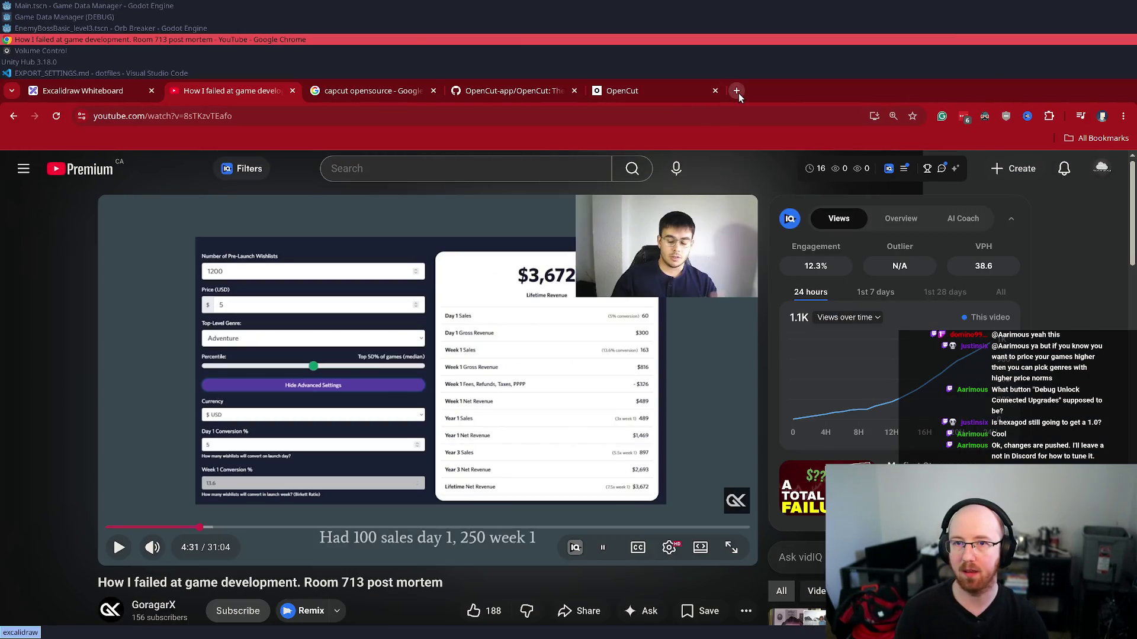
- Search 'room 713 steam' in a new tab and open Room 713's Steam store page
click(737, 91)
text(room 714)
key(BackSpace)
text(3 steam)
key(Return)
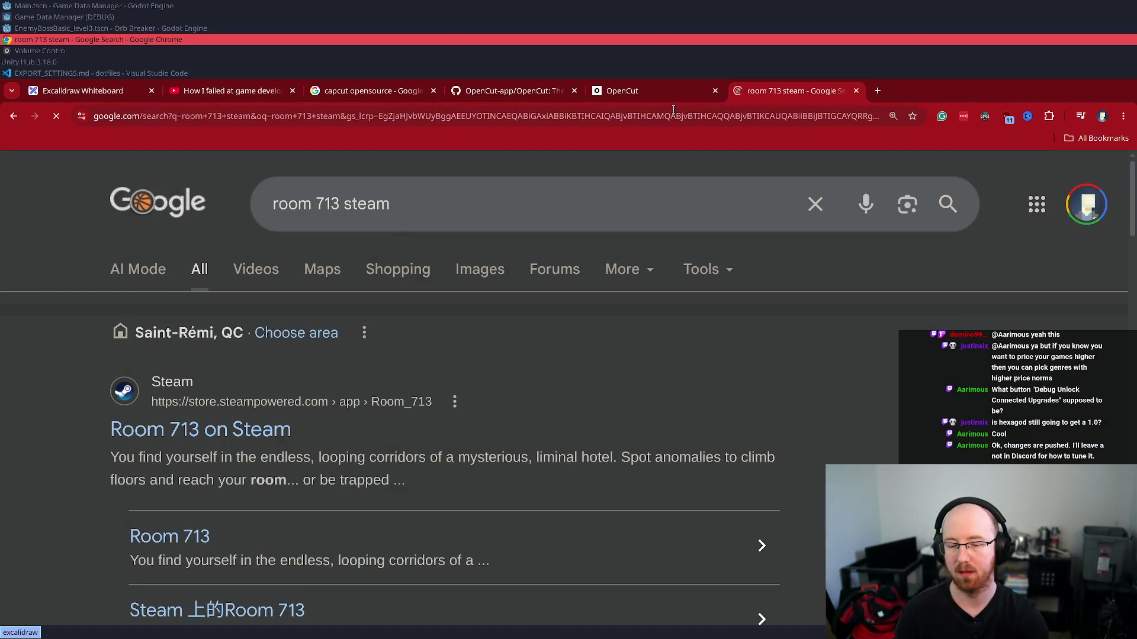
click(155, 428)
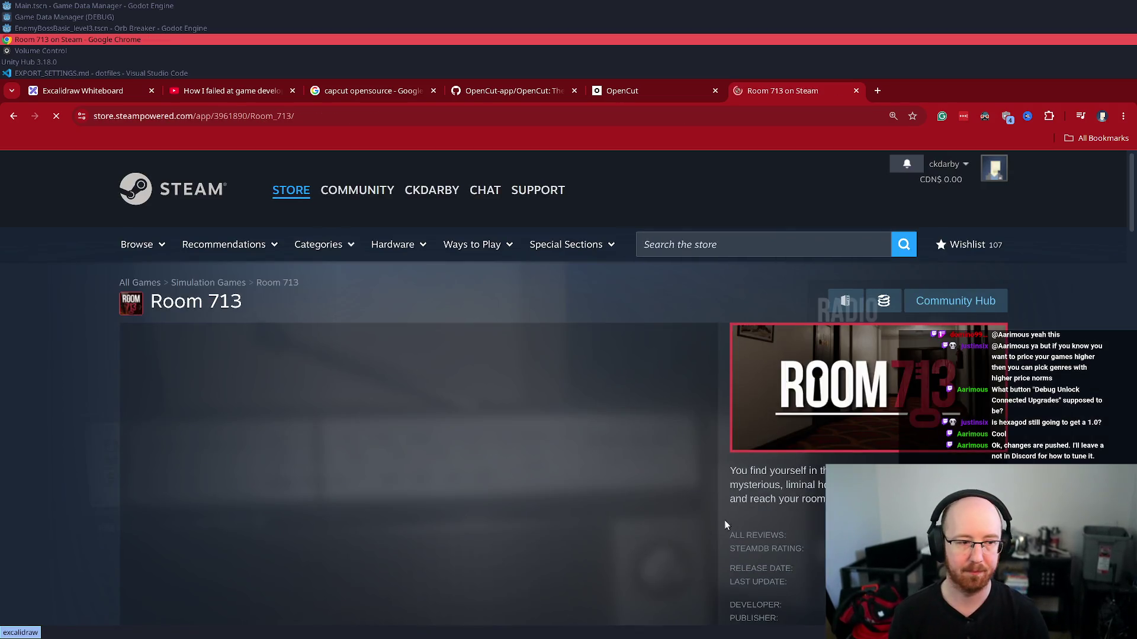
- Scroll through the Room 713 store page, return to its top, and bring up the application launcher
scroll(704, 531, down, 5)
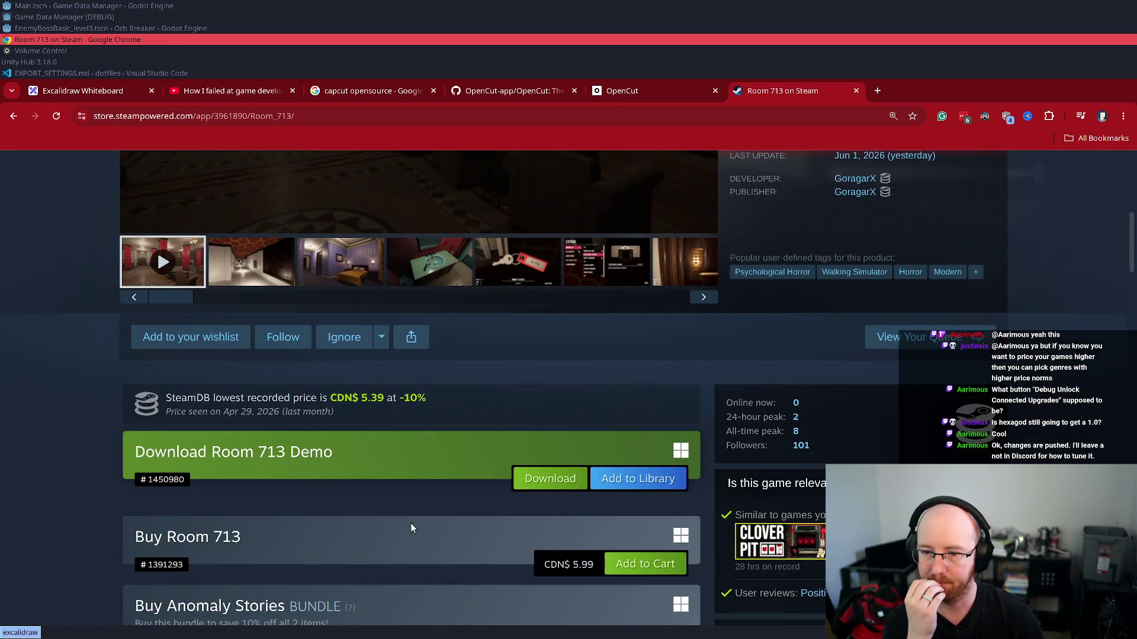
scroll(412, 525, down, 1)
scroll(252, 277, up, 6)
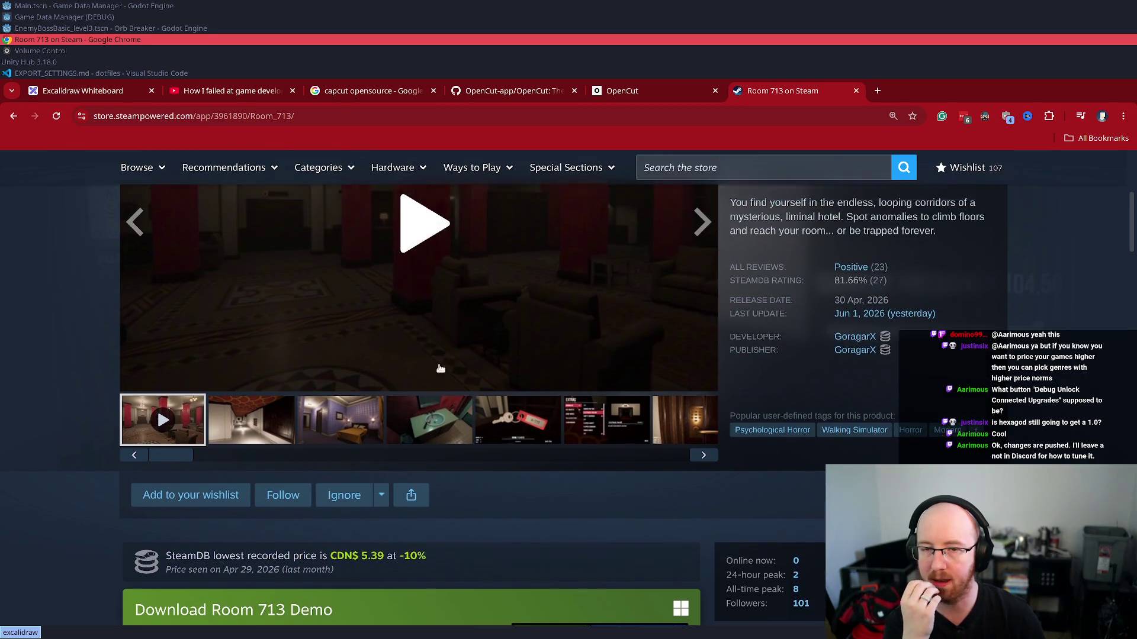
key(super)
- Launch GNOME Calculator and evaluate 100*6.99 to get 699
text(gnome)
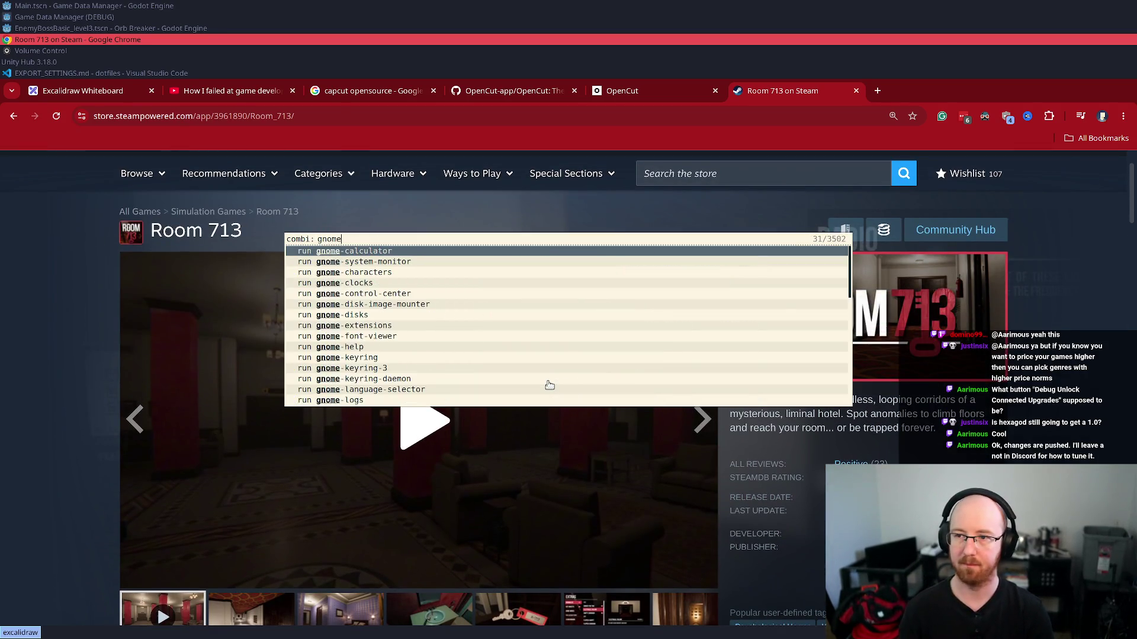
key(Return)
text(100*6.99)
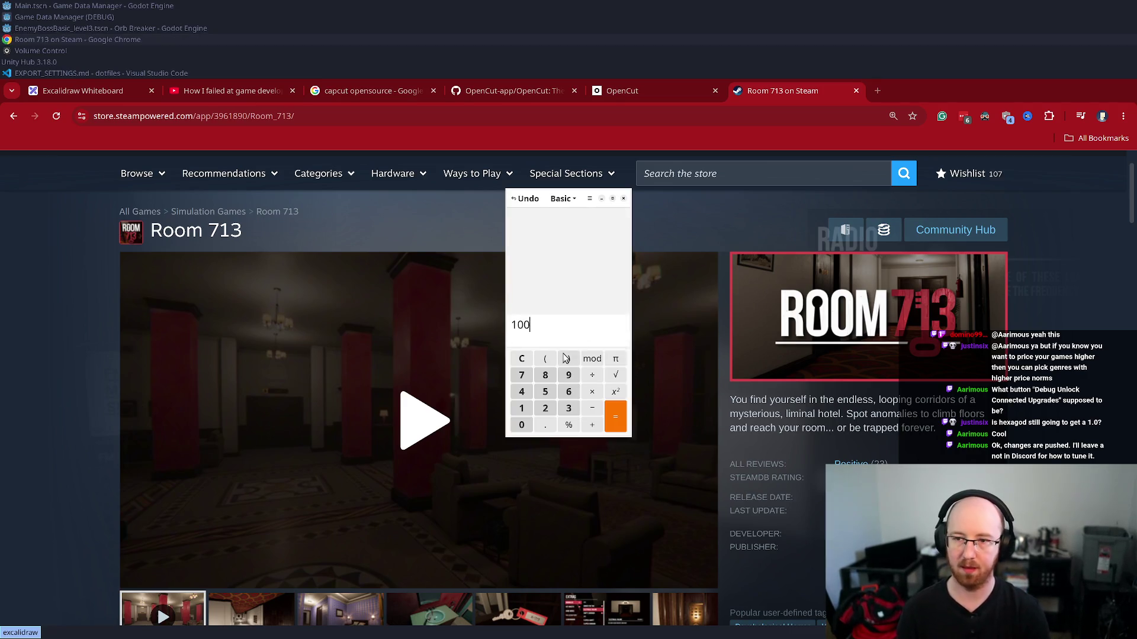
key(Return)
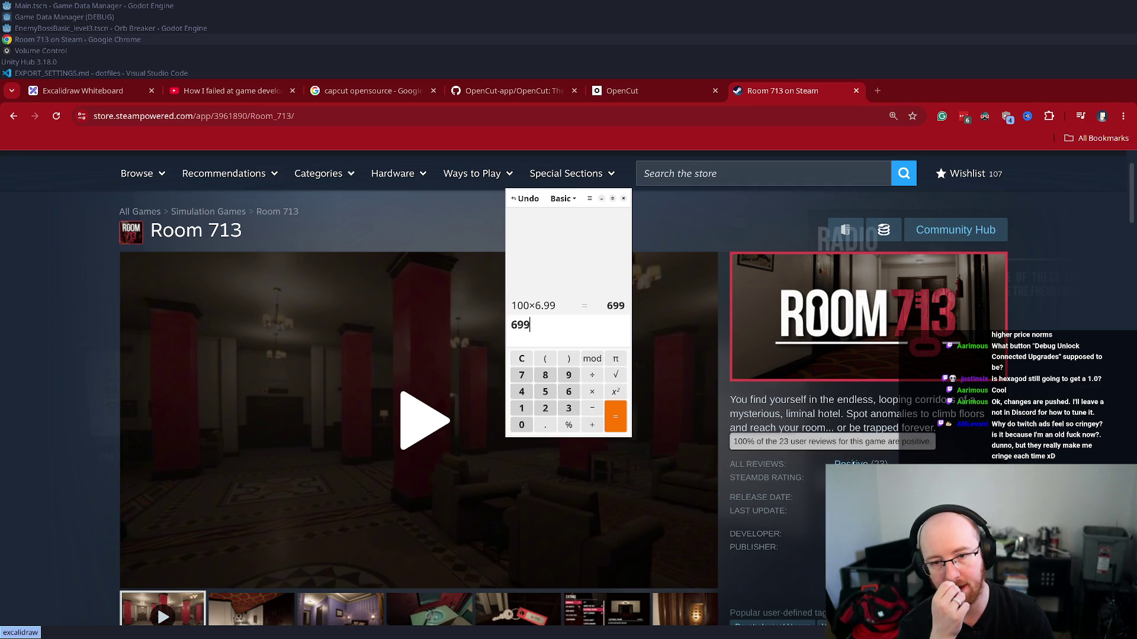
- Load the SteamDB home page in a new Chrome tab
key(ctrl+t)
text(steam)
key(Return)
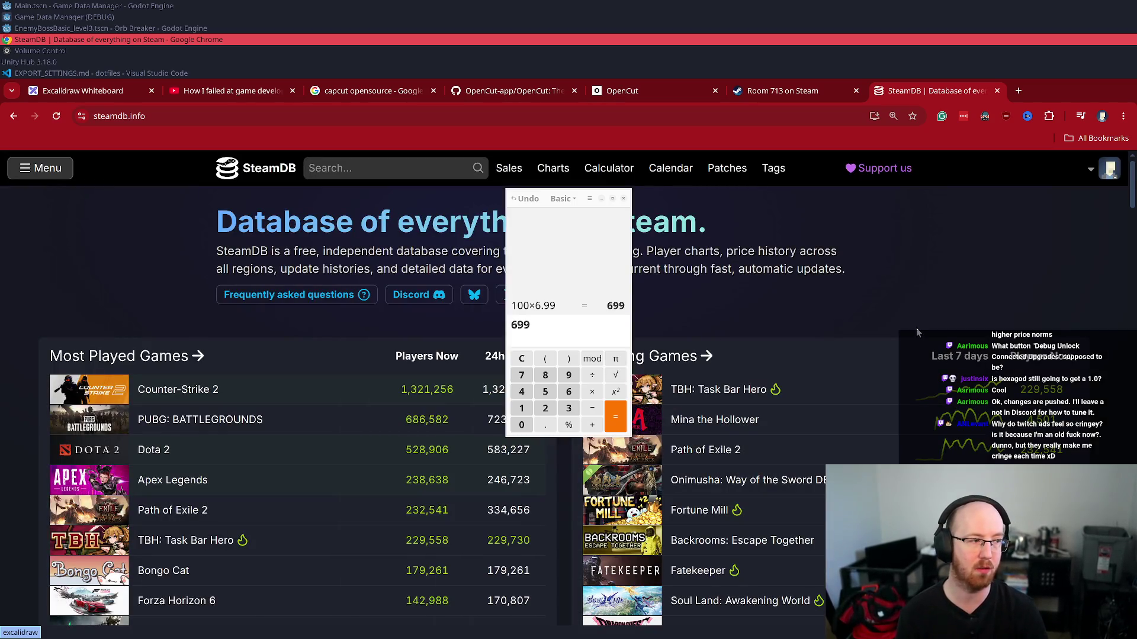
- Snap the calculator to the upper right and search SteamDB for 'Room 713'
click(601, 273)
key(super+Right)
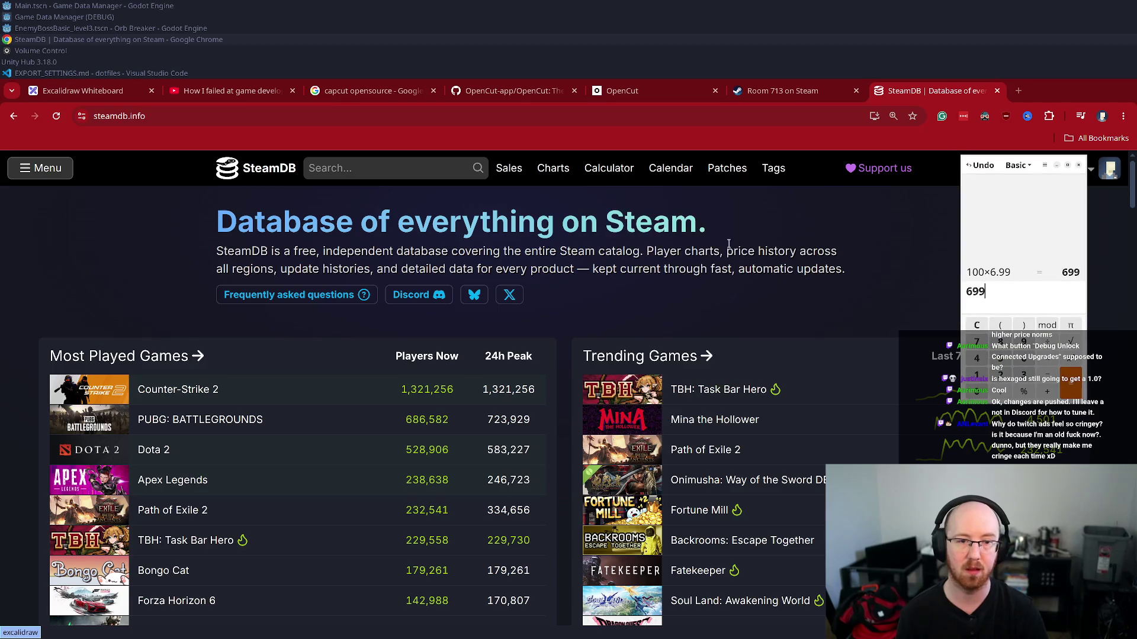
click(324, 165)
text(Room)
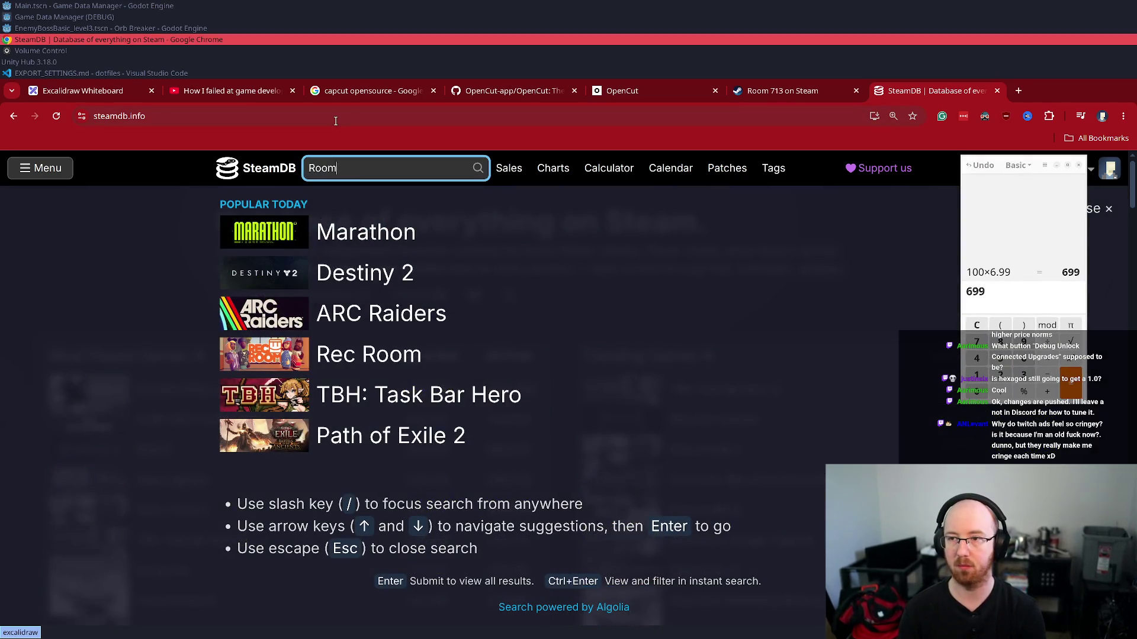
text( 713)
click(330, 218)
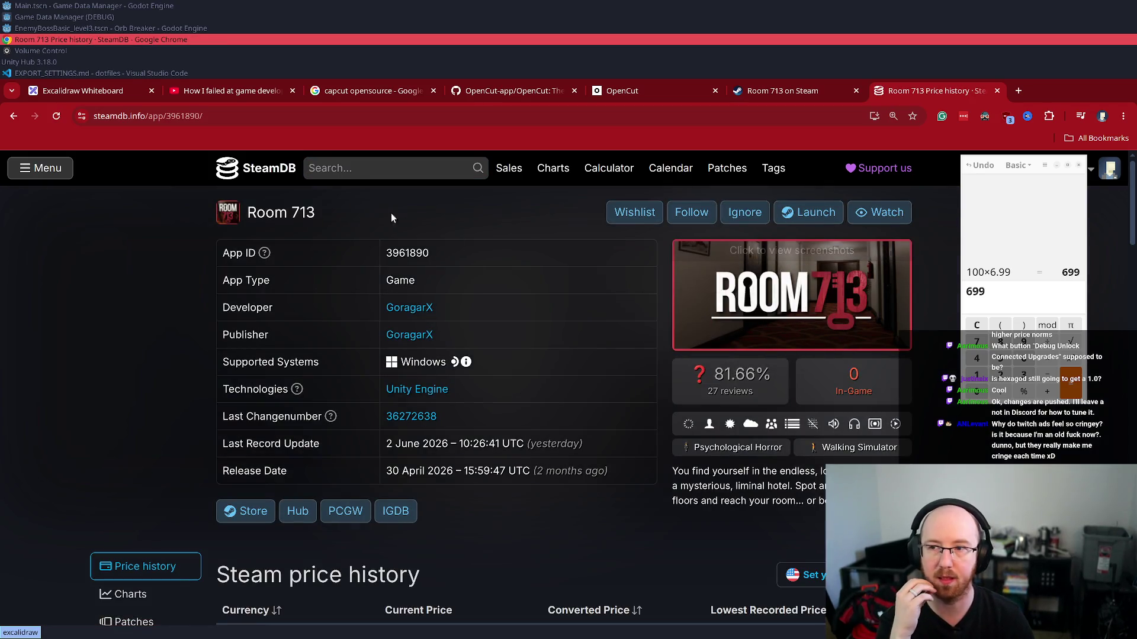
- Search SteamDB again for 'room 713' and open the Room 713 app page
click(388, 176)
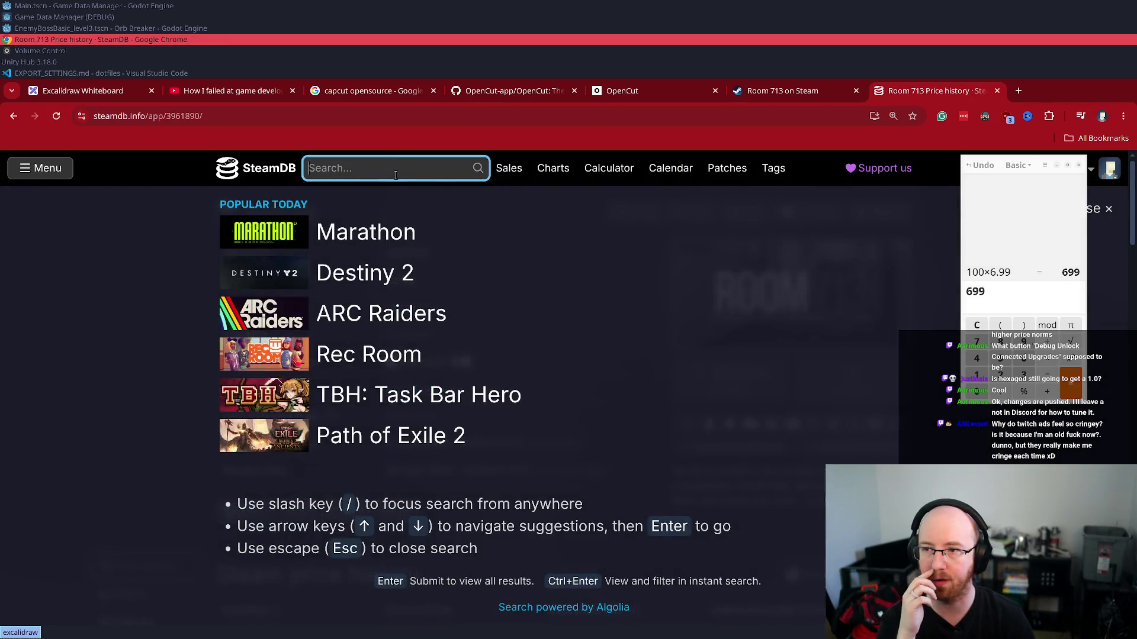
text(room 713)
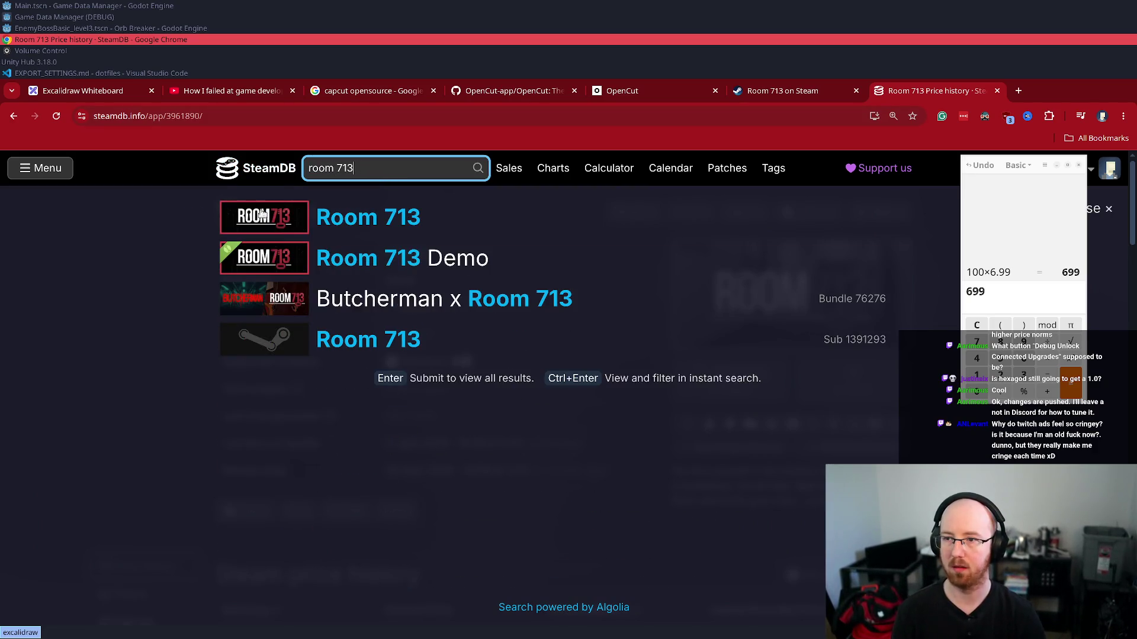
mouse_move(274, 223)
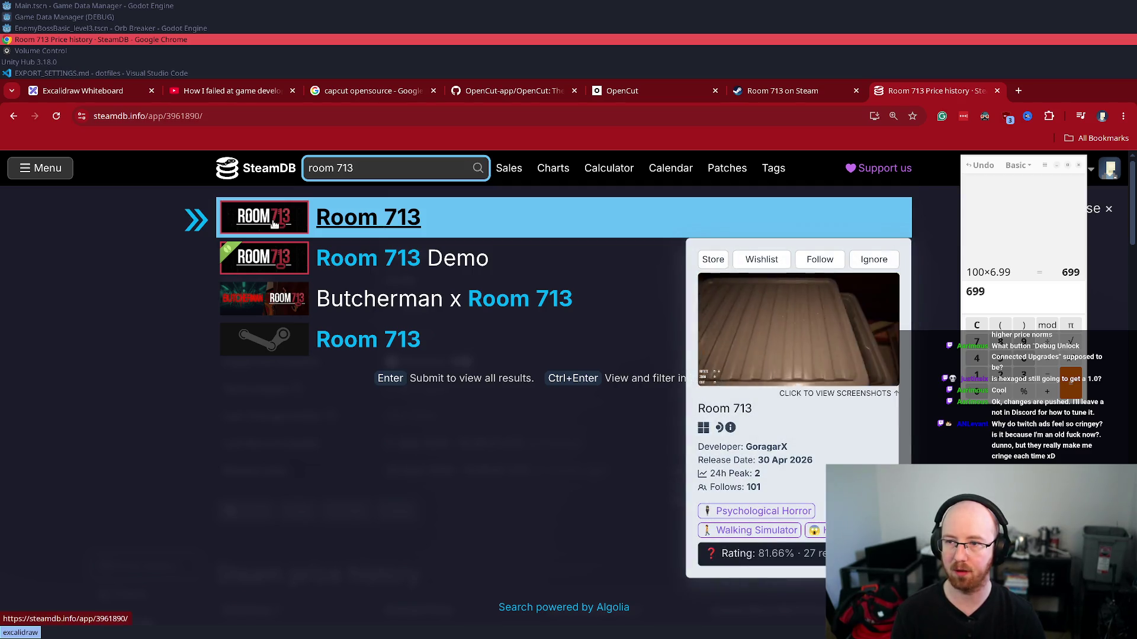
click(184, 258)
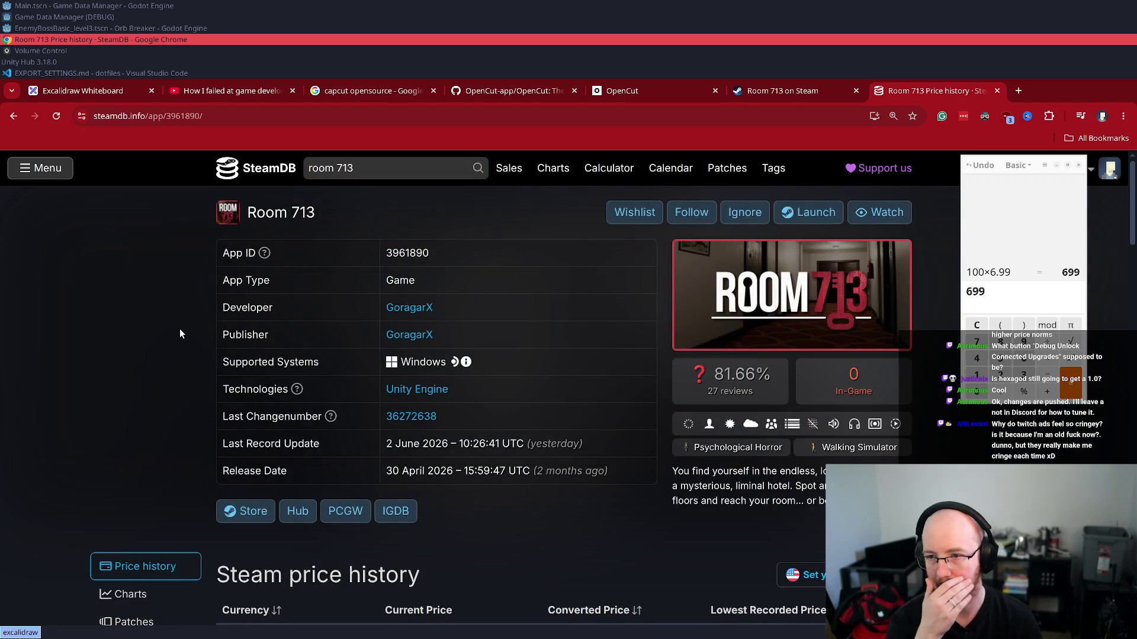
- Open Room 713's Charts page and scroll down to the user-reviews history chart
scroll(183, 322, down, 1)
scroll(184, 326, down, 2)
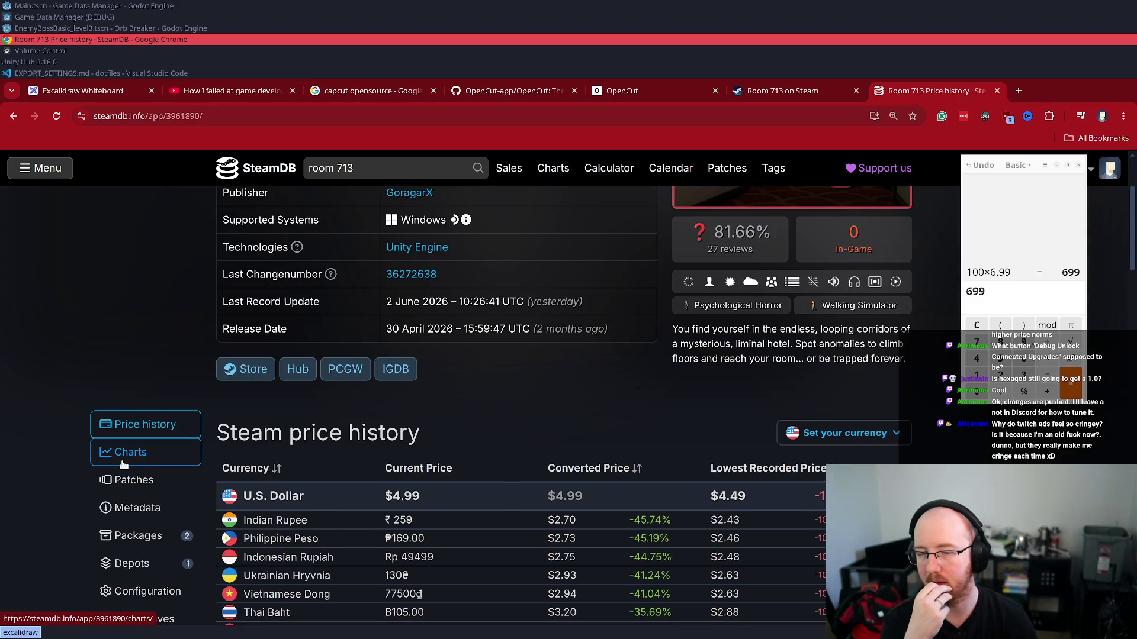
click(124, 464)
scroll(436, 400, down, 8)
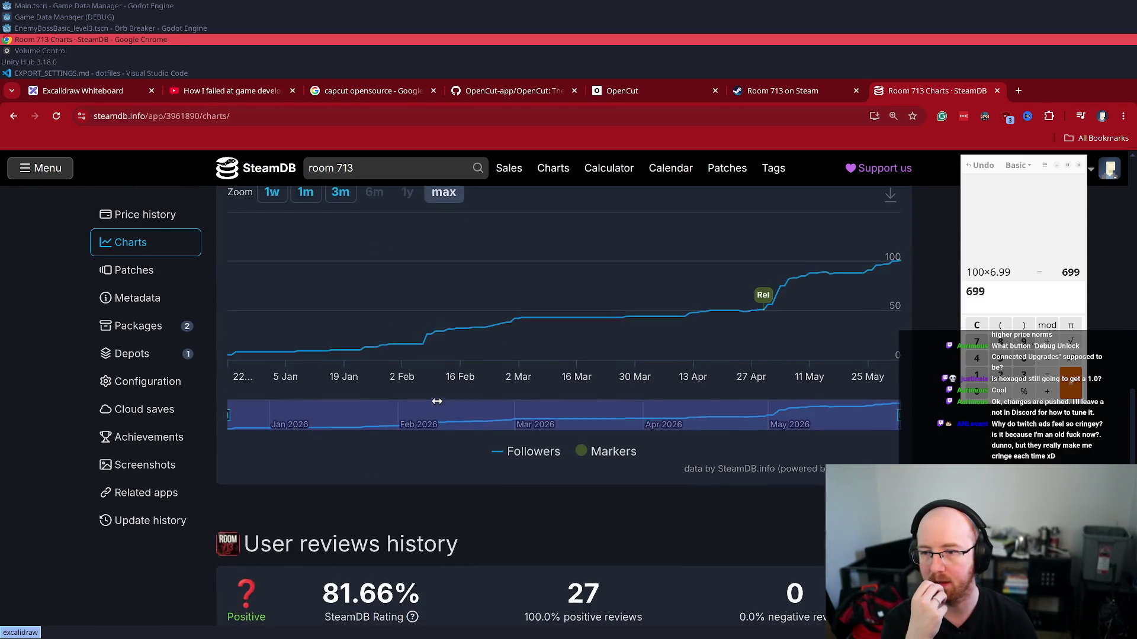
scroll(436, 401, down, 8)
mouse_move(232, 392)
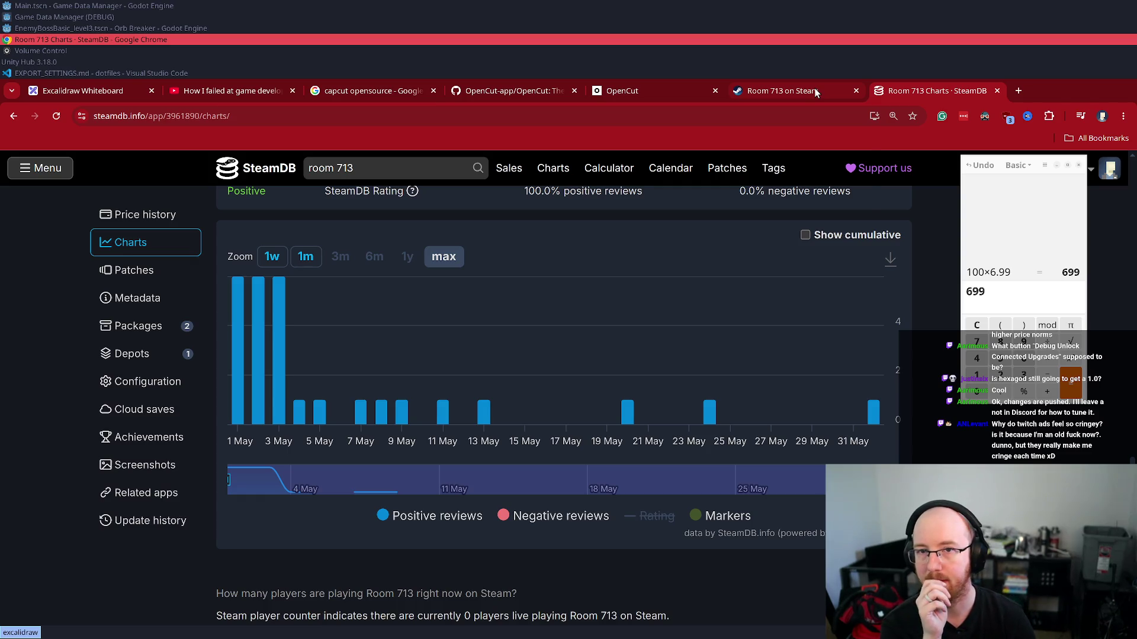
mouse_move(815, 92)
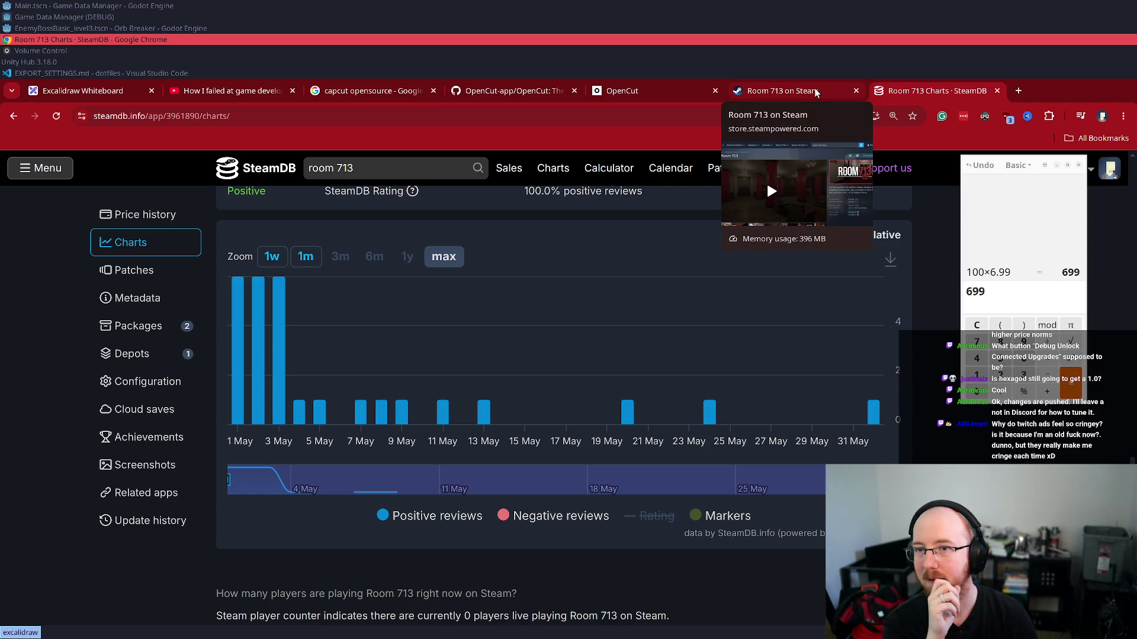
- Return to the Room 713 Steam page and replay its trailer at a lower volume
click(816, 92)
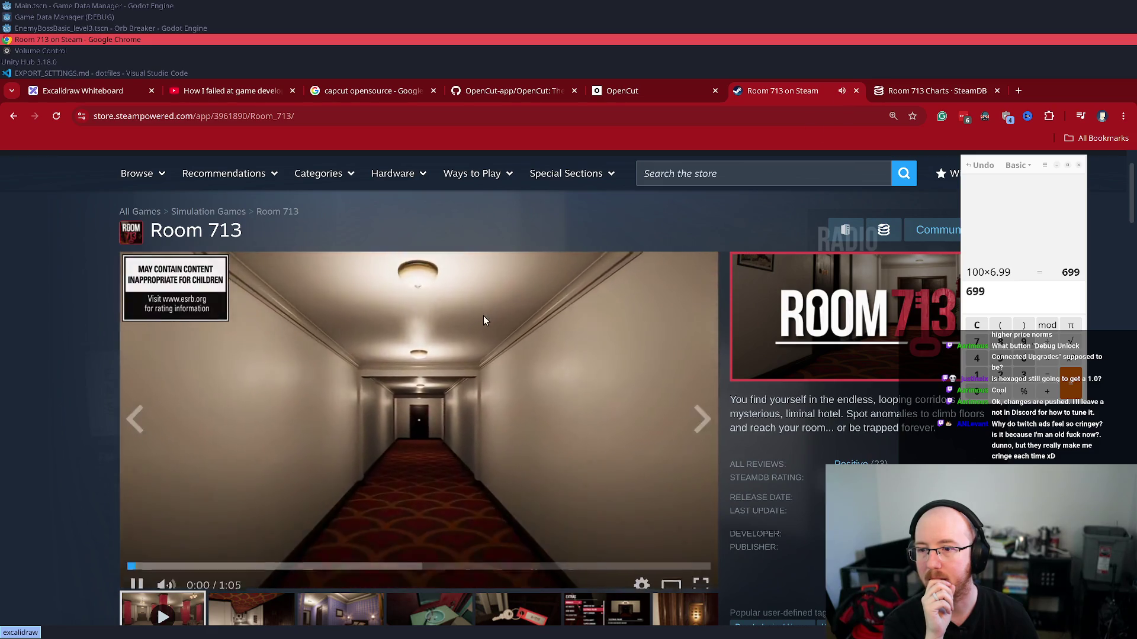
click(415, 403)
click(285, 494)
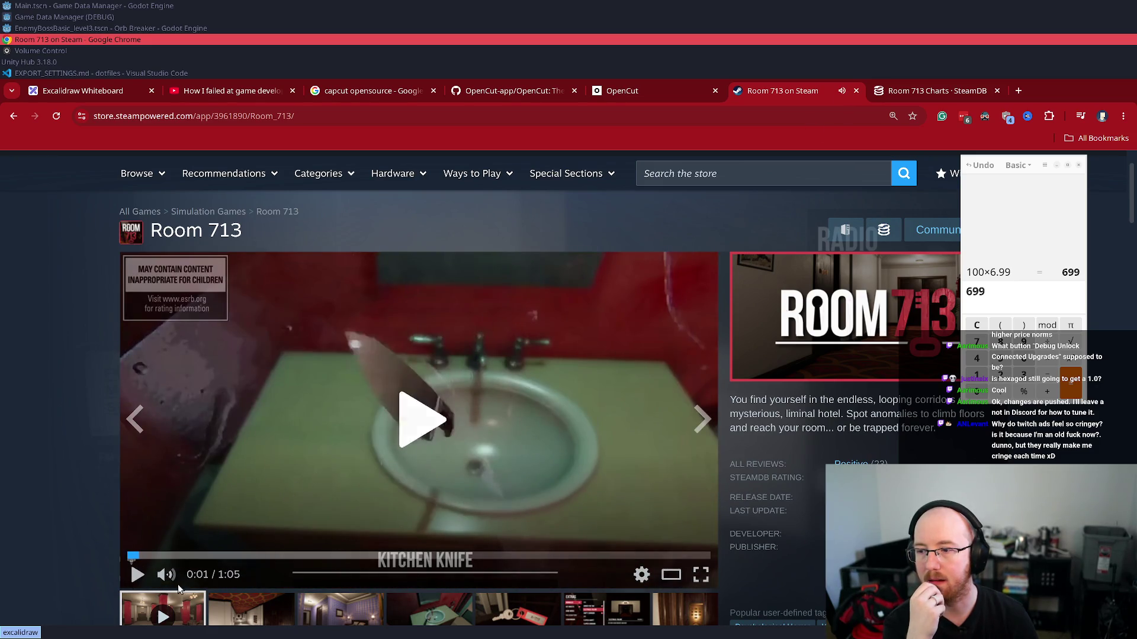
drag(199, 579, 193, 577)
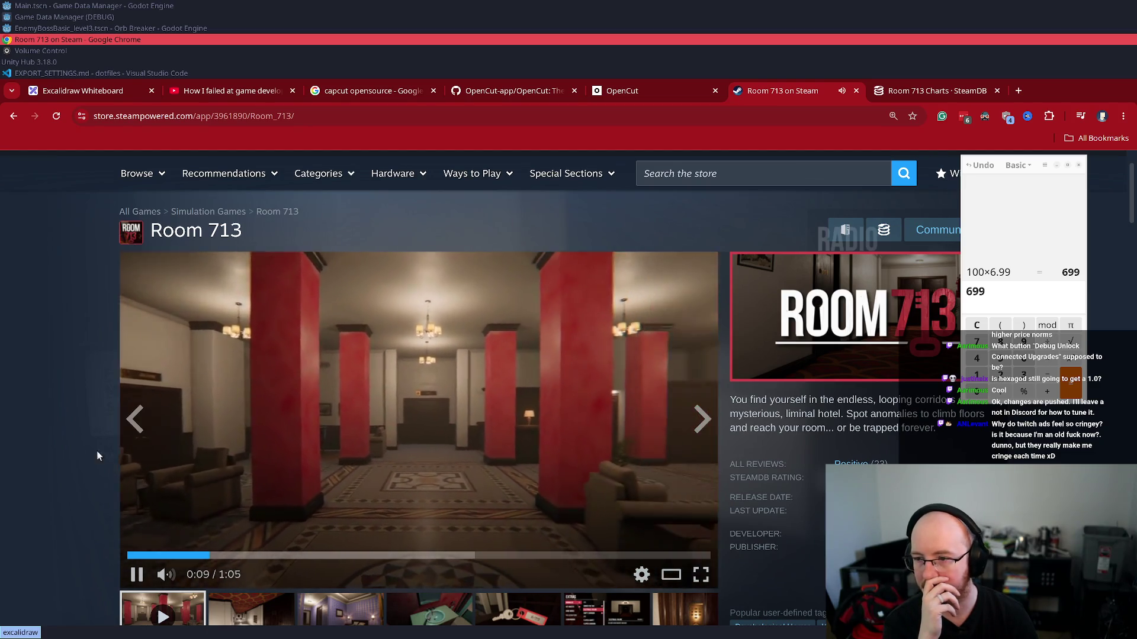
- Pause the trailer at 0:32, then resume the YouTube post-mortem past its Earnings slide
scroll(59, 445, down, 1)
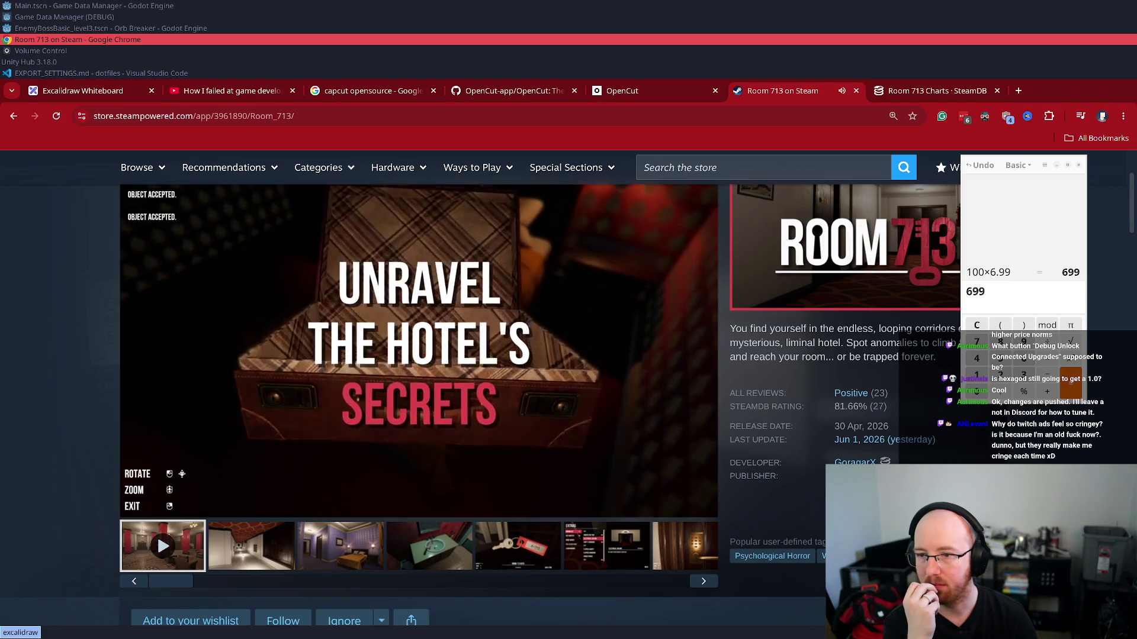
mouse_move(153, 509)
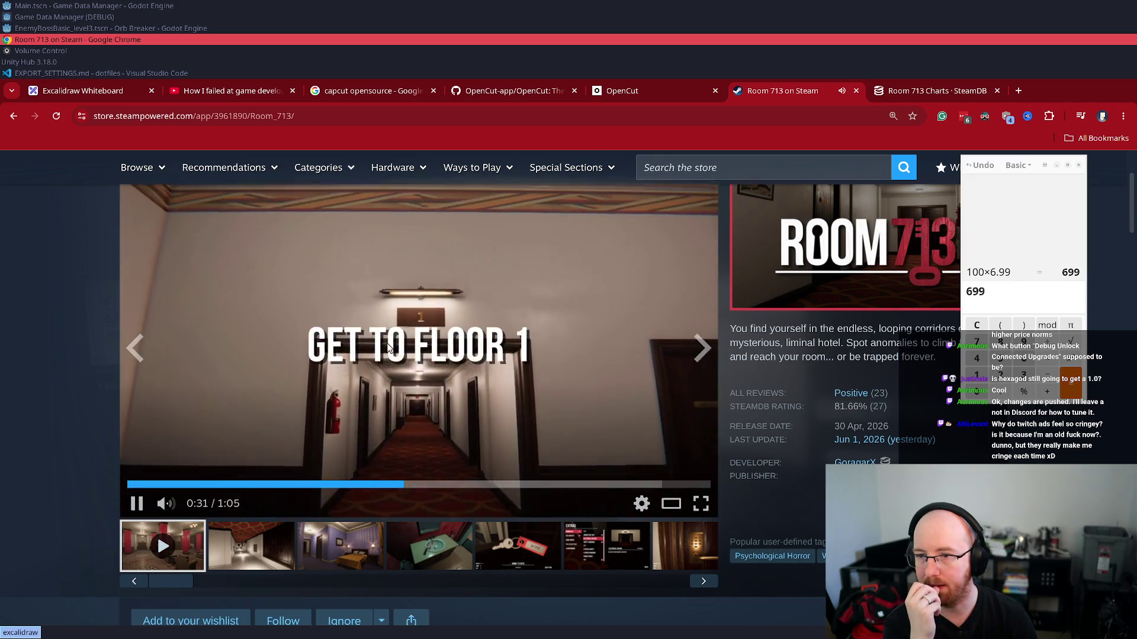
click(247, 472)
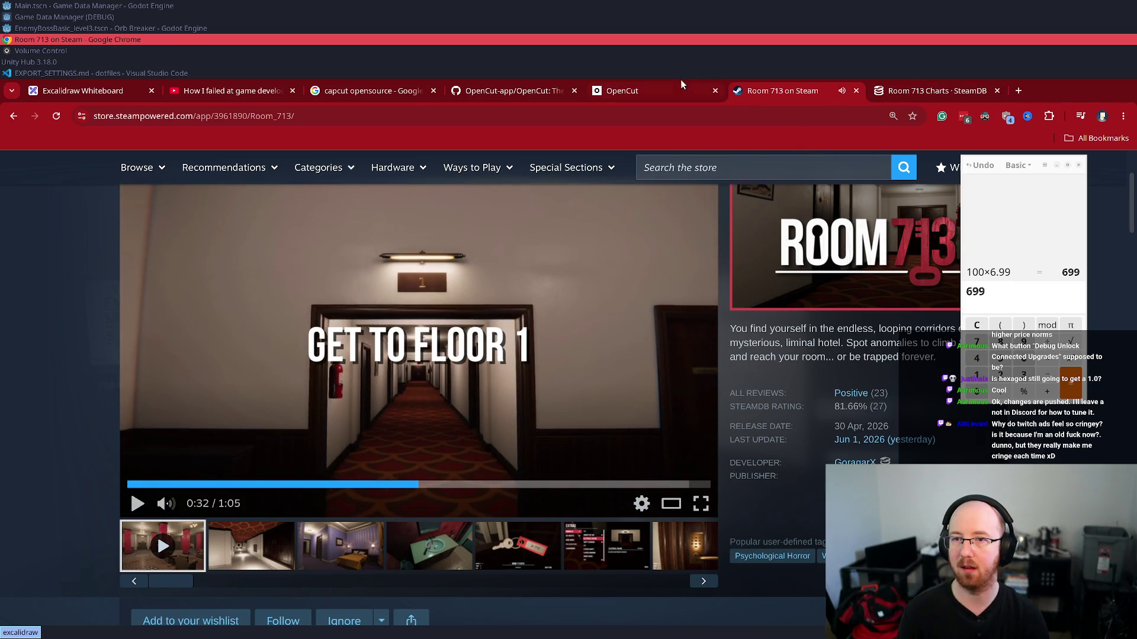
click(240, 95)
click(433, 345)
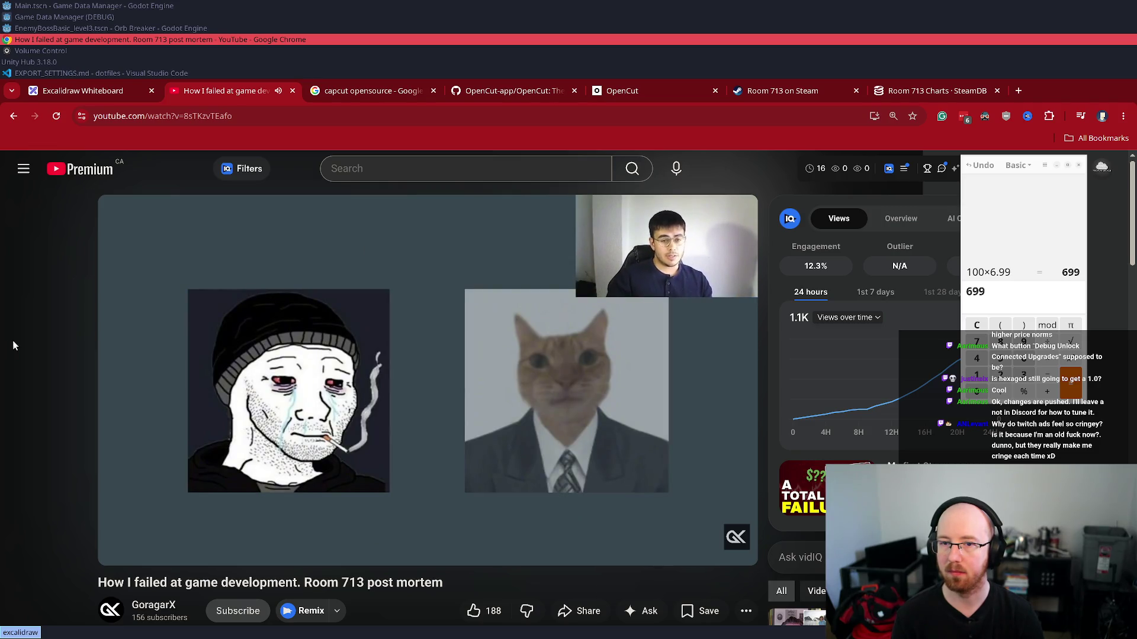
- Bring the calculator window forward and close it
click(1079, 171)
click(1078, 166)
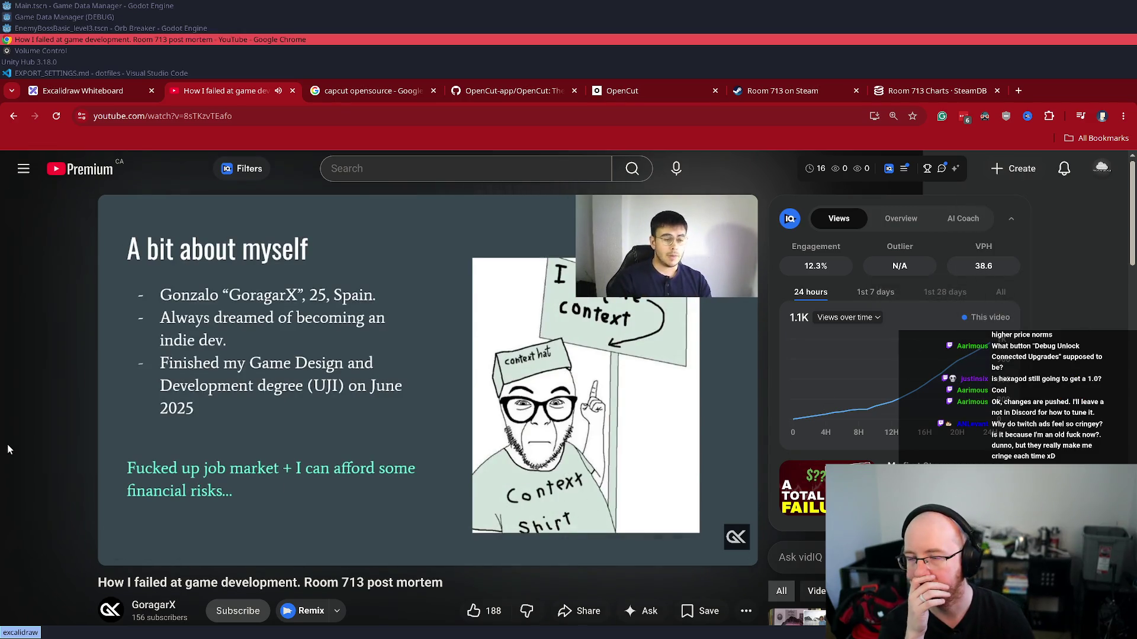